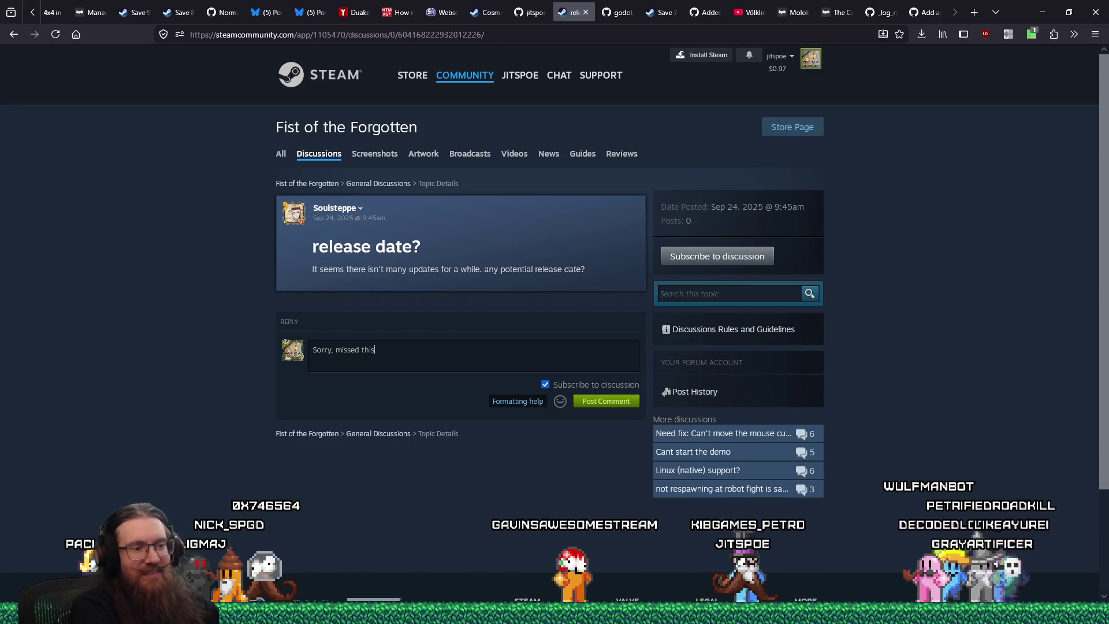
- Clear the drafted reply in the 'release date?' thread and move its tab to the end of the strip
key(BackSpace)
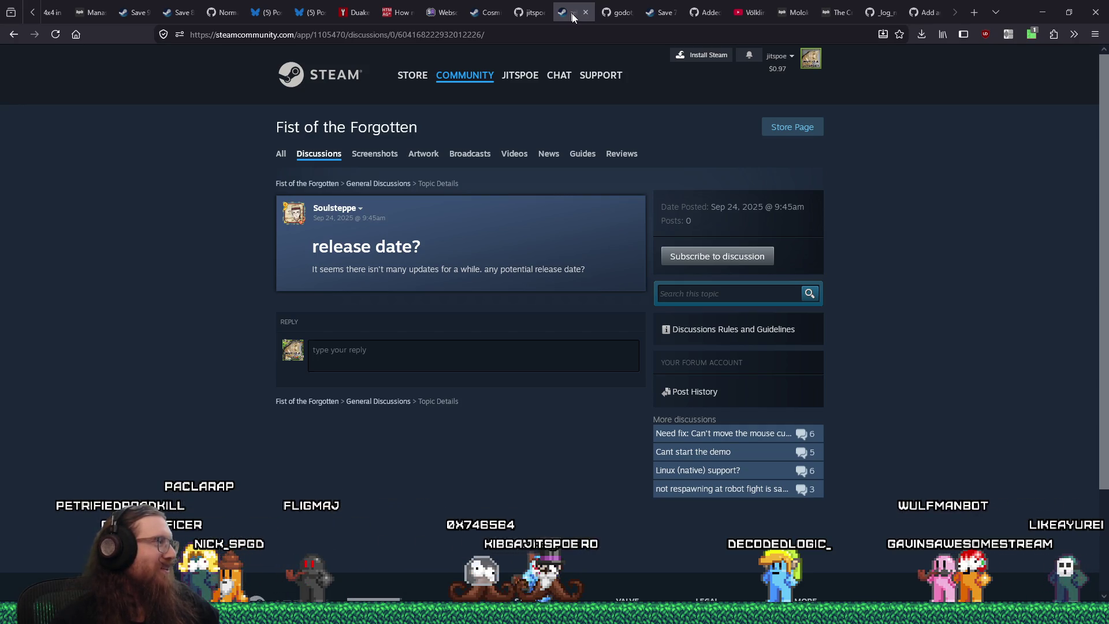
drag(572, 17, 924, 13)
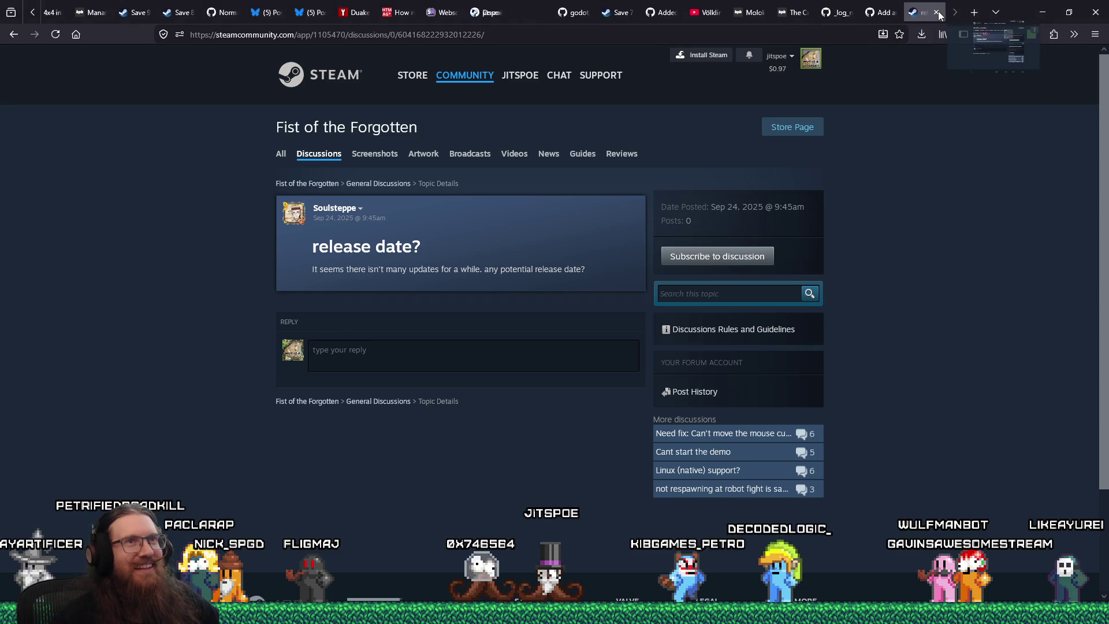
click(462, 354)
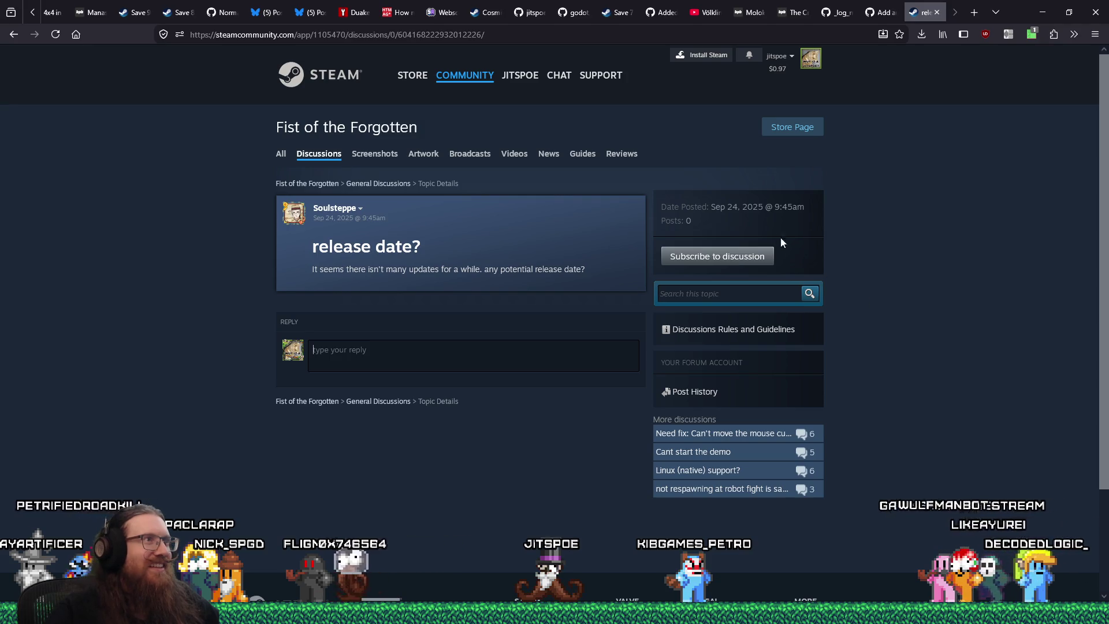
scroll(1091, 470, down, 3)
scroll(1091, 470, up, 3)
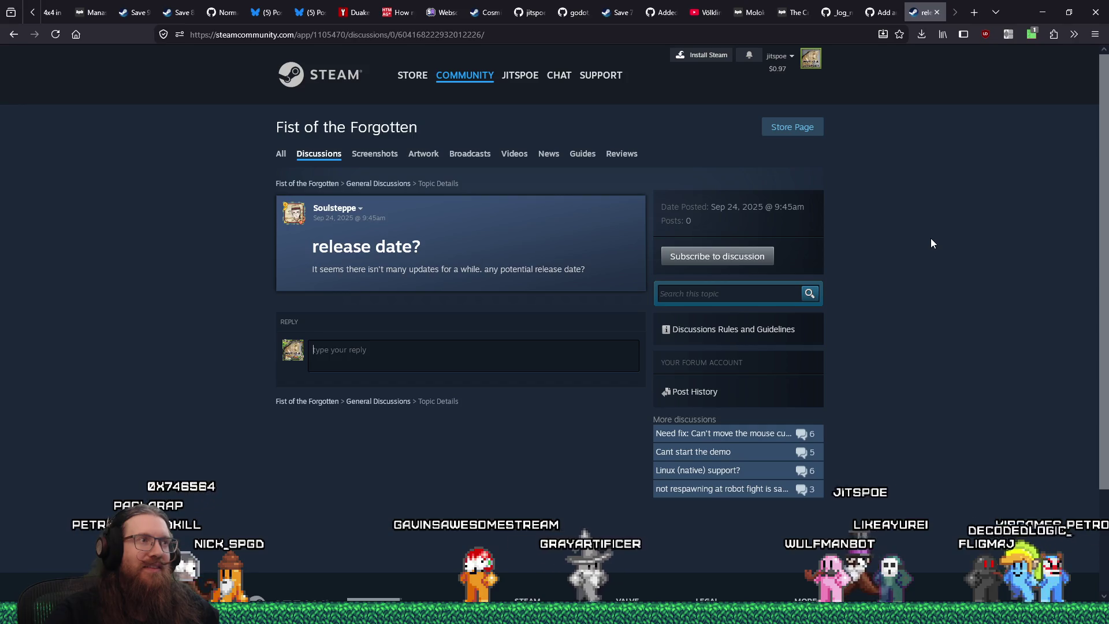
mouse_move(606, 203)
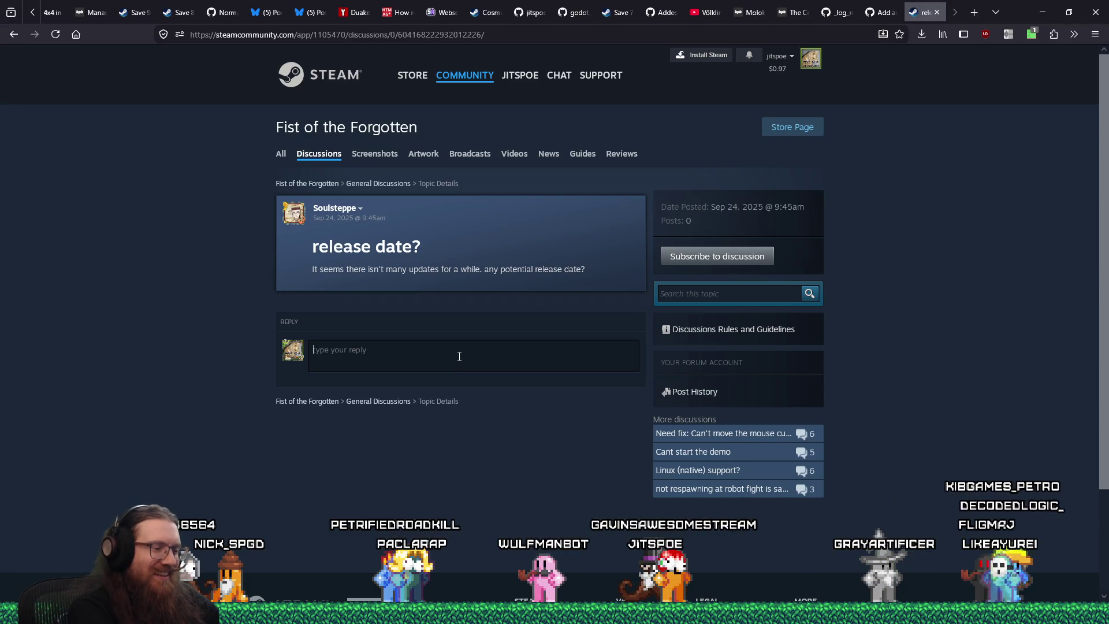
- Write the reply 'Somehow missed this thread earlier! I've actually recently updated the demo.' and open a blank tab
text(Some)
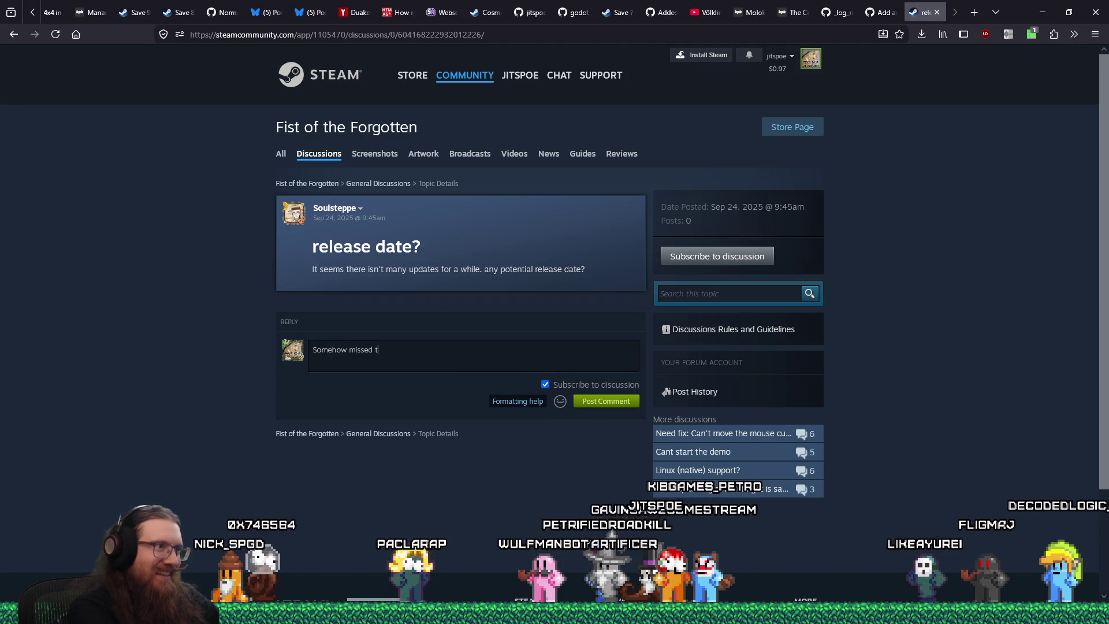
text(how missed this thread ear)
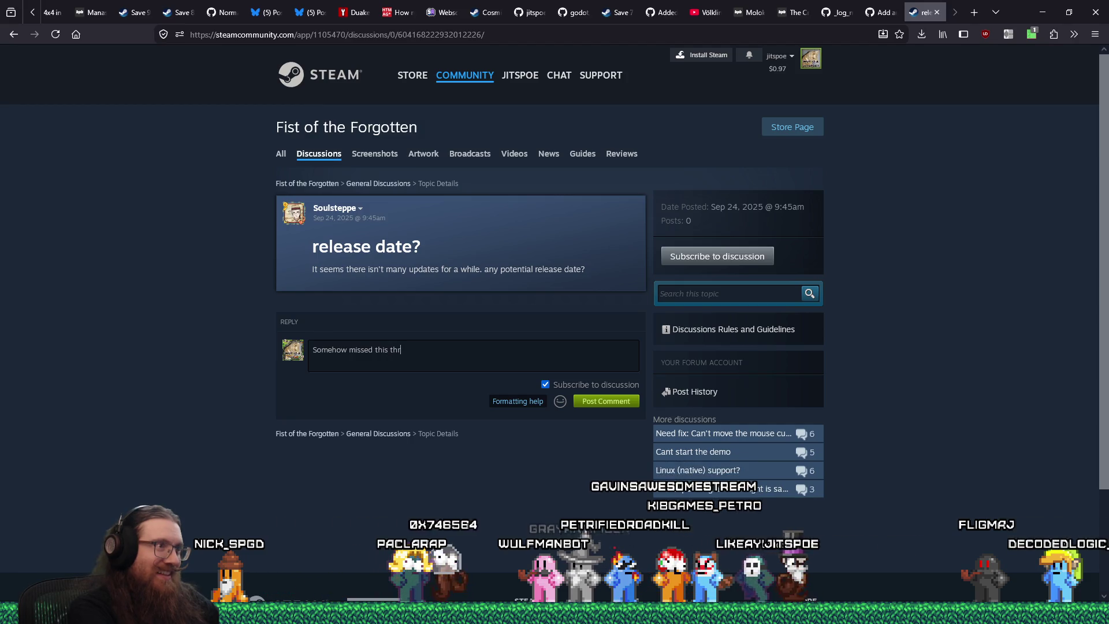
text(lier)
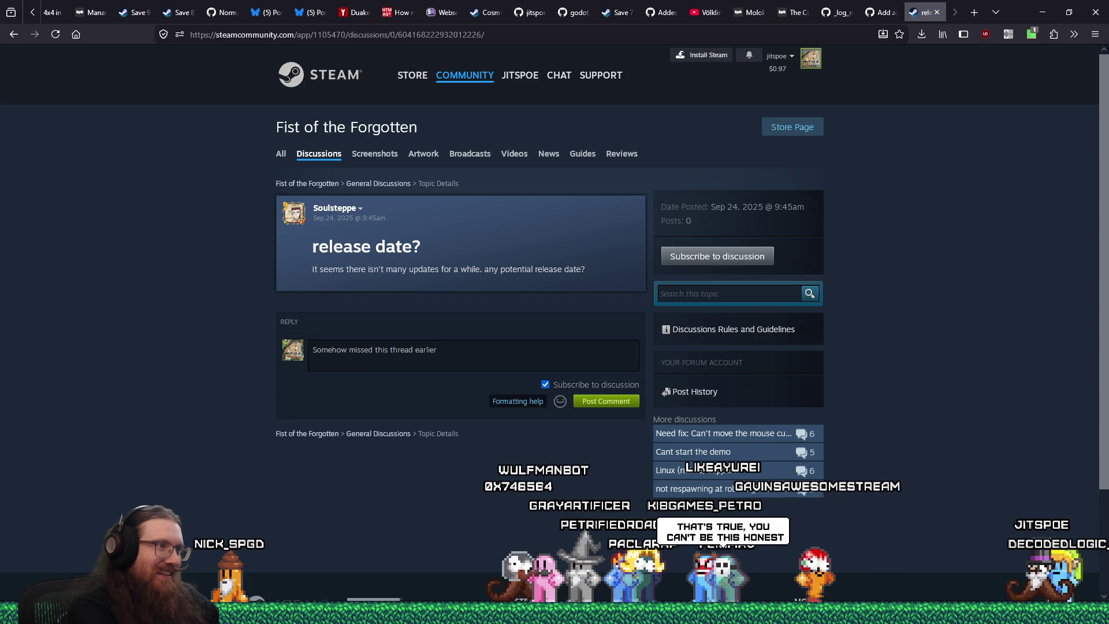
text(!  )
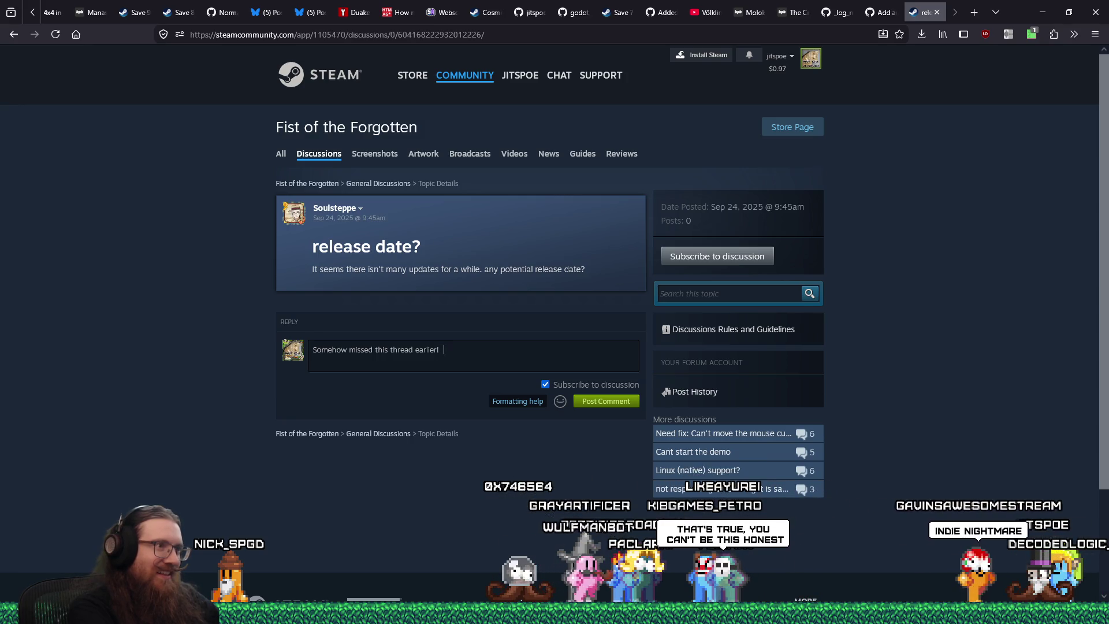
text(I've actually )
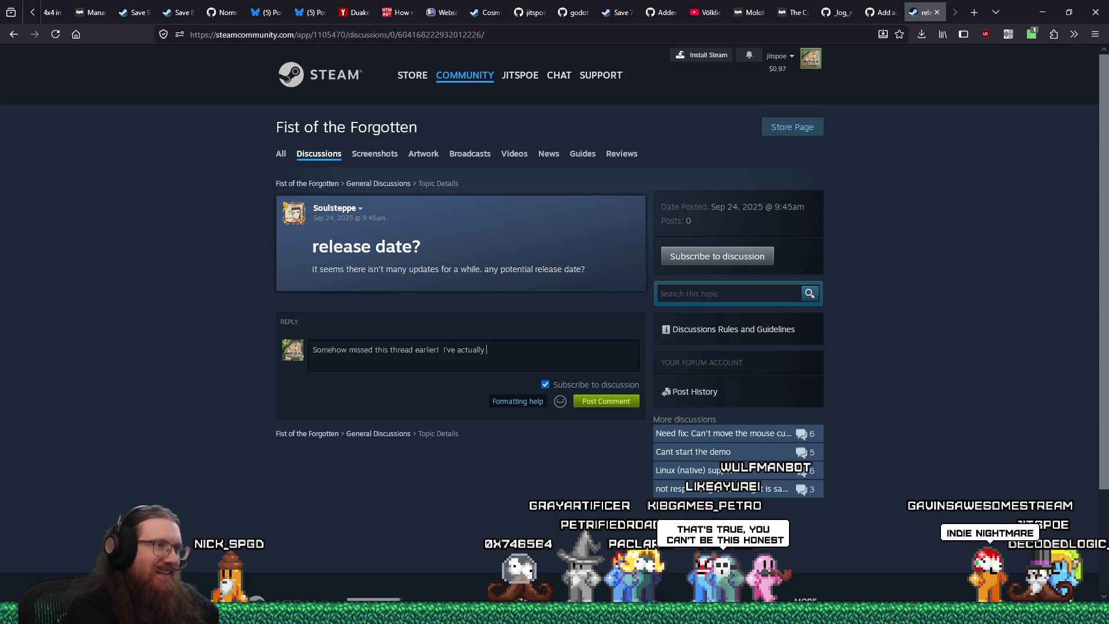
text(recently updated t)
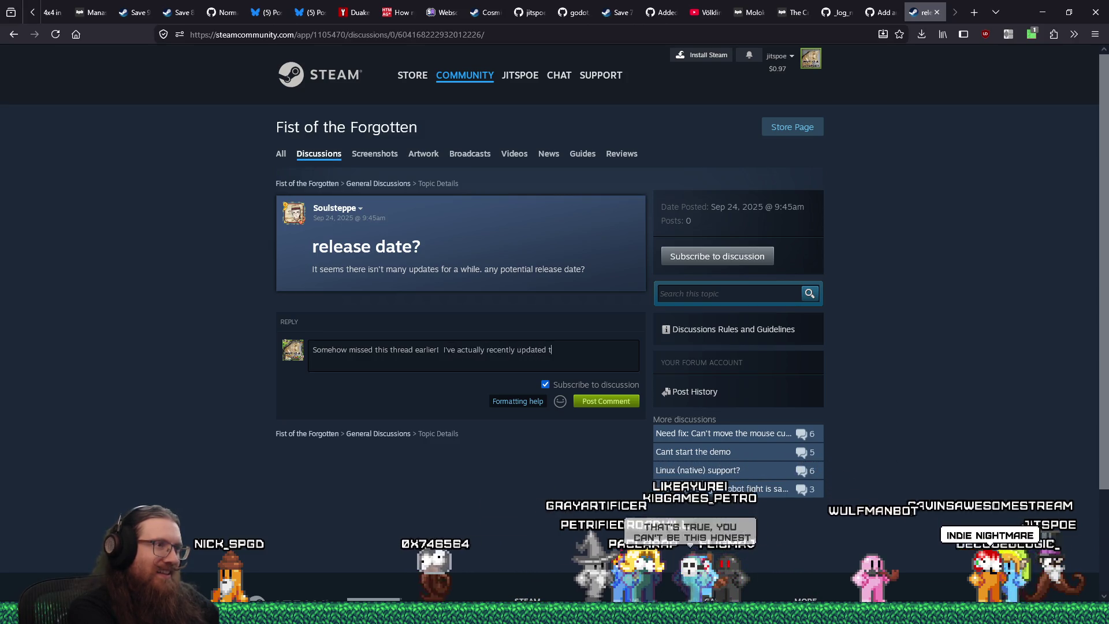
text(he demo)
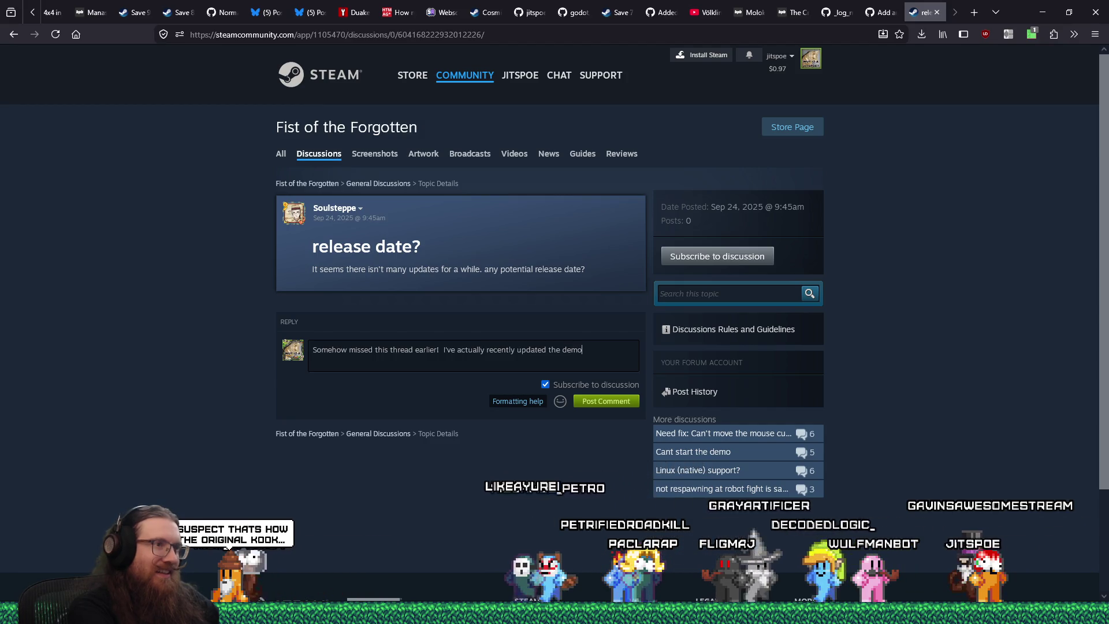
text(.)
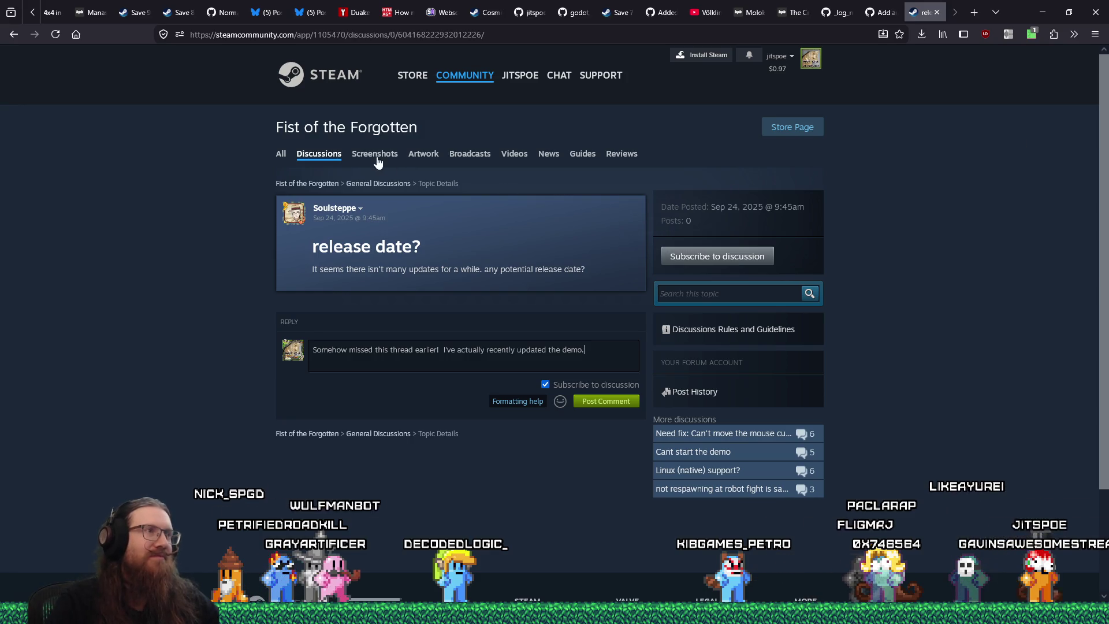
click(974, 12)
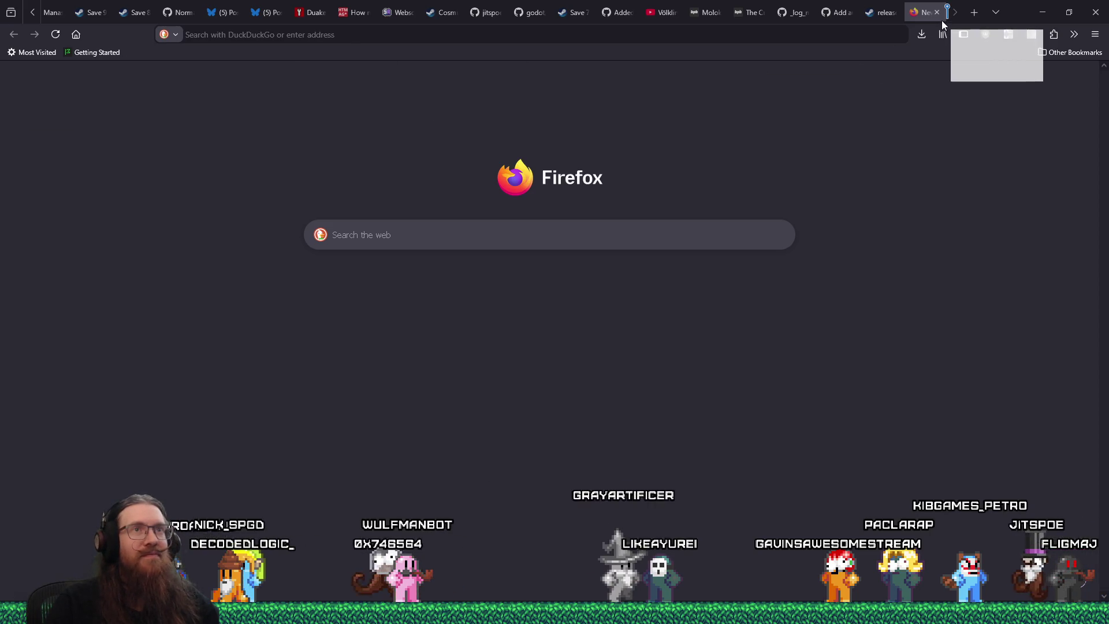
- Review the Fist of the Forgotten store page's demo download section, then start a Run path on E:
scroll(997, 298, down, 7)
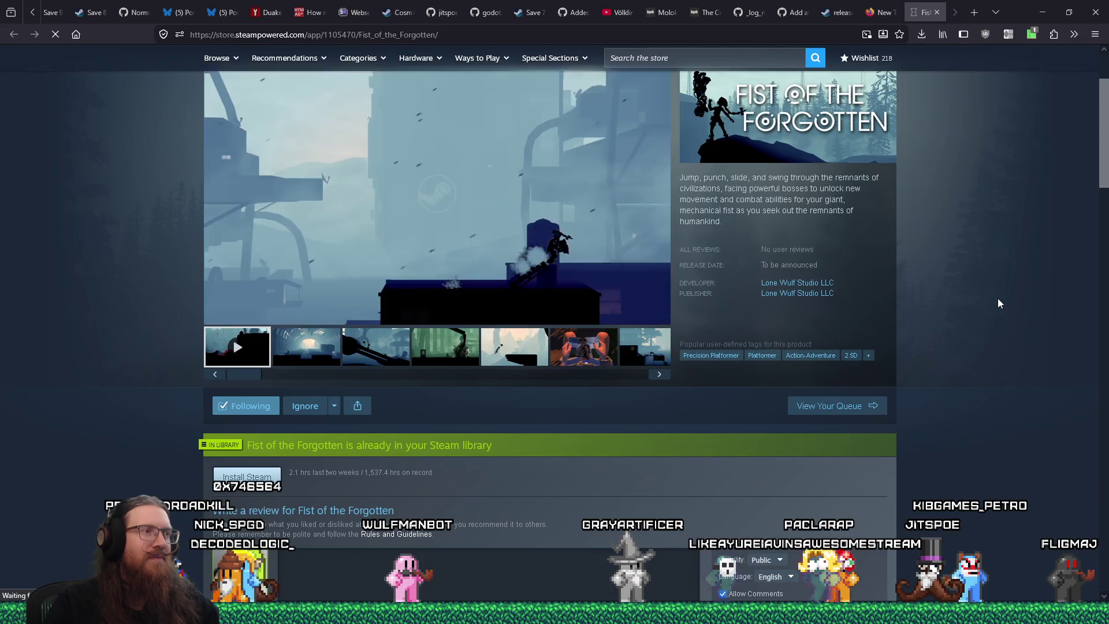
scroll(997, 298, up, 5)
scroll(1000, 303, up, 2)
scroll(999, 302, down, 12)
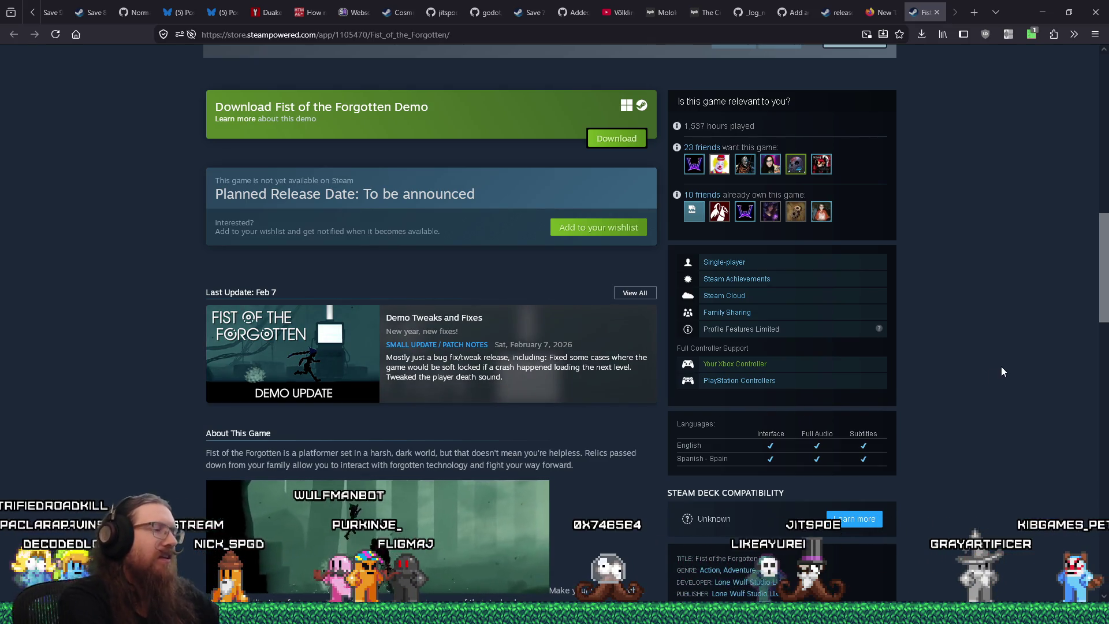
key(super+r)
text(e)
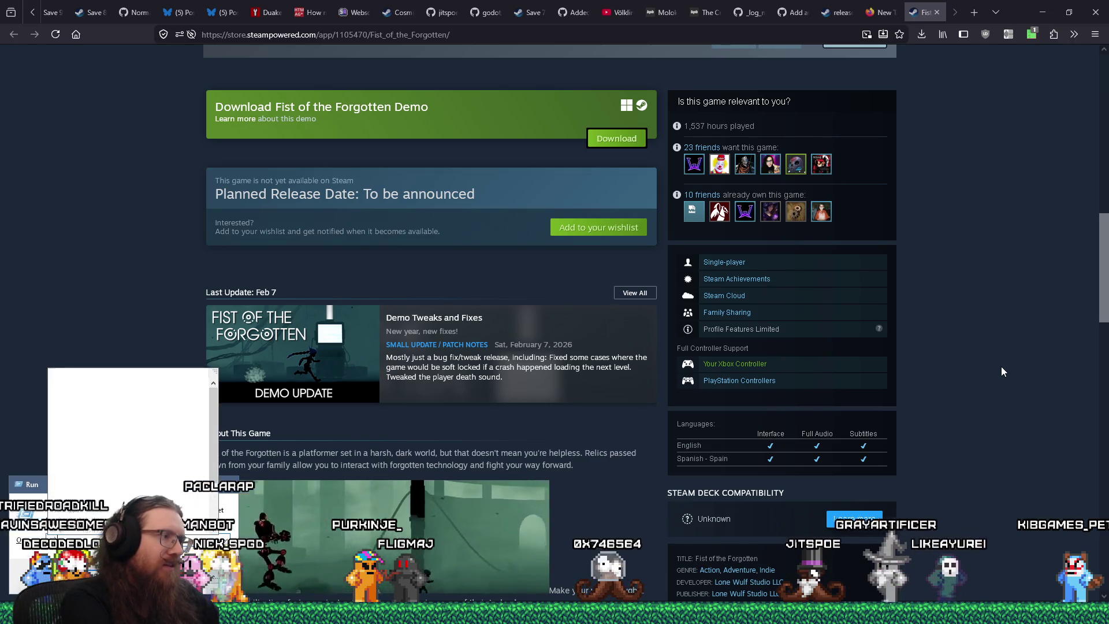
text(\)
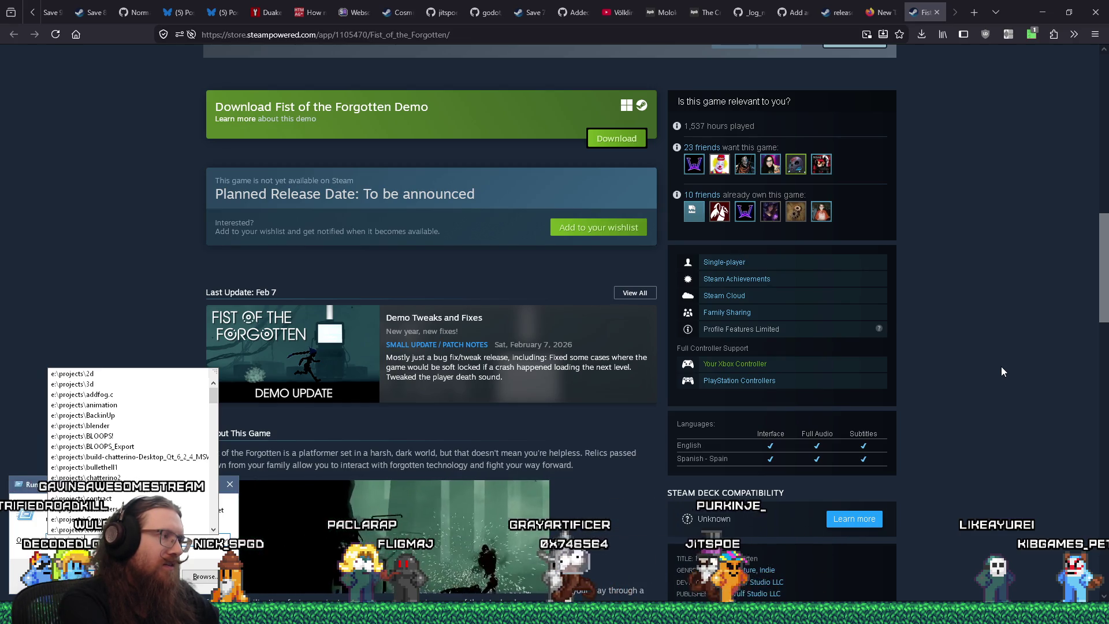
- Open the export\steam folder and check FistOfTheForgotten.pck's size and dates in Properties
text(f)
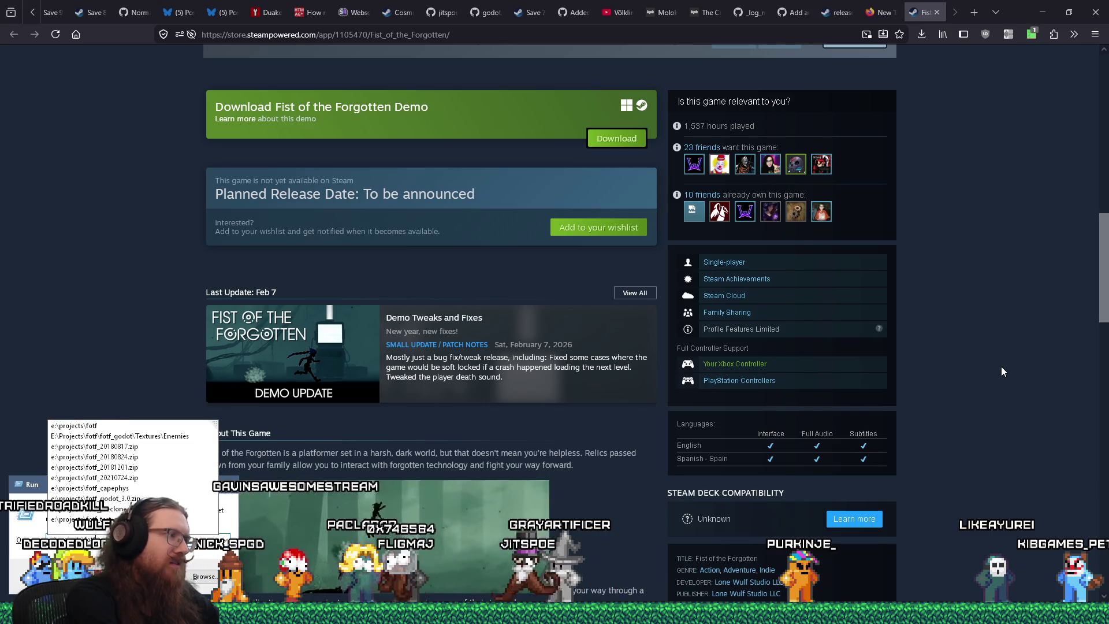
key(Return)
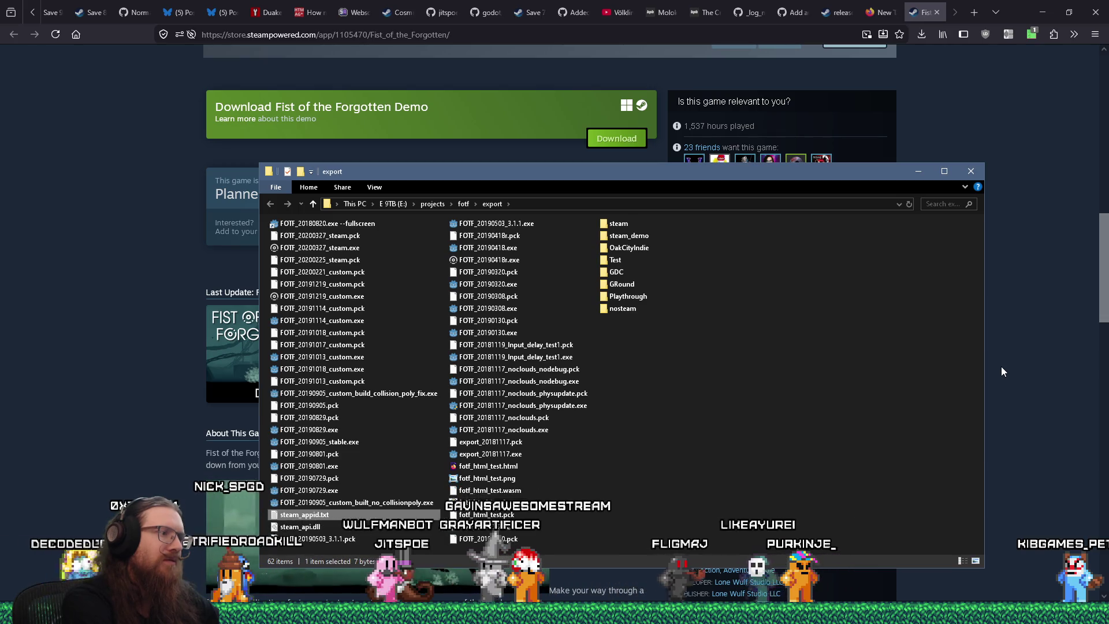
click(750, 265)
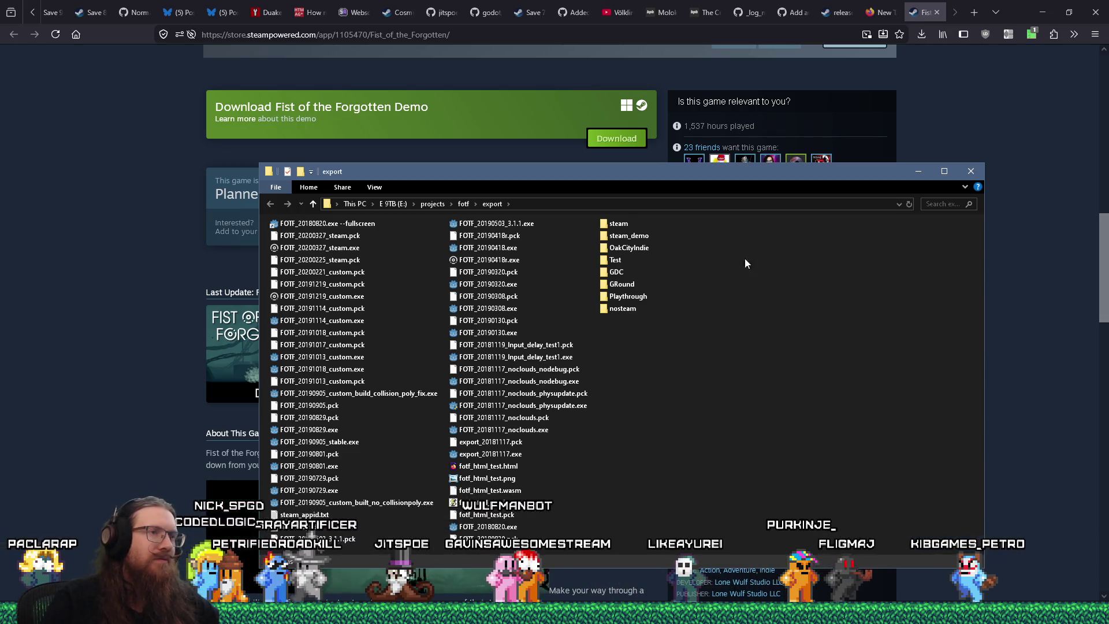
double_click(624, 228)
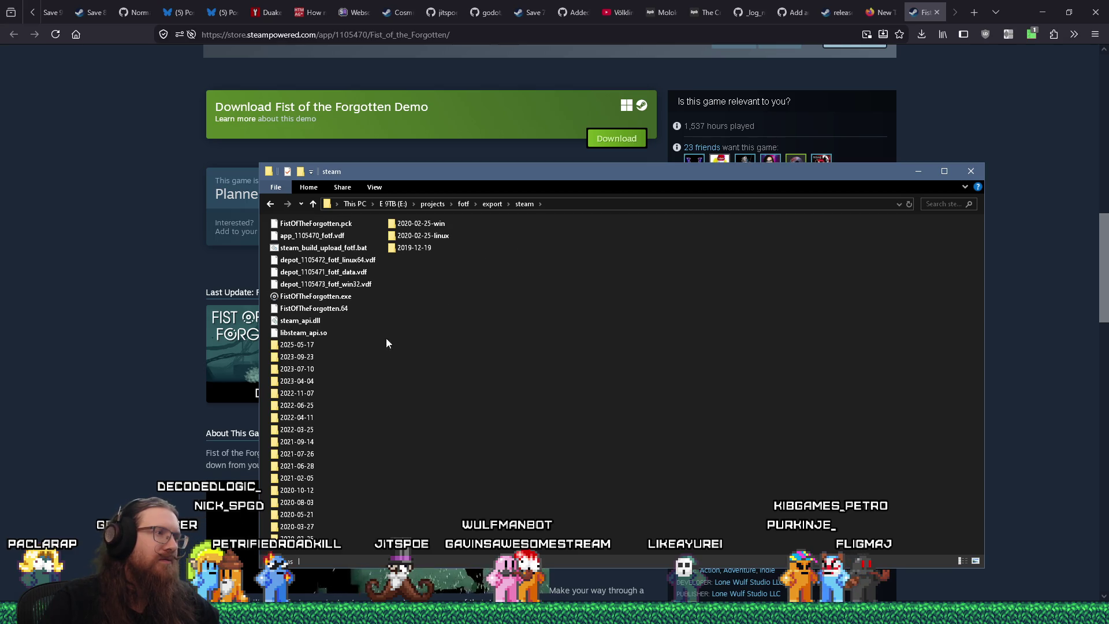
mouse_move(333, 351)
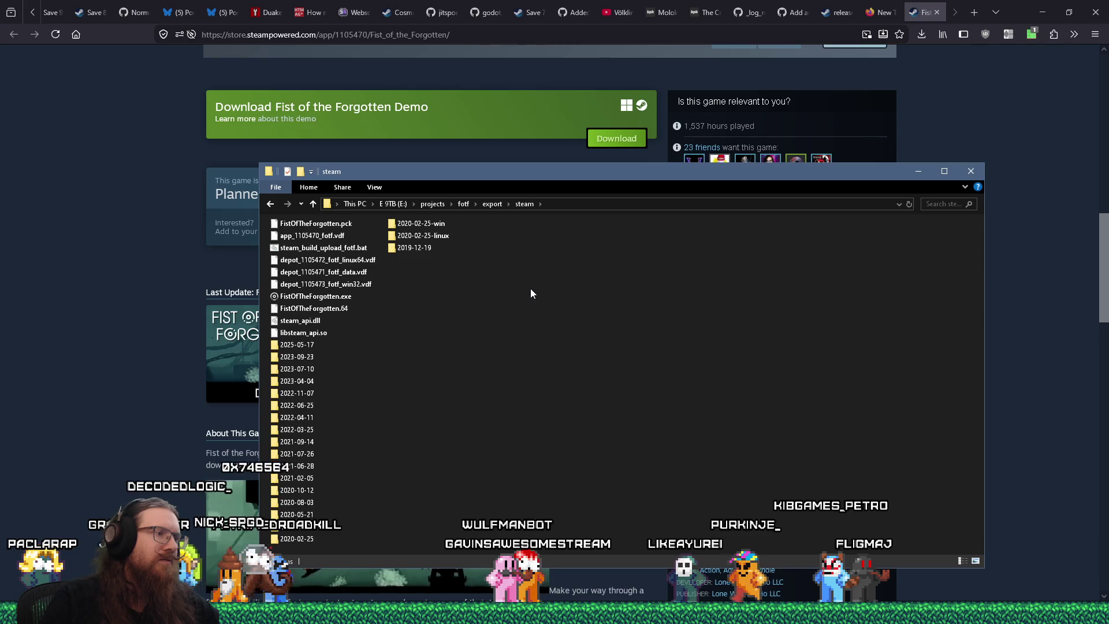
right_click(315, 225)
click(406, 492)
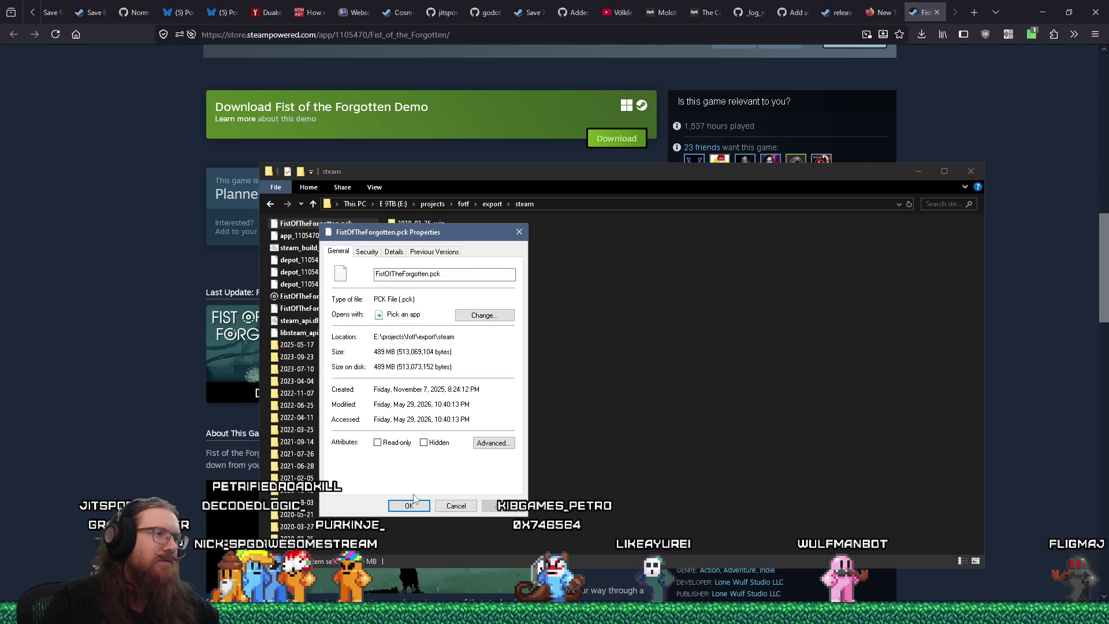
click(459, 508)
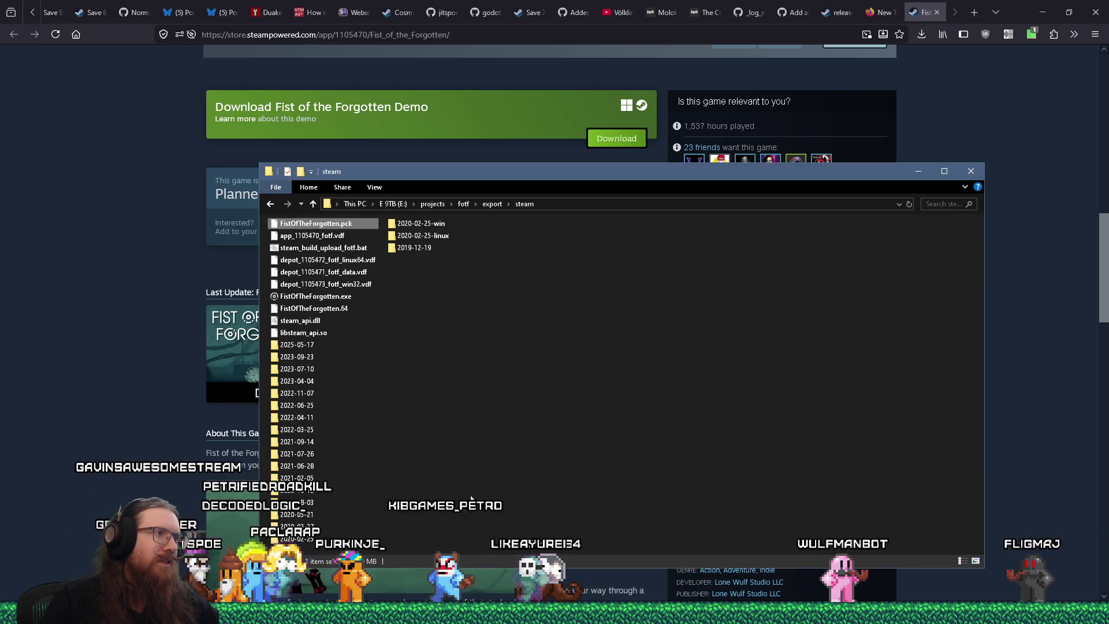
- Go back up to the export folder and open the steam_demo folder
right_click(526, 286)
click(409, 254)
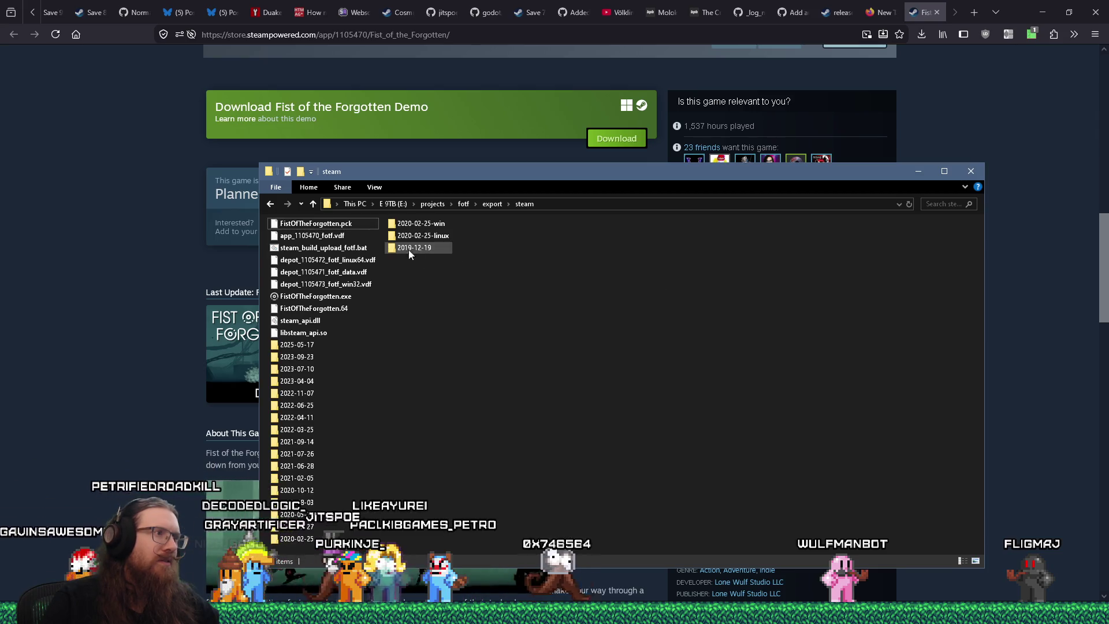
click(492, 204)
double_click(631, 238)
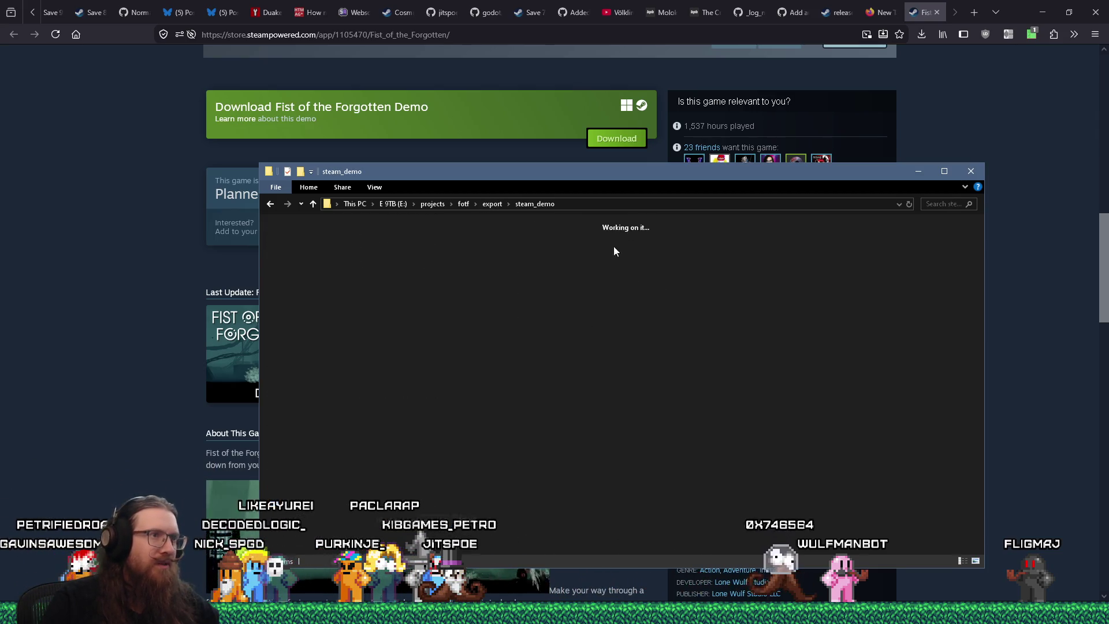
- Check FistOfTheForgottenDemo.pck's properties (395 MB, modified May 29, 2026), then return to the browser
right_click(324, 239)
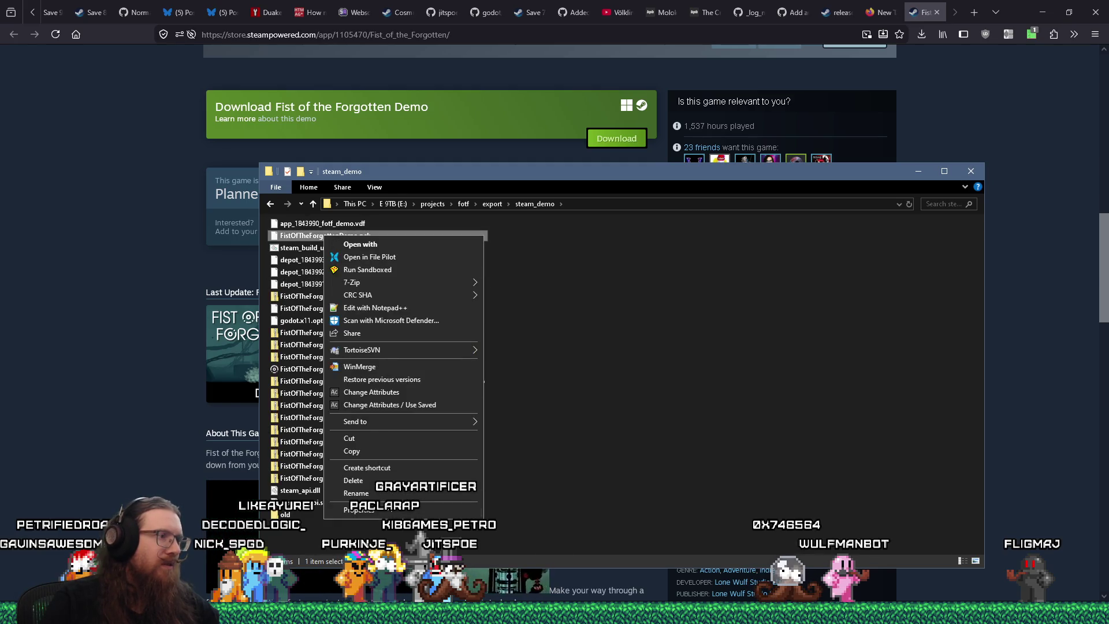
click(346, 511)
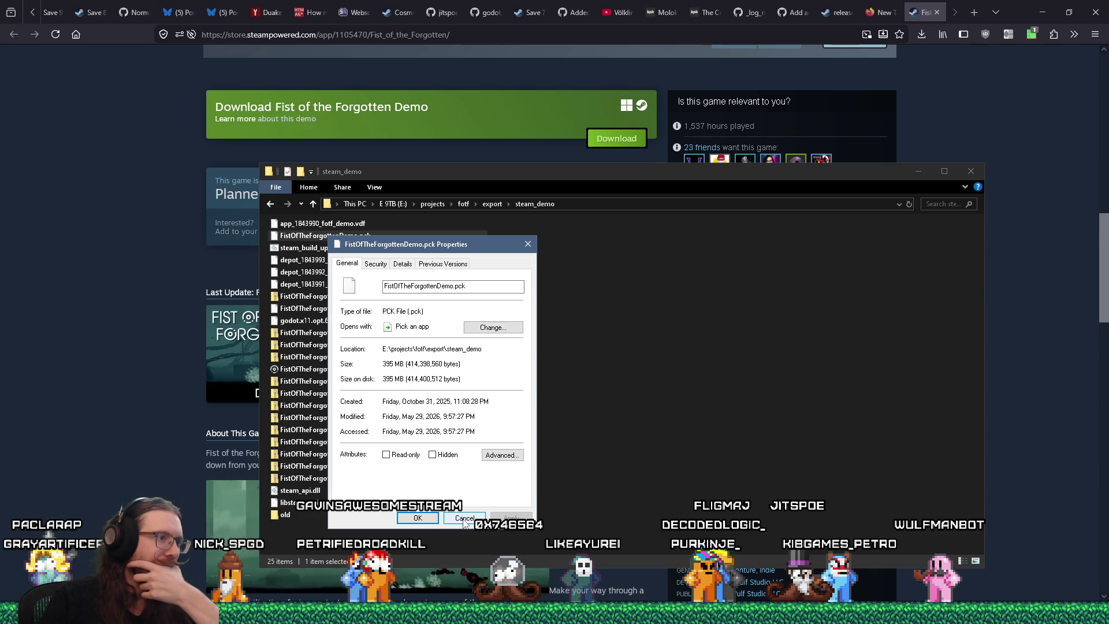
click(464, 518)
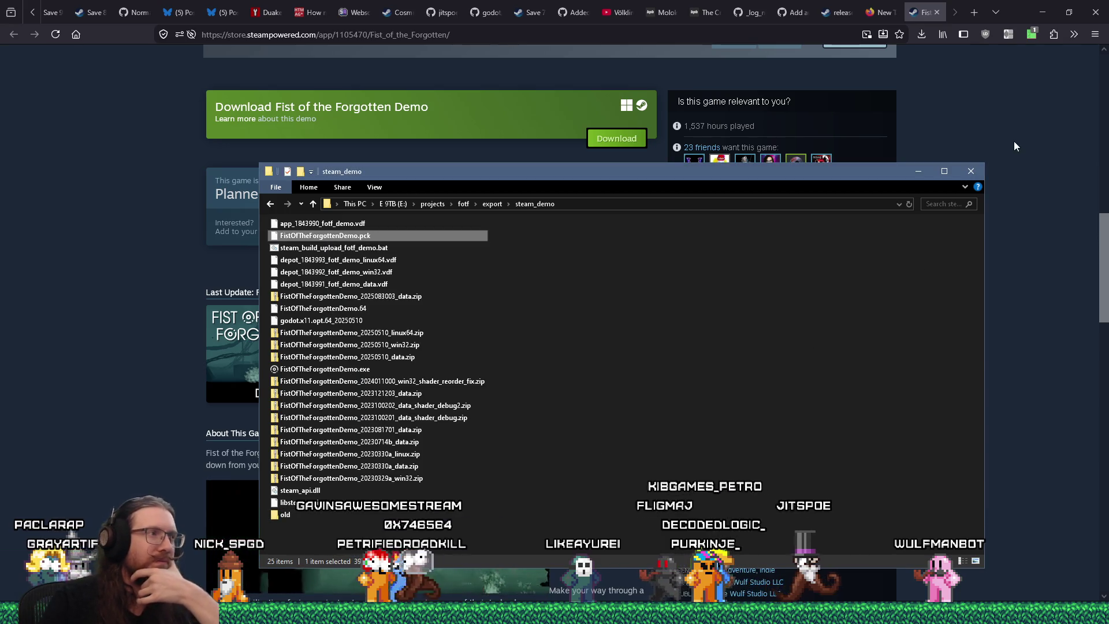
click(1014, 141)
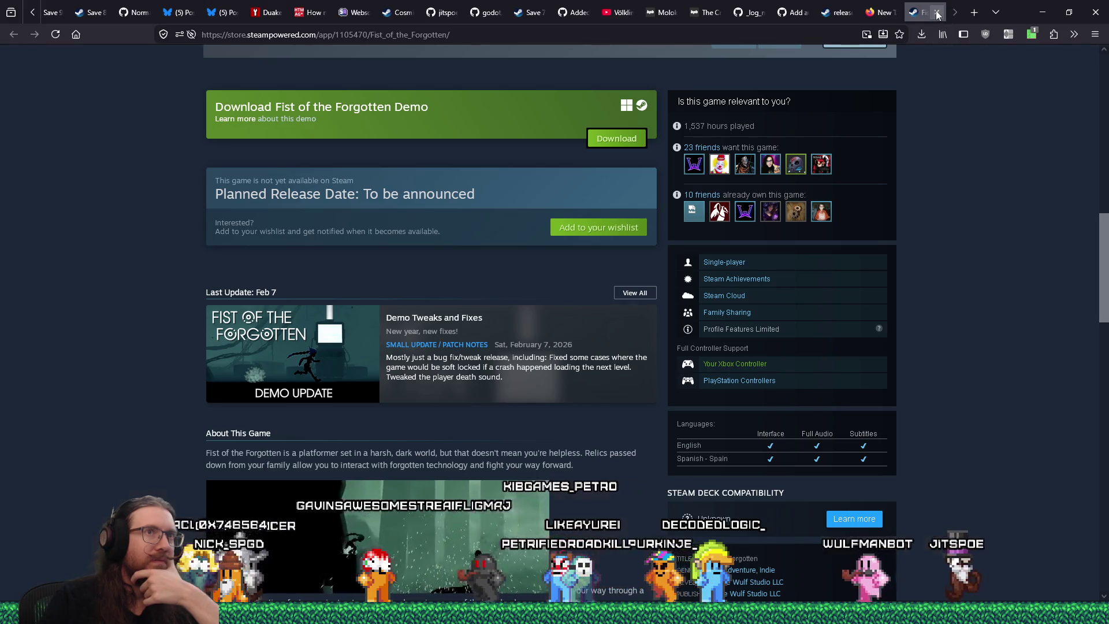
- Back on the thread, extend the reply about a news update, development taking a while, and no release date yet
middle_click(922, 15)
middle_click(923, 15)
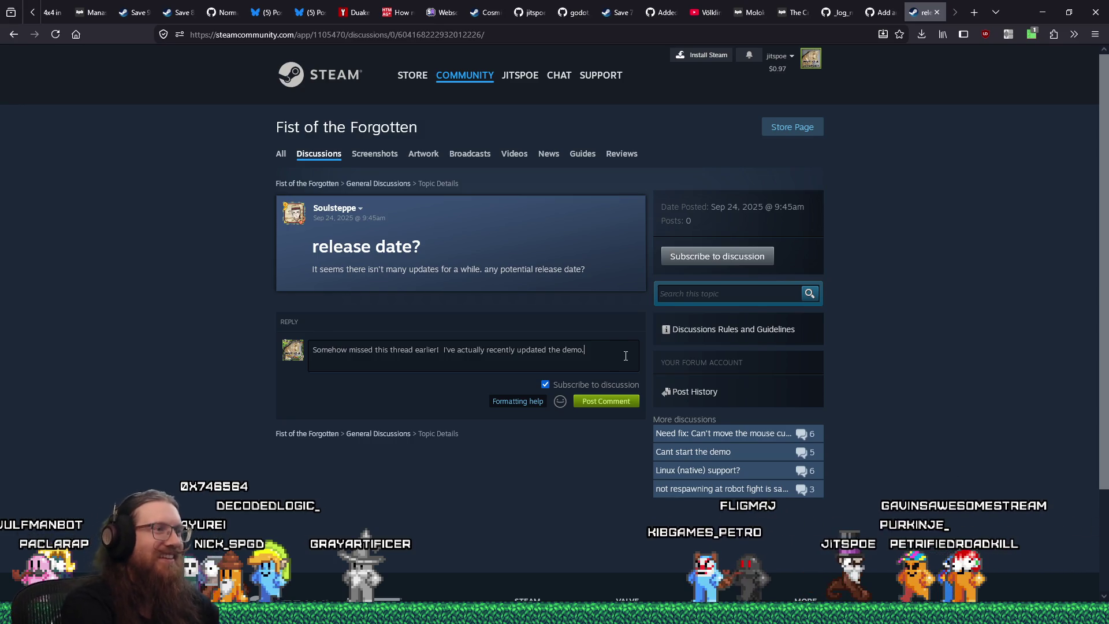
key(BackSpace)
text(post)
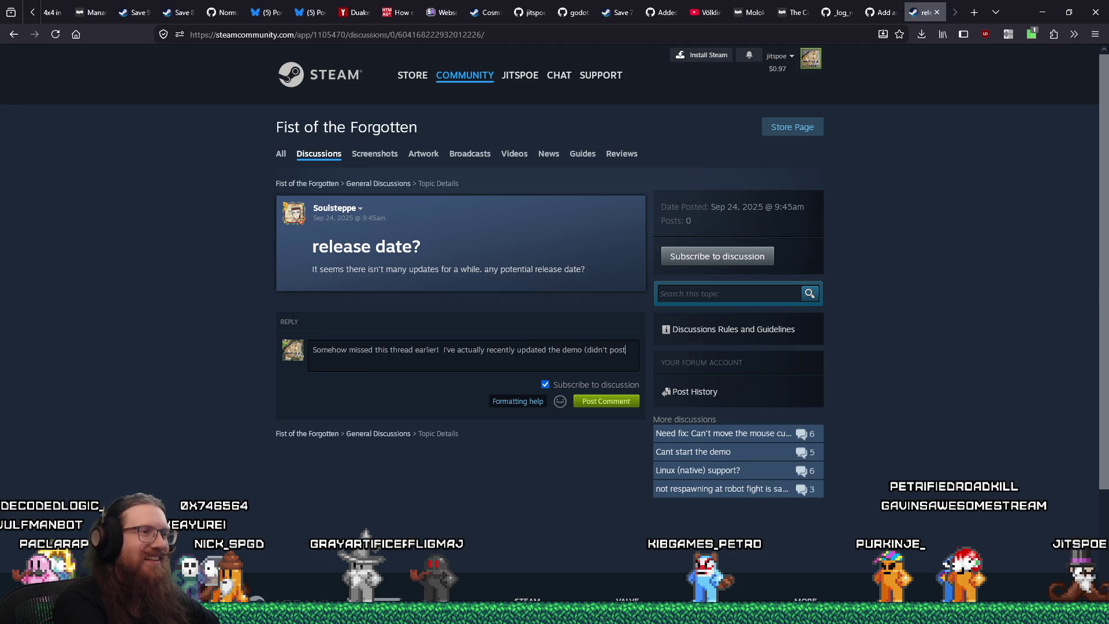
text( a news update about it, though).  Develo)
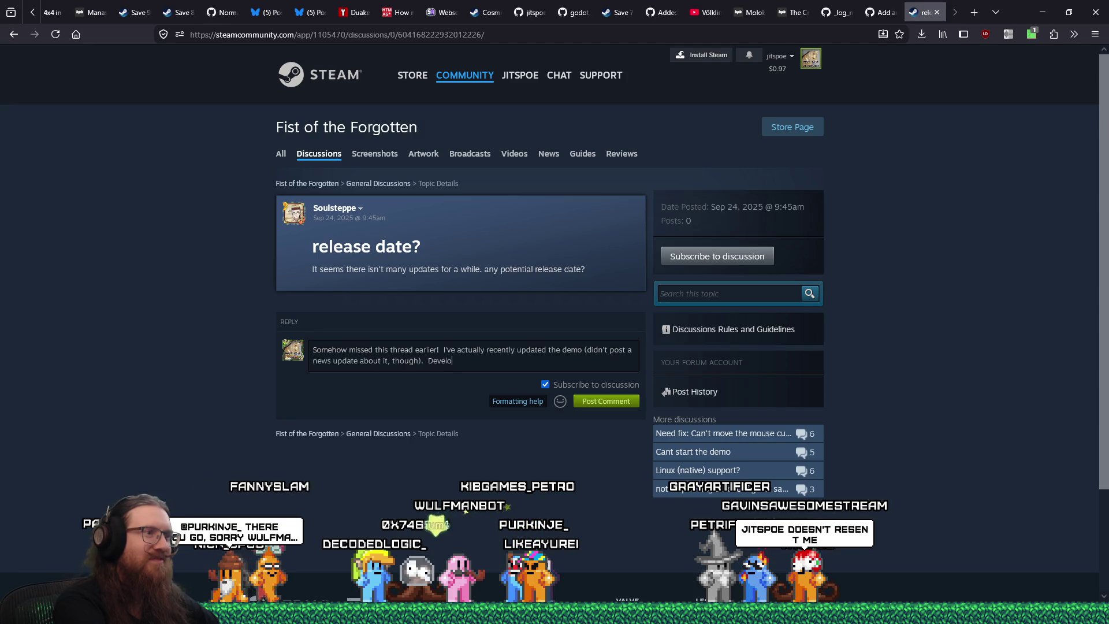
text(ment is taking a wh il)
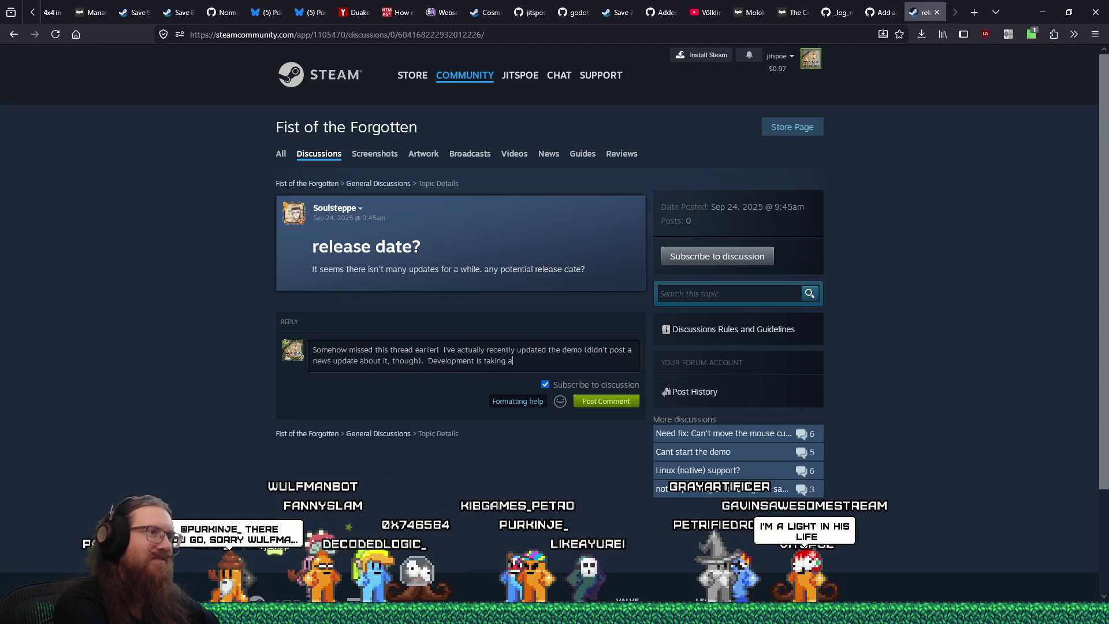
key(BackSpace)
key(BackSpace)
key(BackSpace)
text(i)
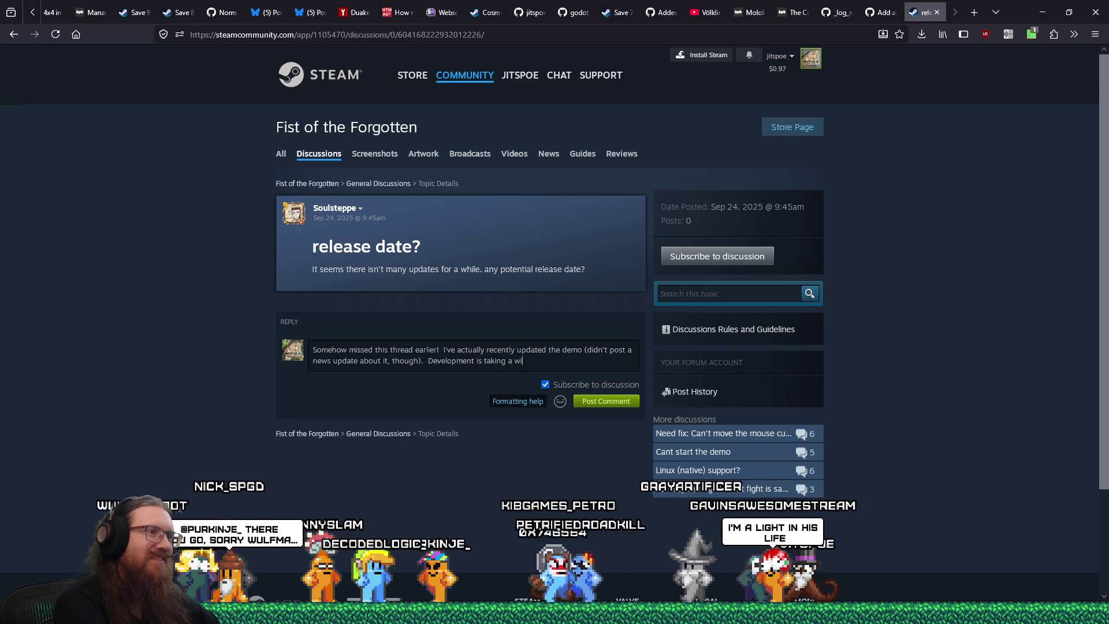
key(BackSpace)
text(hile.  Always fee)
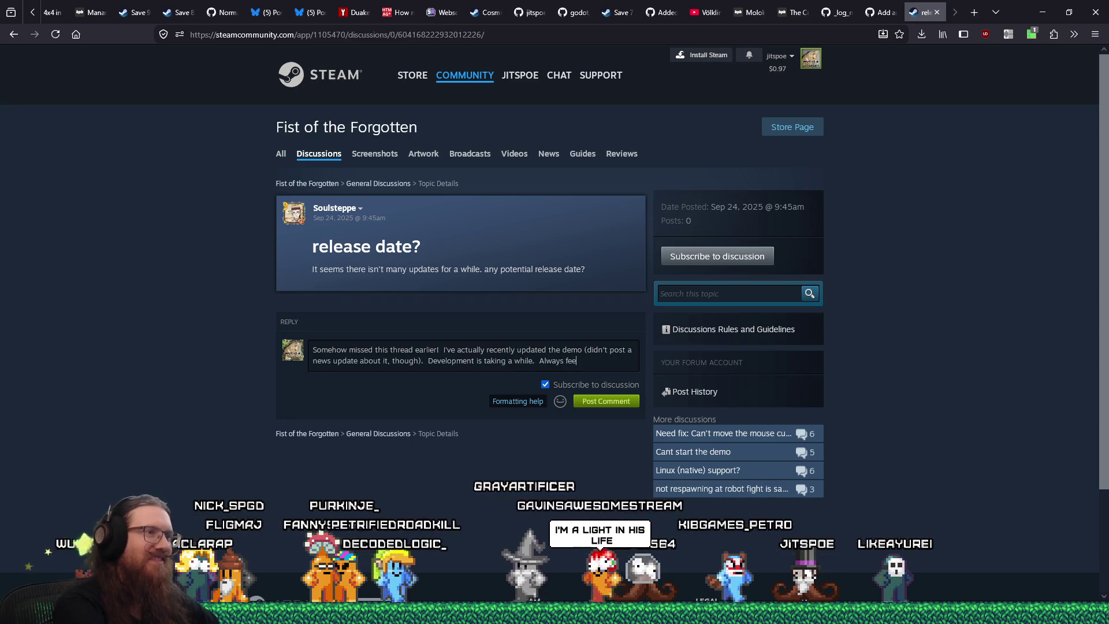
text(ls like there's)
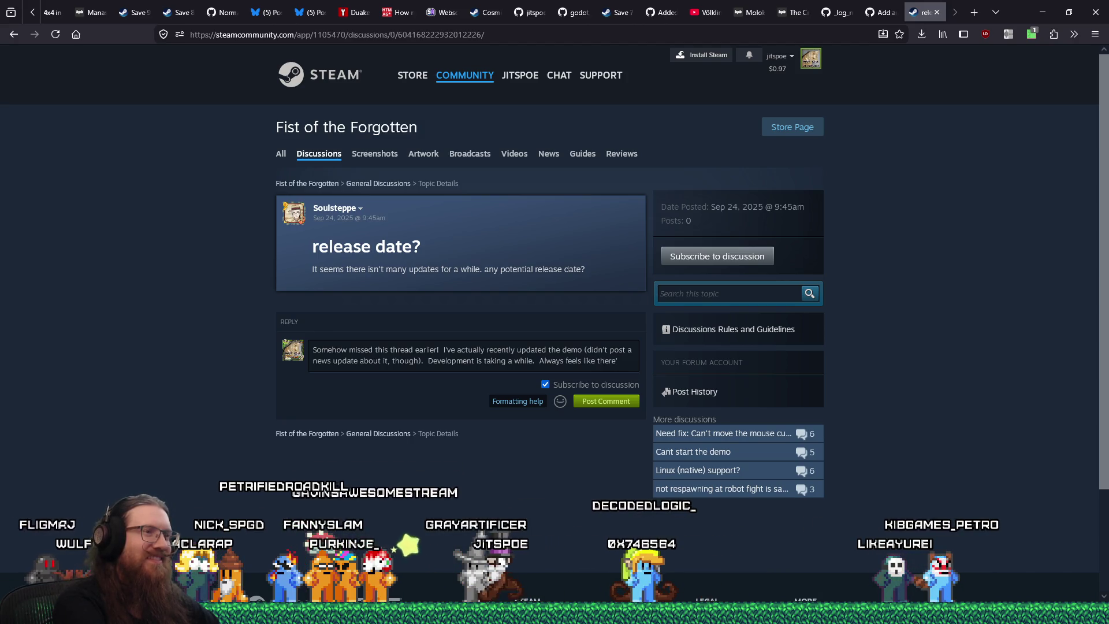
text( a couple more years of work left to do, so I don't have a r)
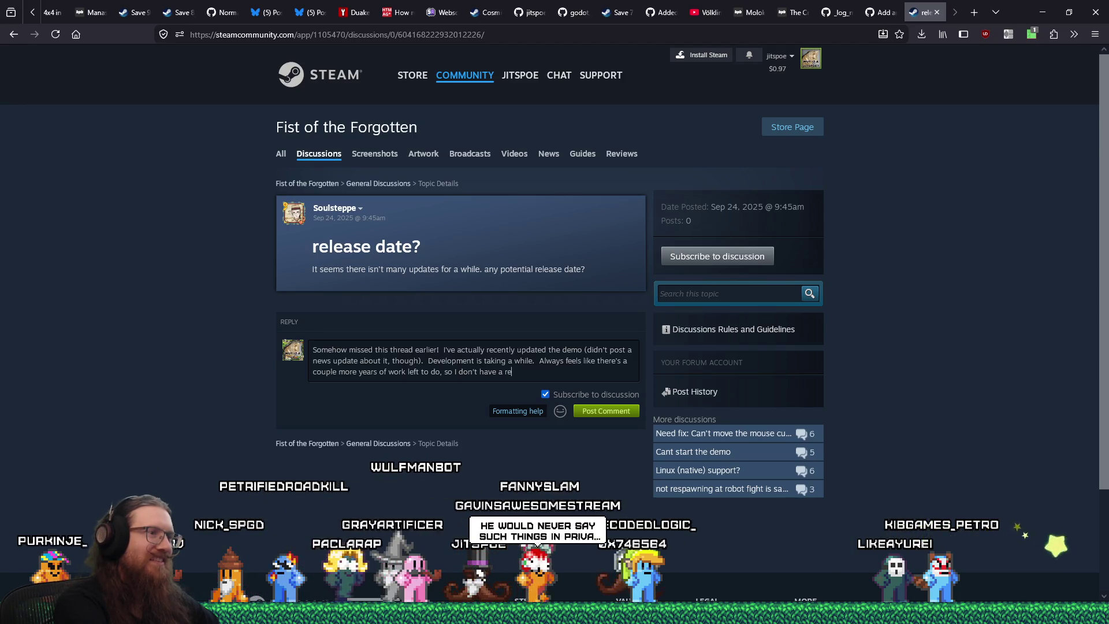
text(et)
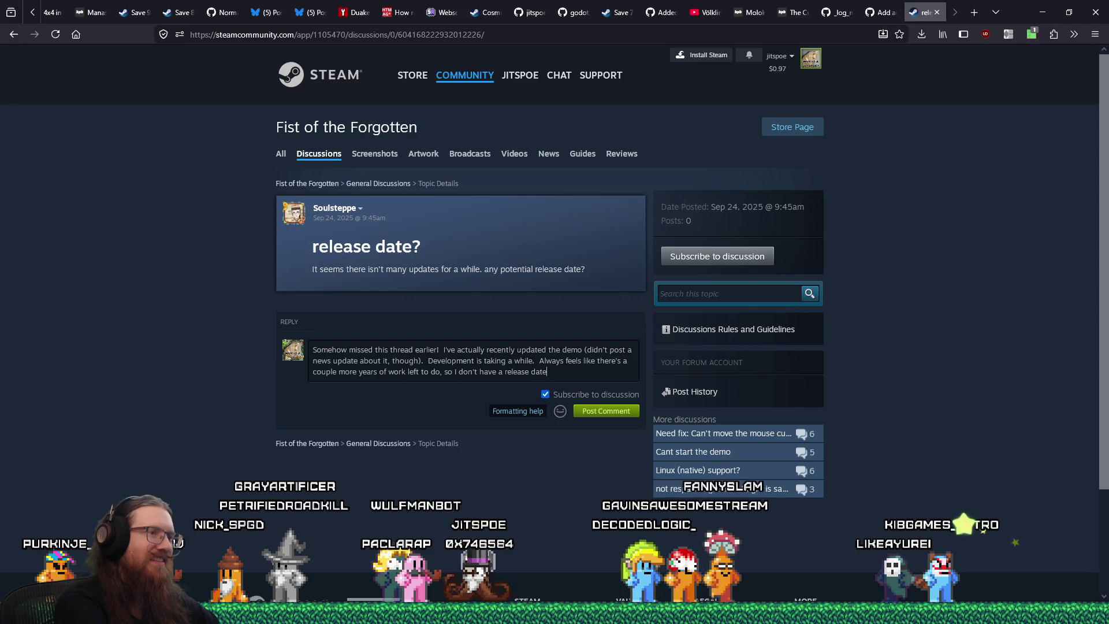
text(, yet.)
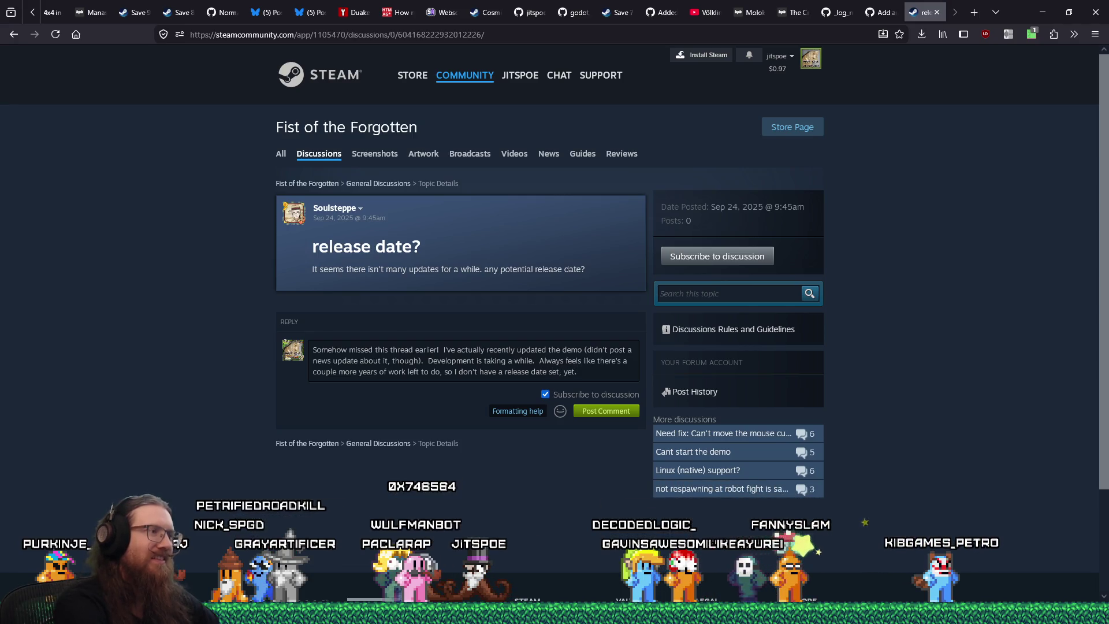
- Submit the reply, then copy its text, paste it back and post it again
click(598, 411)
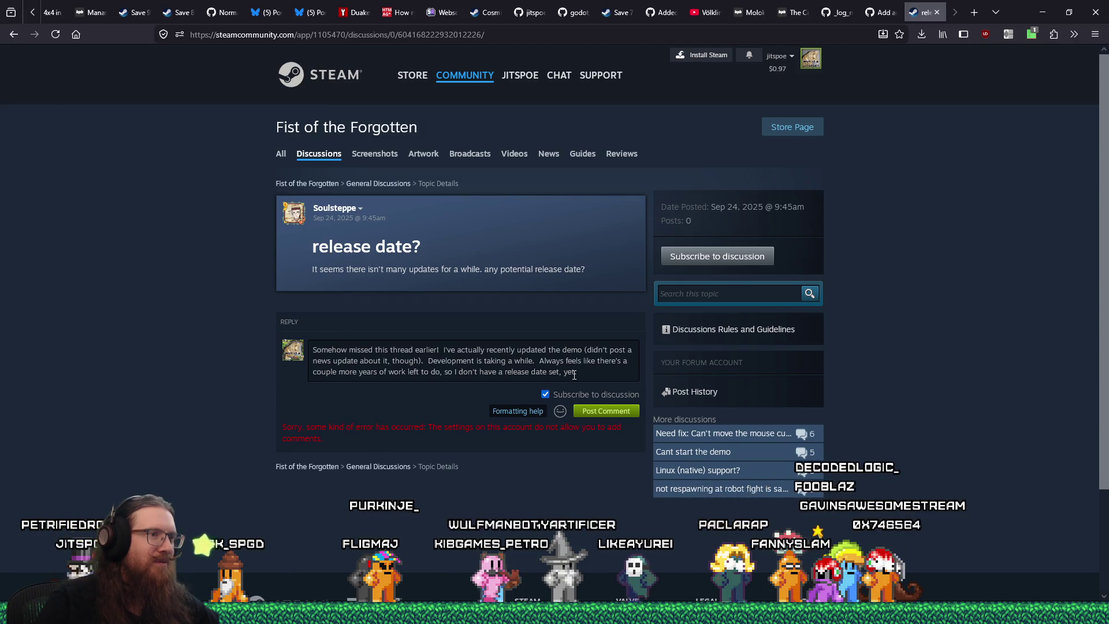
mouse_move(587, 372)
mouse_down()
mouse_move(317, 372)
mouse_move(313, 350)
mouse_up()
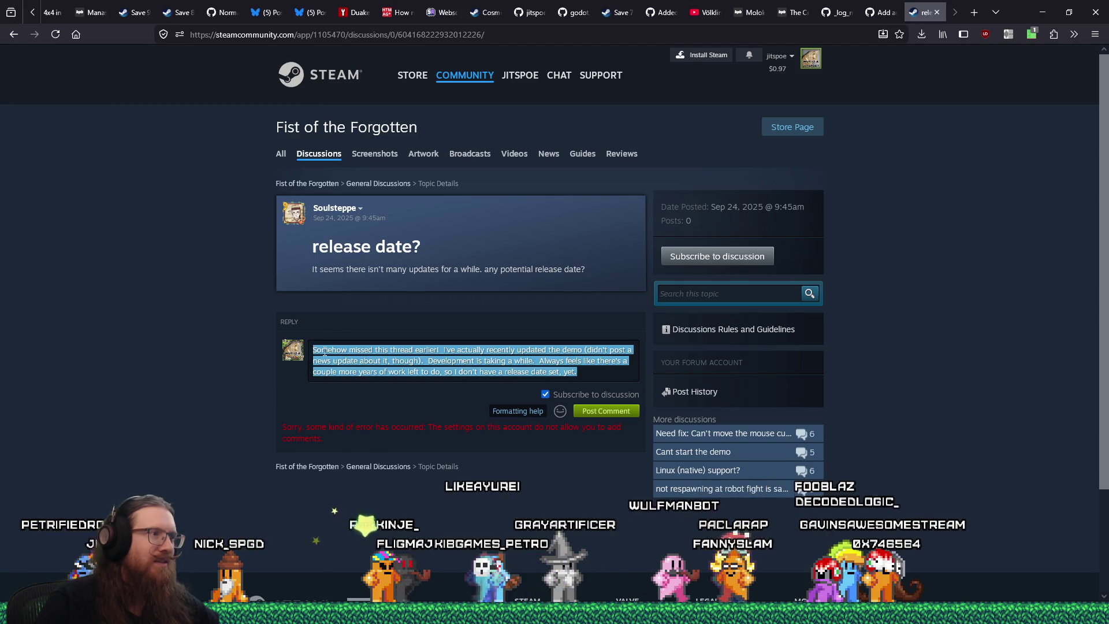
right_click(325, 352)
click(363, 425)
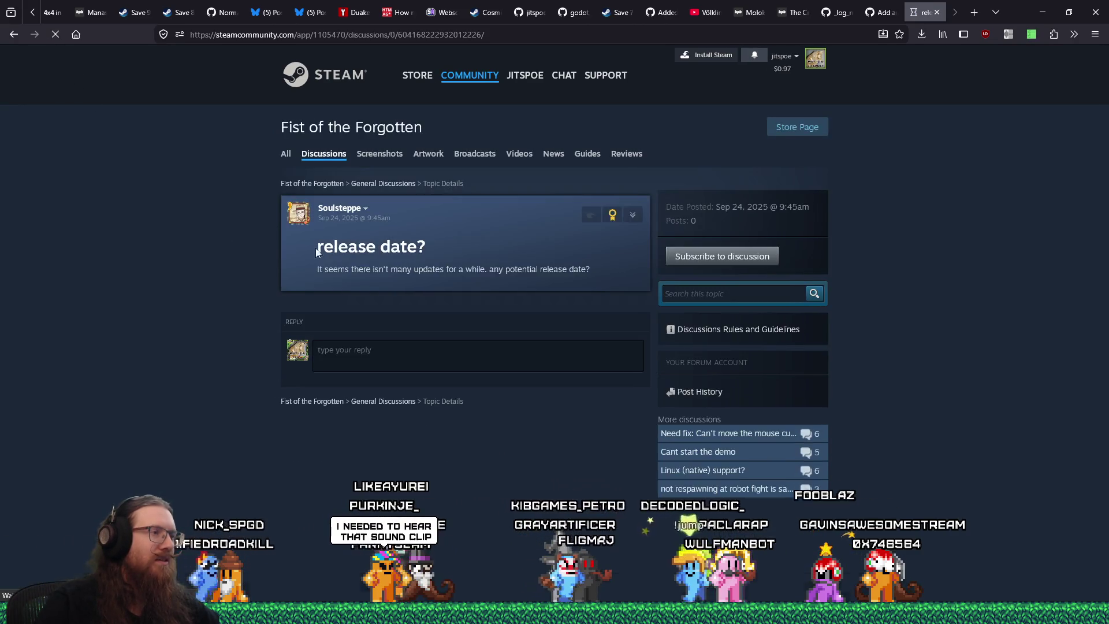
click(403, 446)
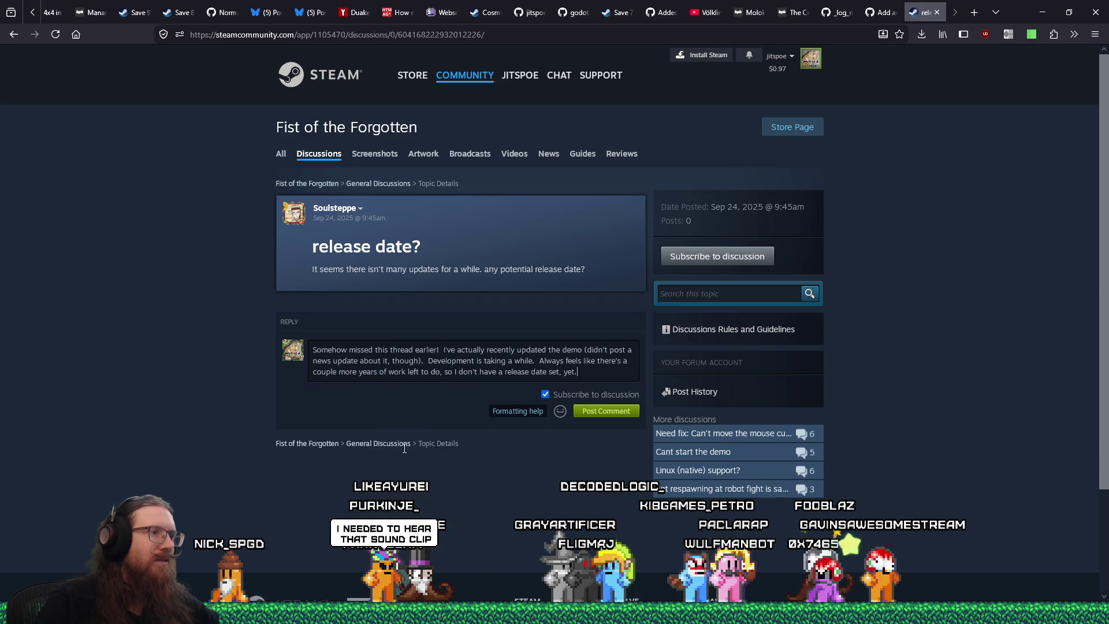
click(608, 412)
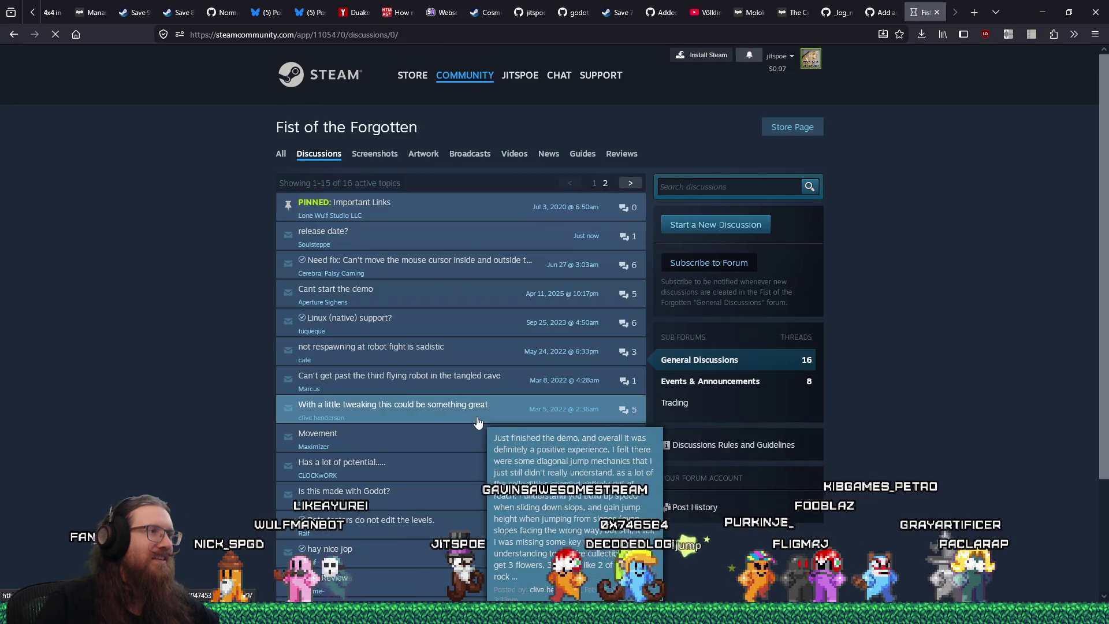
- Read the 'Cant start the demo' thread's comments about AMD crashes, then close it
scroll(185, 332, down, 5)
scroll(186, 331, up, 5)
mouse_move(417, 293)
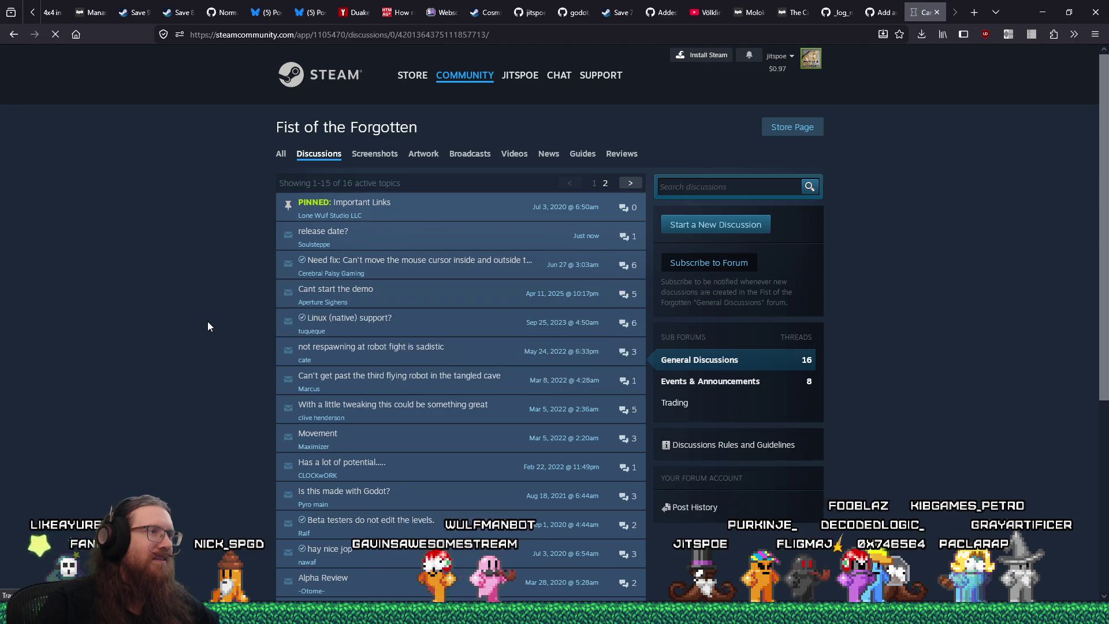
scroll(208, 326, down, 3)
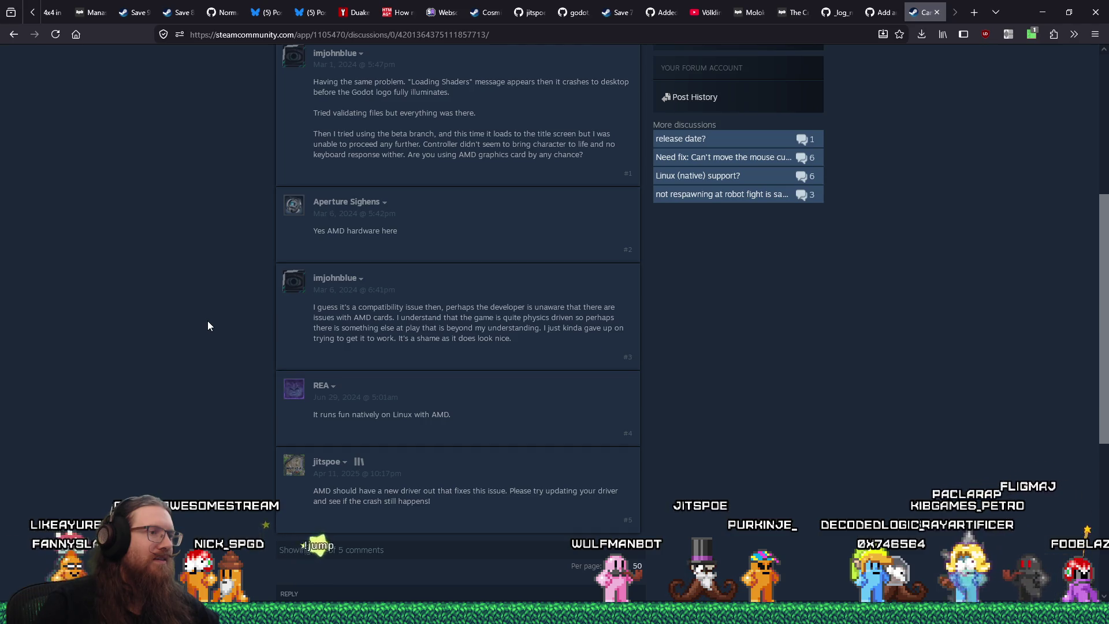
scroll(881, 120, up, 4)
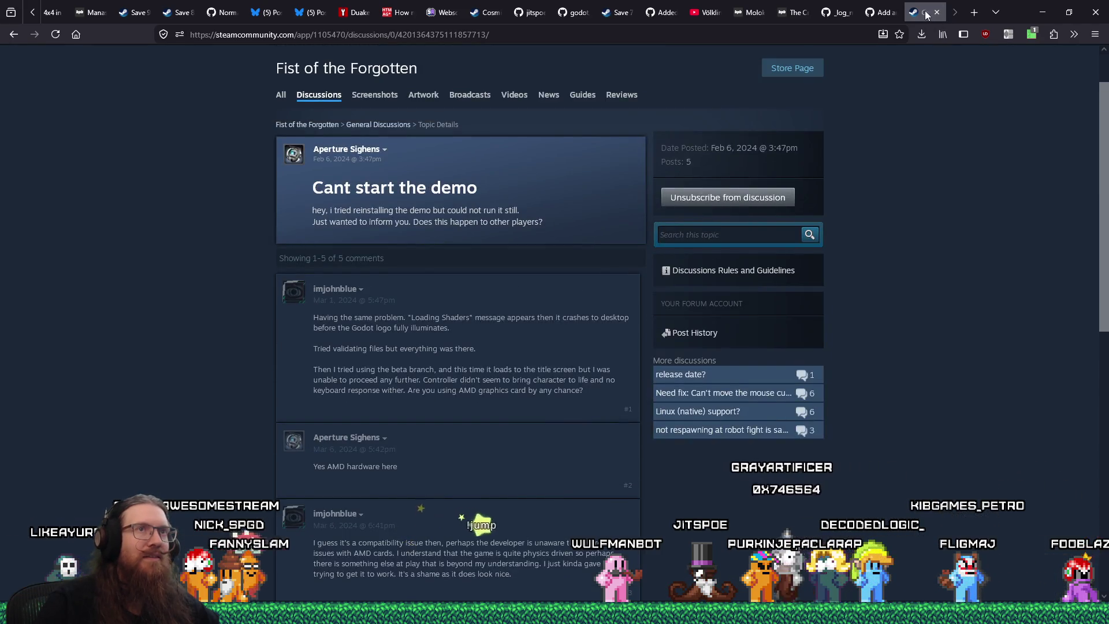
click(935, 13)
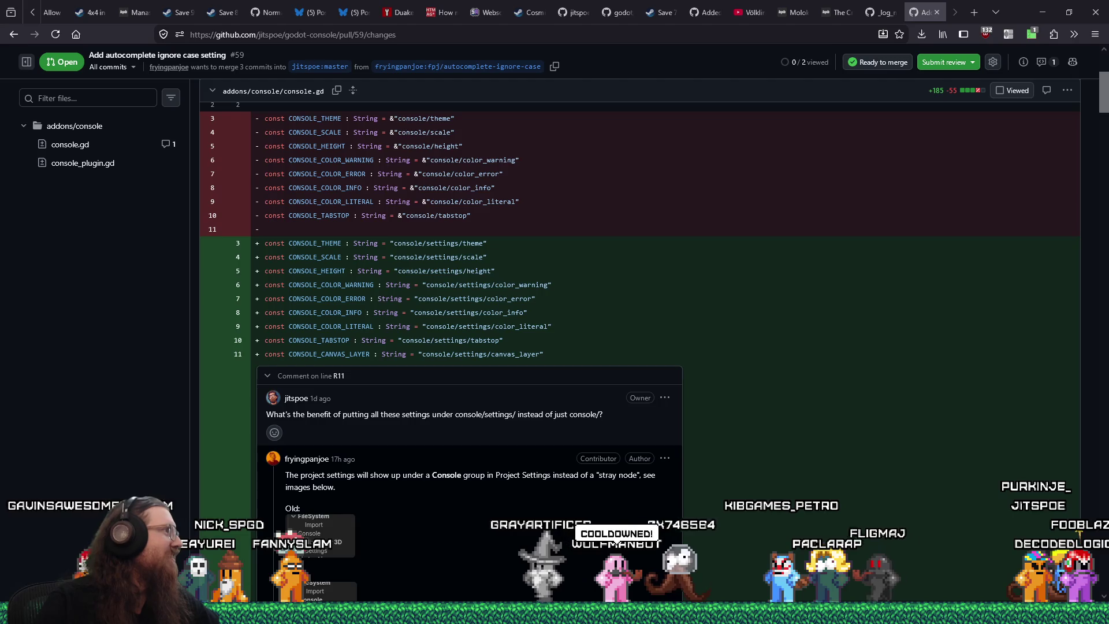
- Pull the Imgur tab of the mustached character model out into its own browser window
mouse_move(1108, 46)
mouse_down()
mouse_move(510, 46)
mouse_move(609, 24)
mouse_up()
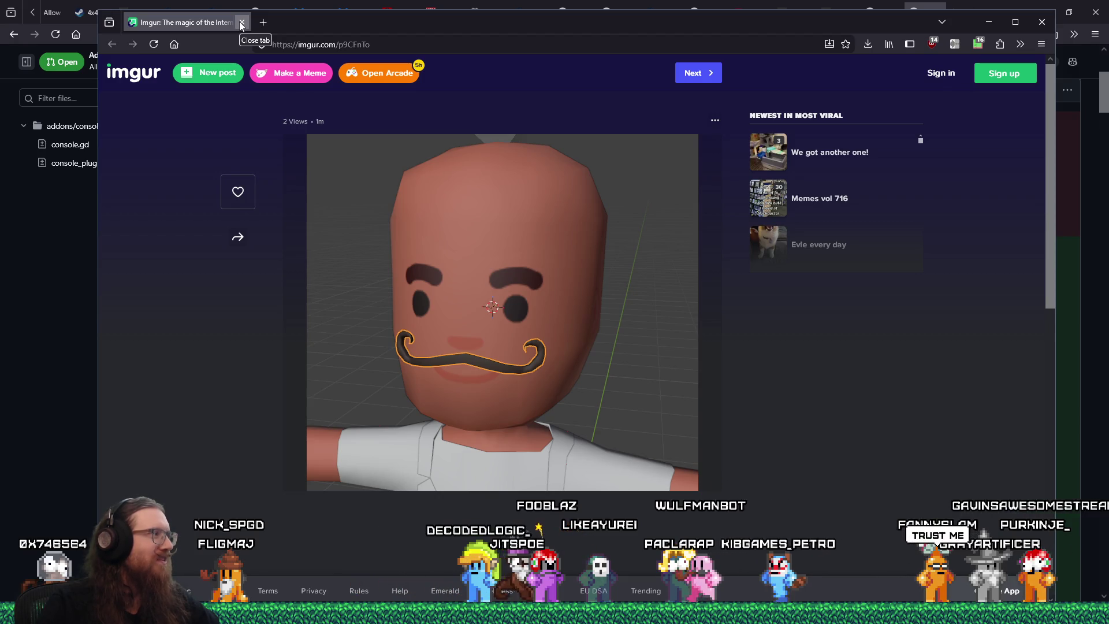
- Close the Imgur image window and open a new browser tab
click(241, 23)
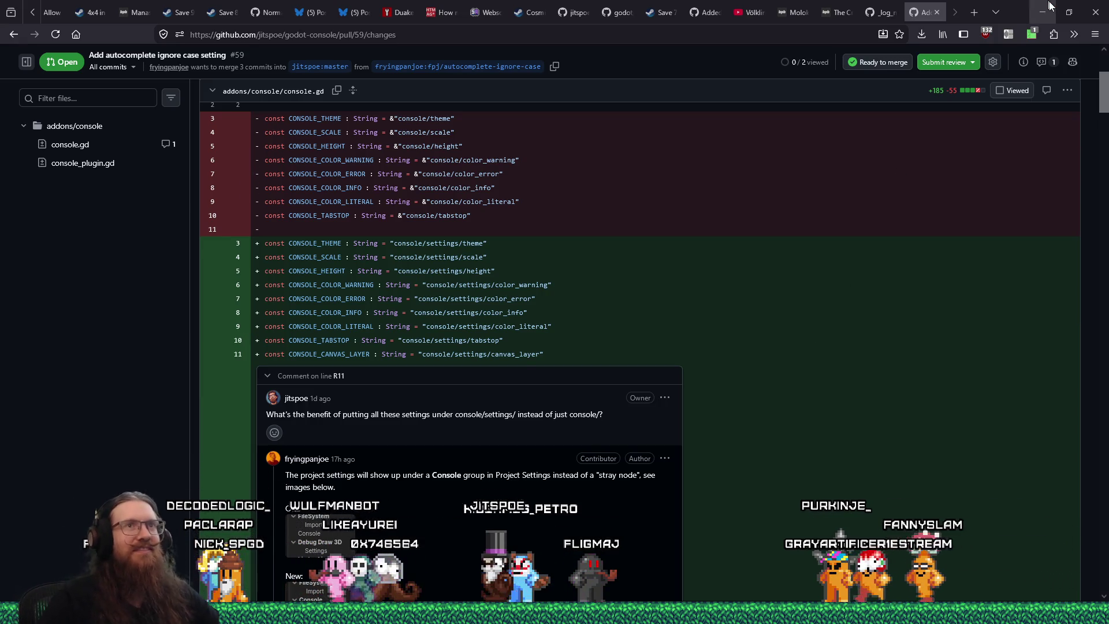
click(971, 11)
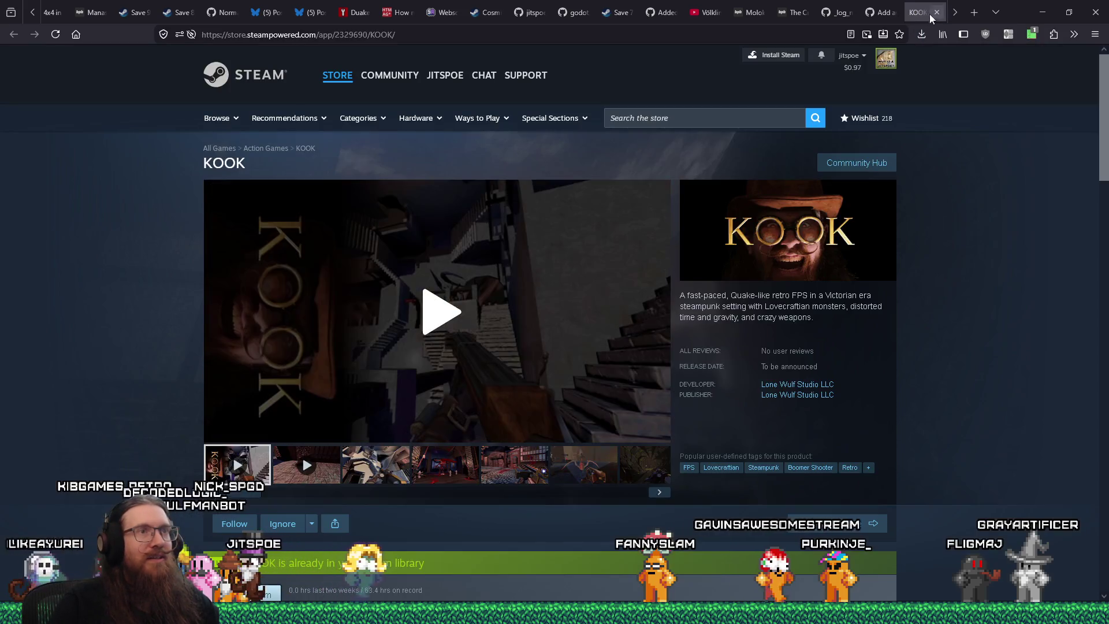
scroll(646, 349, down, 15)
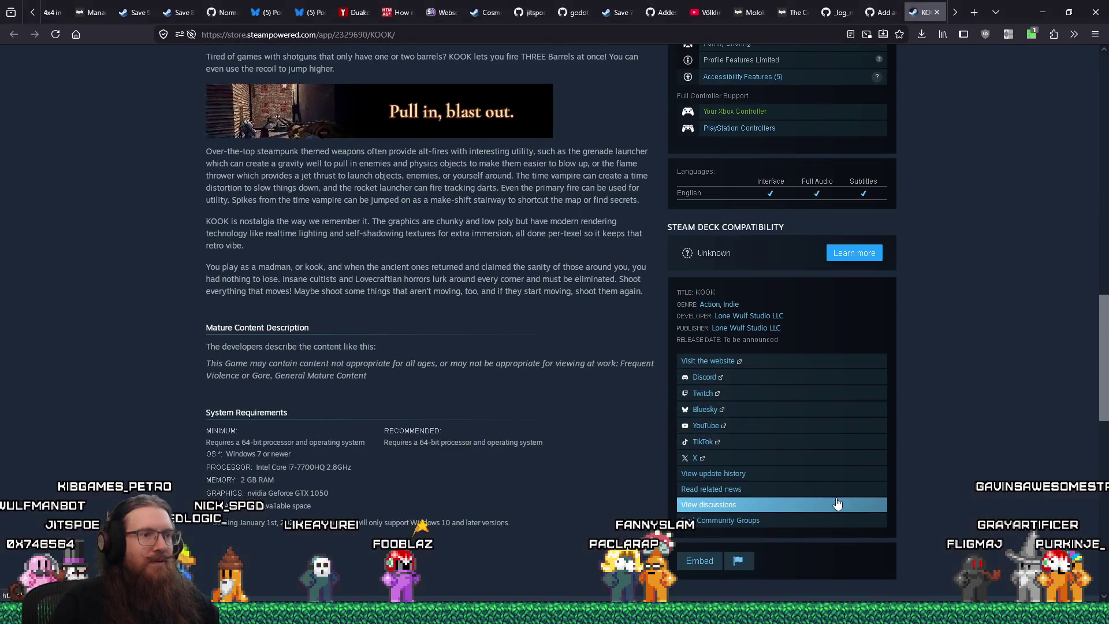
click(840, 505)
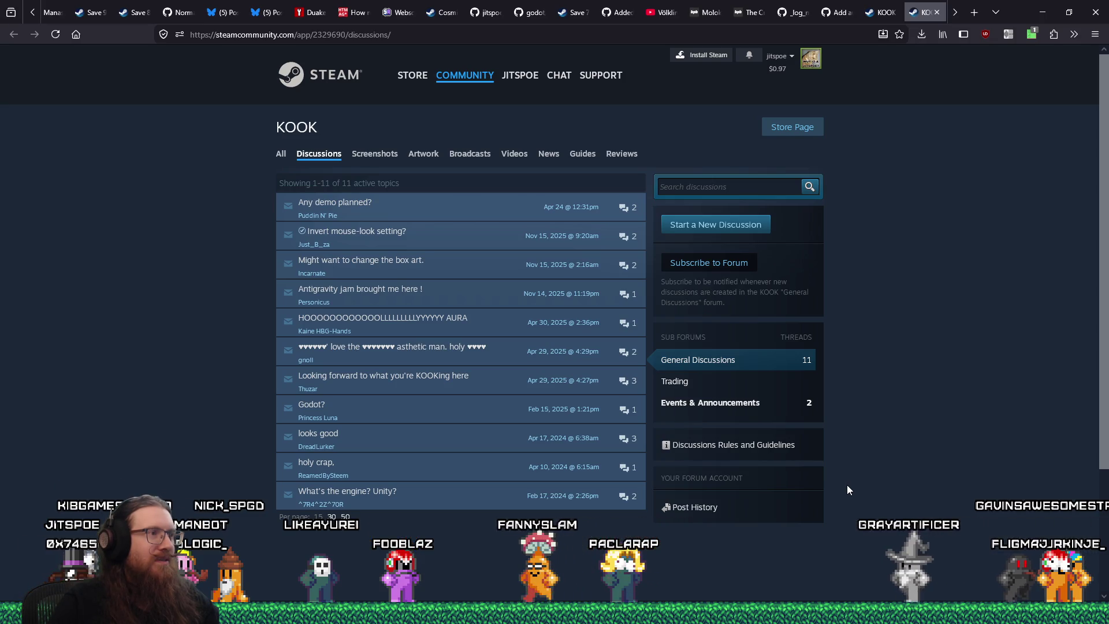
scroll(847, 484, down, 1)
scroll(847, 484, up, 1)
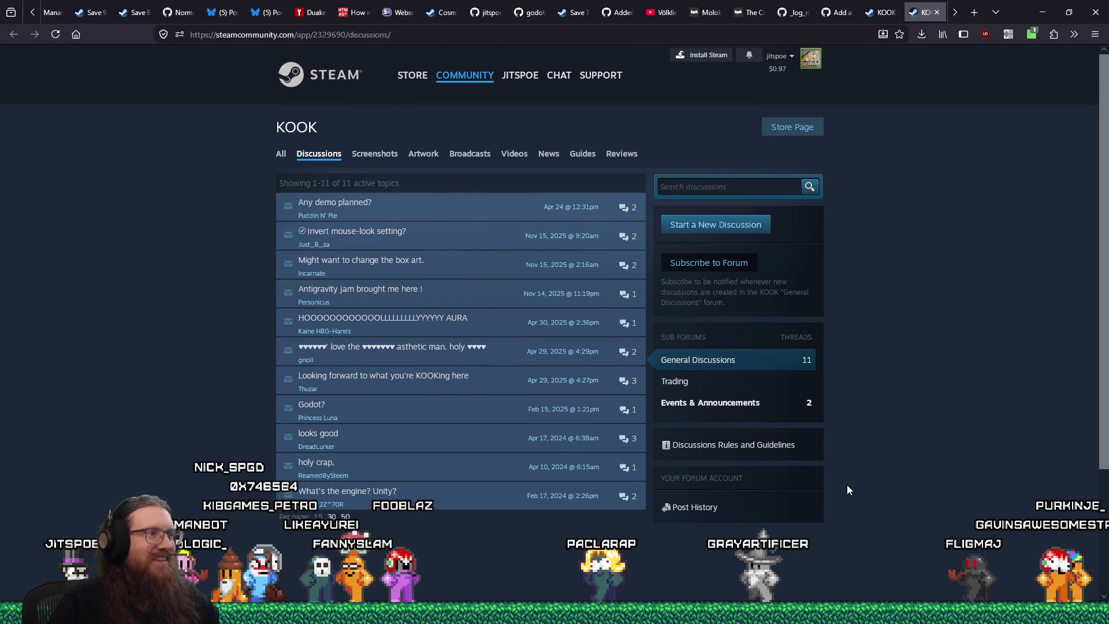
click(936, 13)
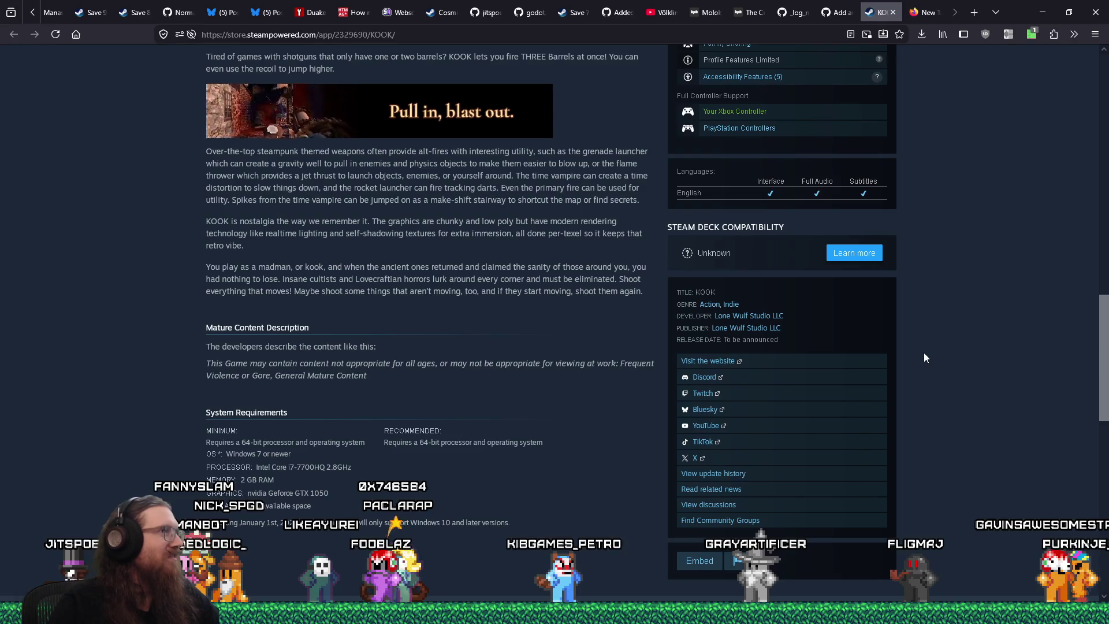
scroll(923, 358, up, 15)
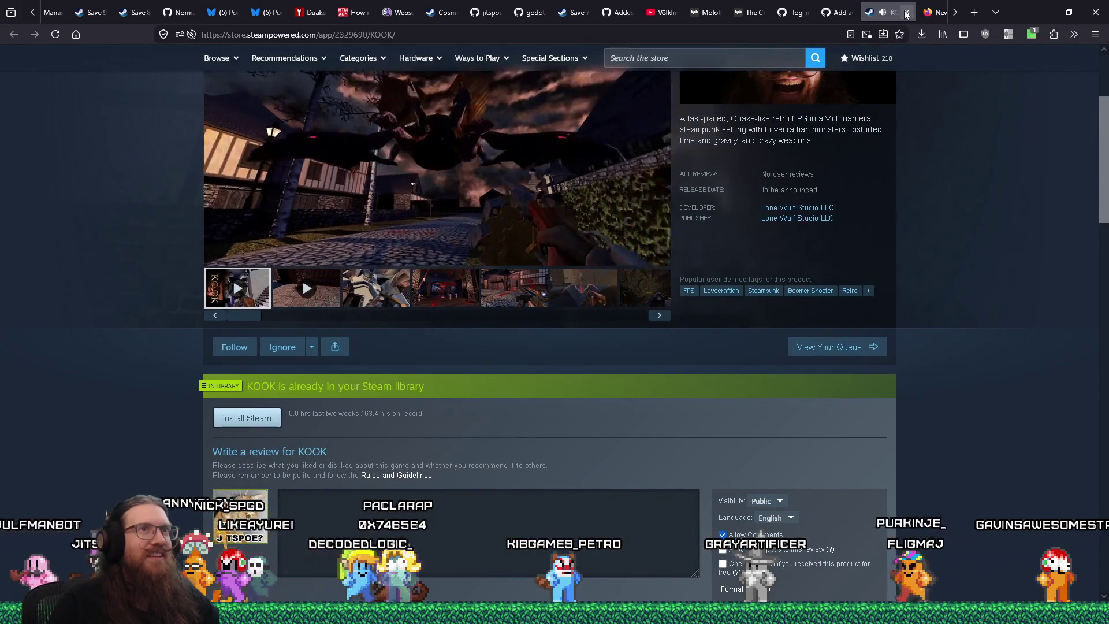
scroll(332, 457, up, 3)
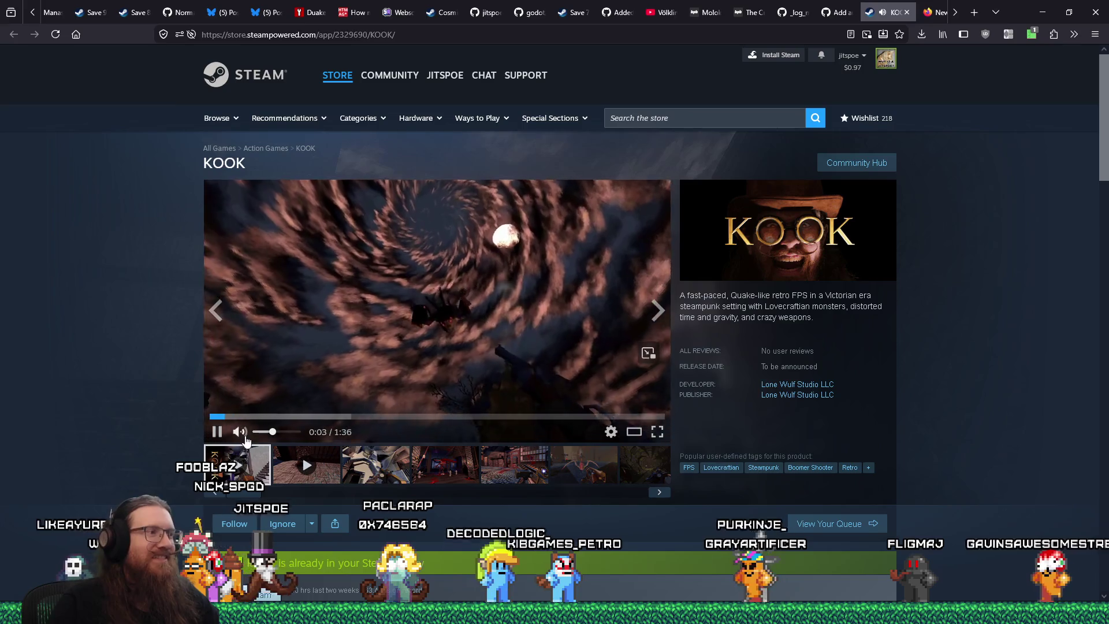
click(263, 432)
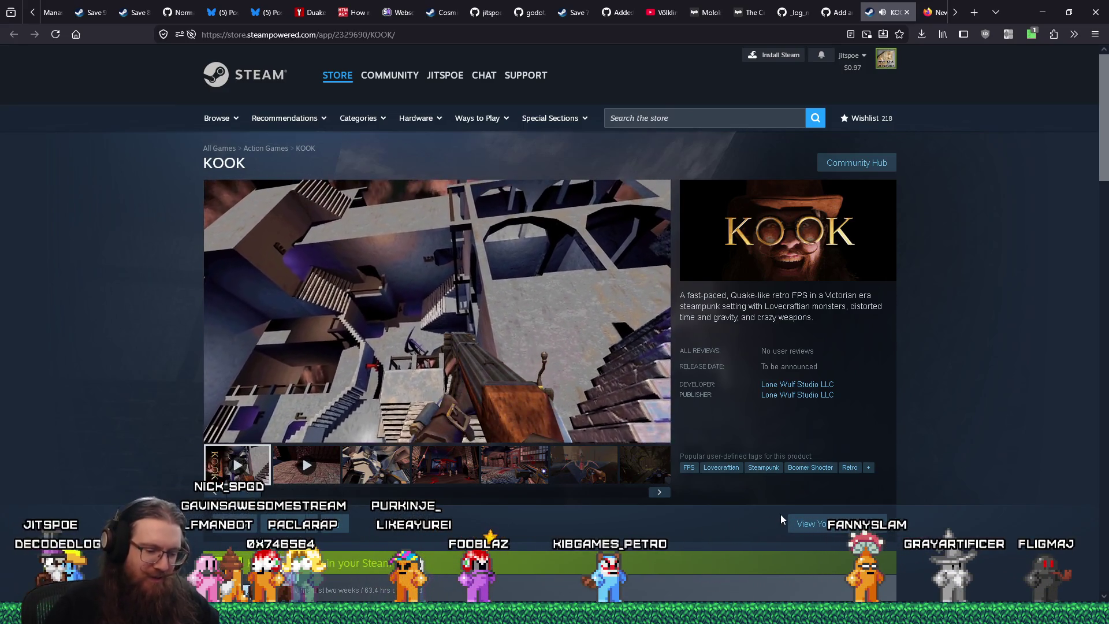
mouse_move(215, 439)
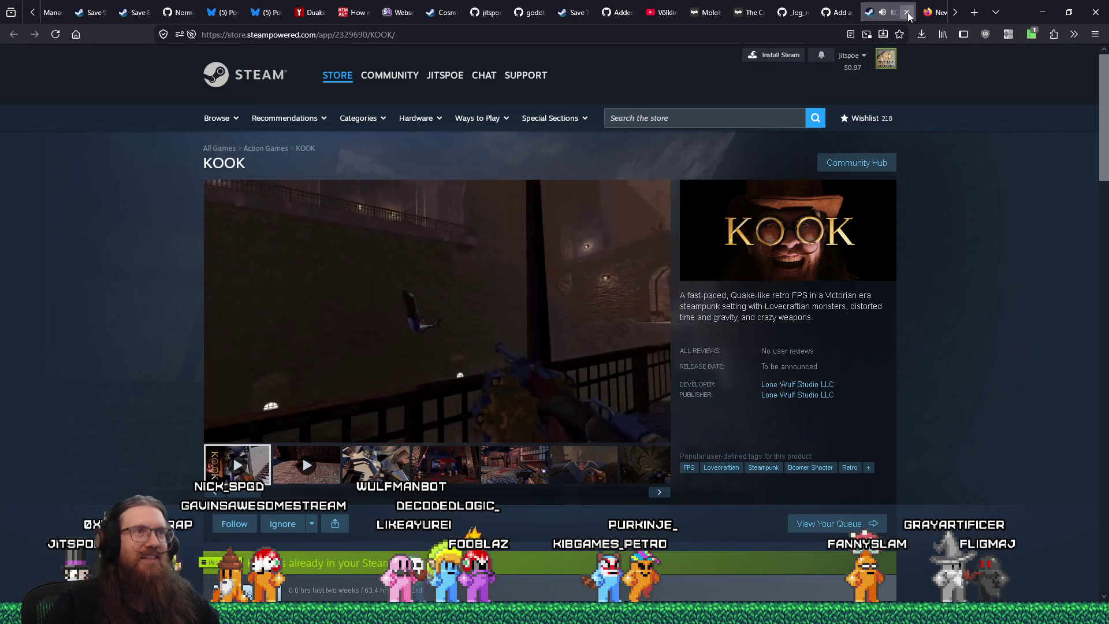
key(ctrl+w)
click(934, 14)
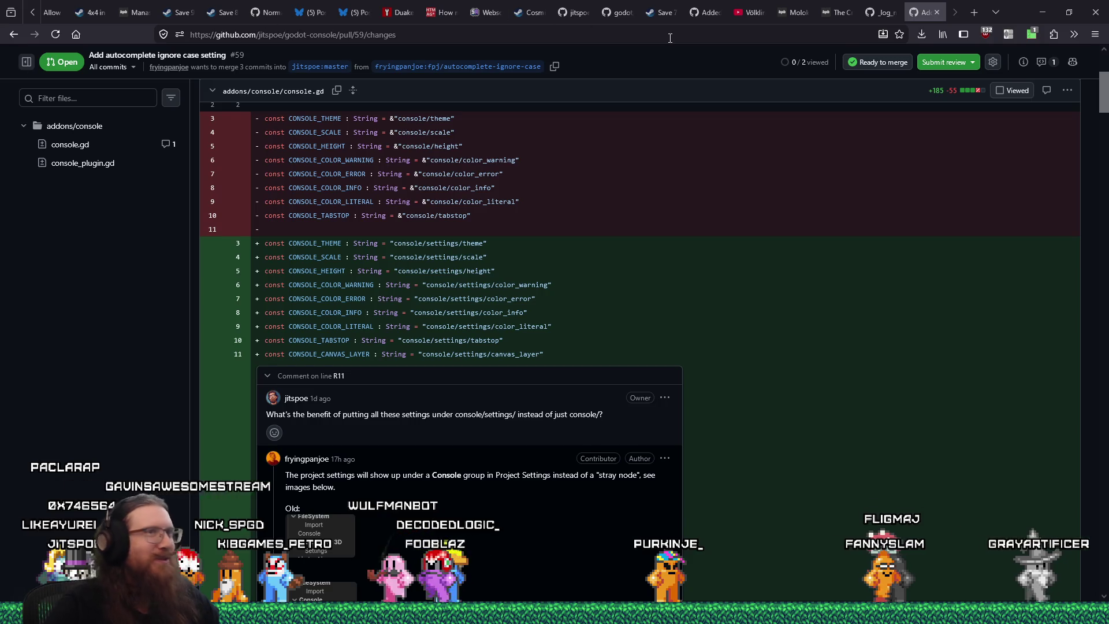
- In npc_system.gd, delete the leftover blank line 1811 and locate the drop_missed_you_letter call
click(1043, 11)
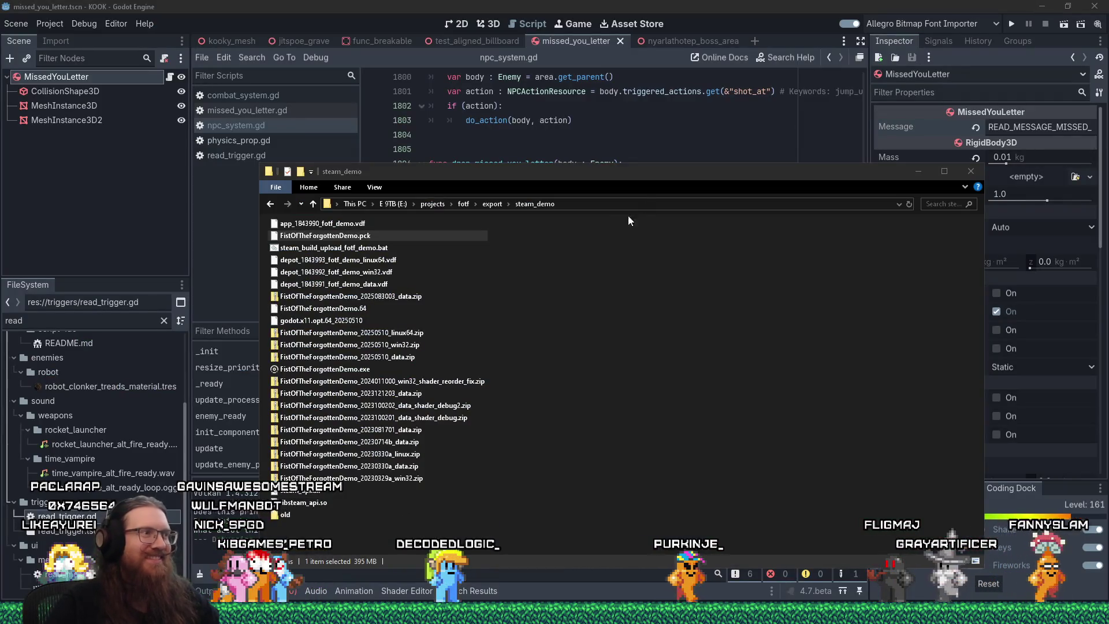
click(975, 173)
click(853, 5)
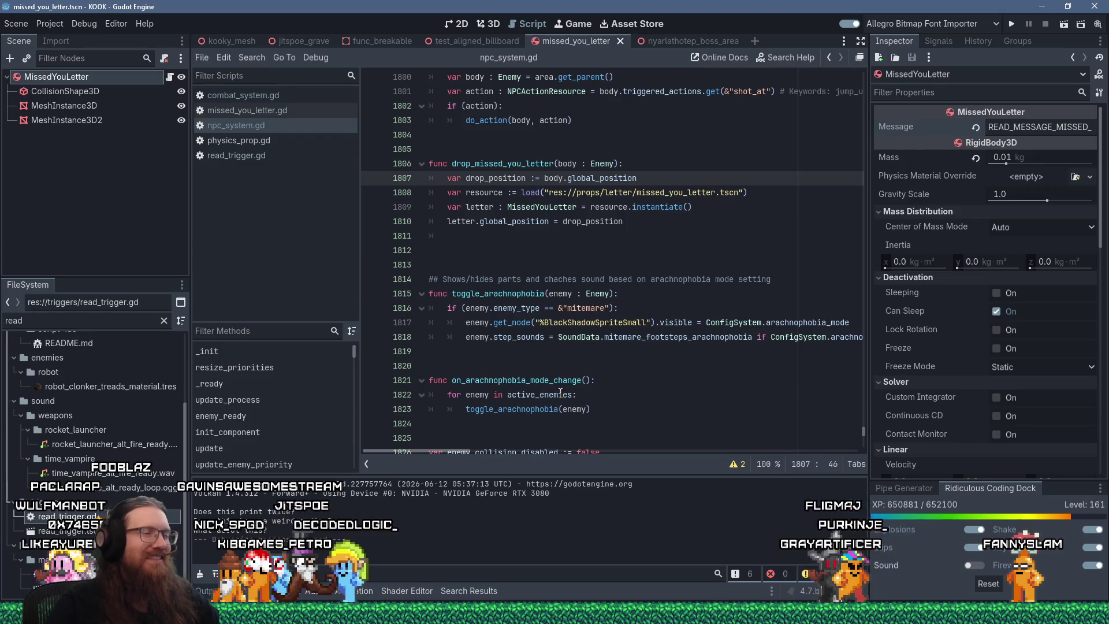
click(548, 235)
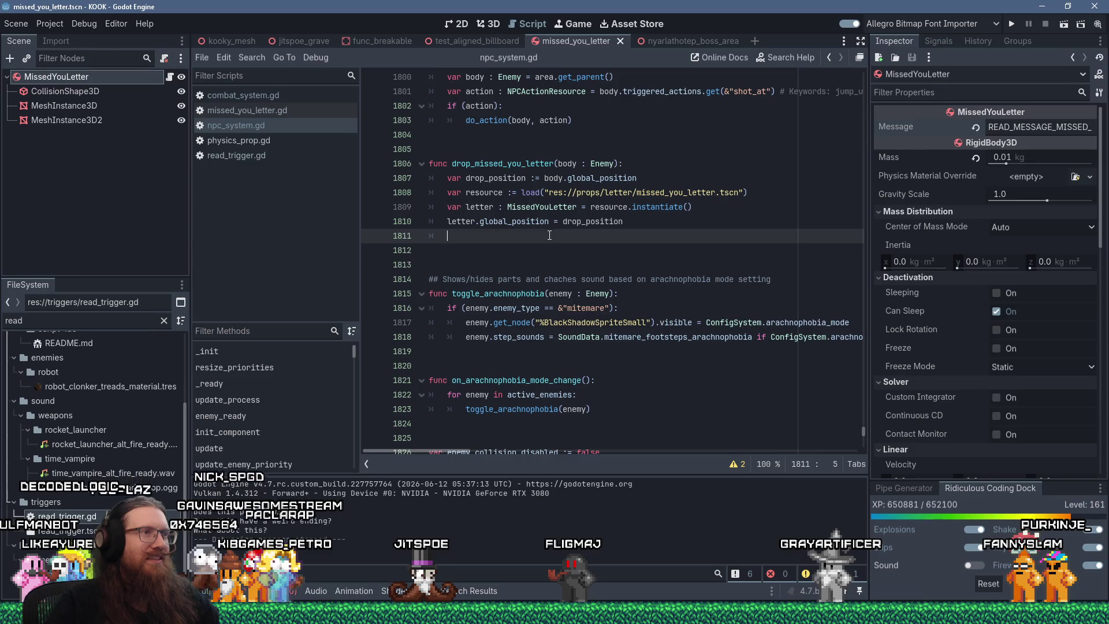
drag(548, 235, 645, 224)
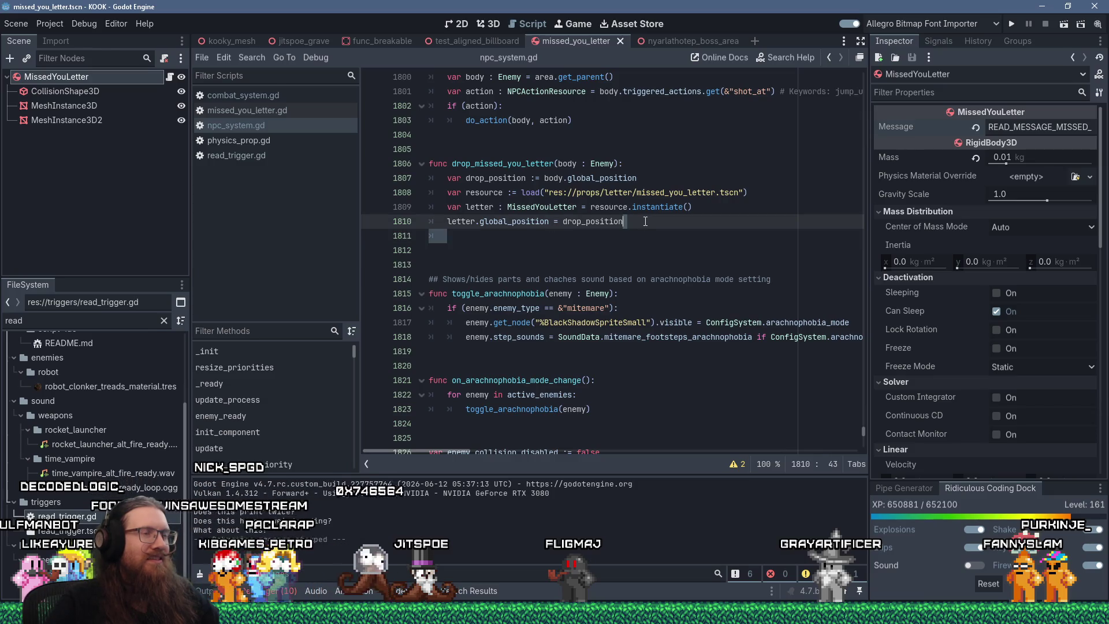
key(Delete)
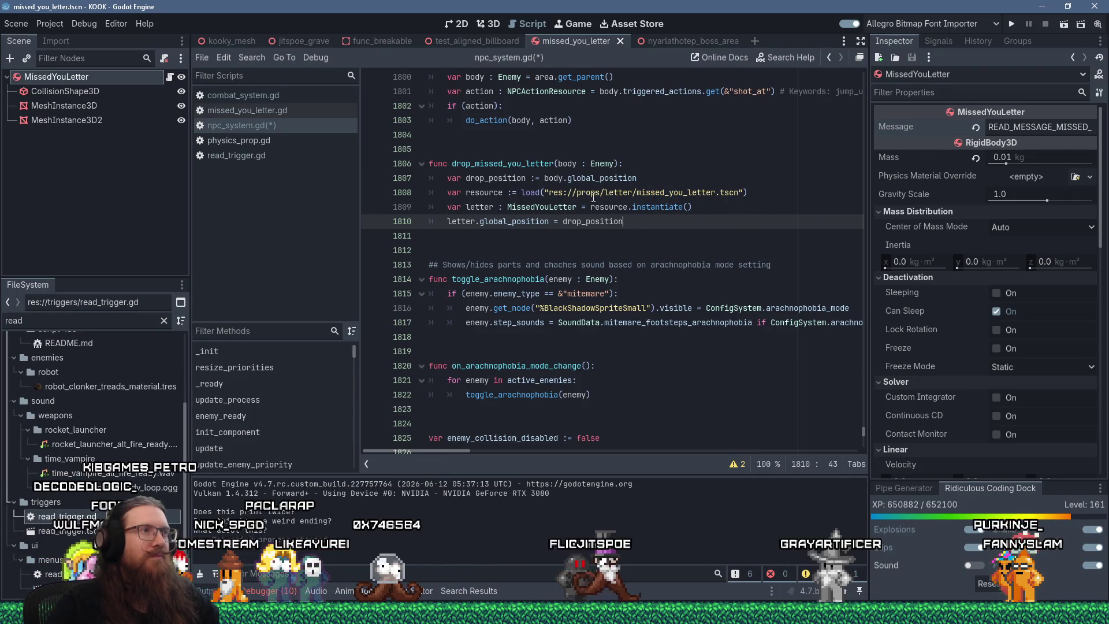
double_click(510, 163)
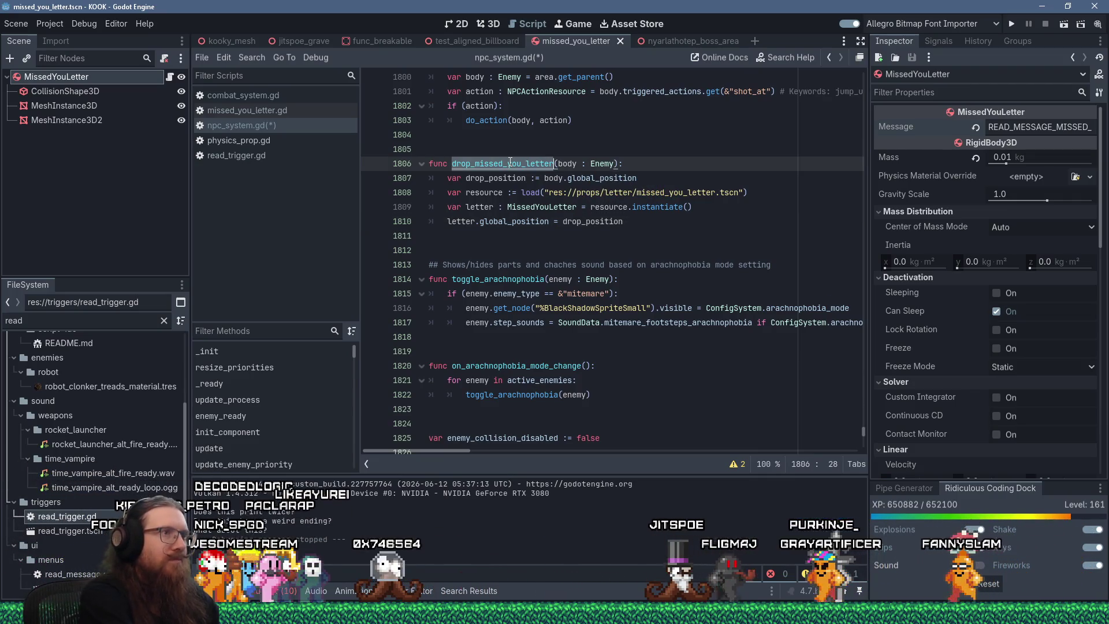
key(ctrl+f)
key(Return)
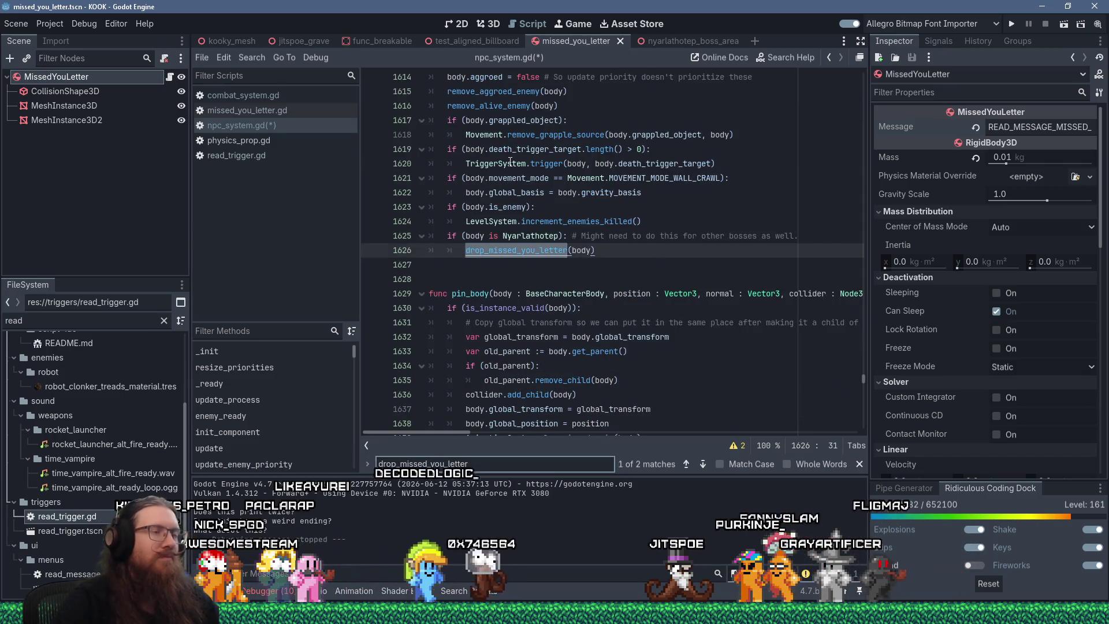
scroll(622, 176, up, 2)
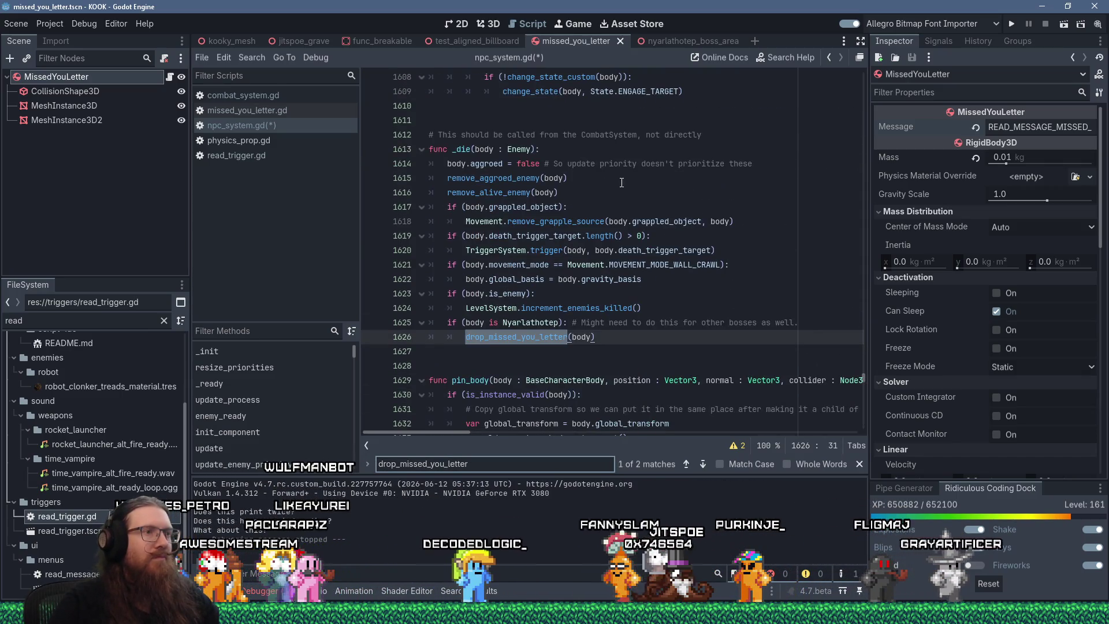
- Wrap the call in 'if (!body.hit_player):', save npc_system.gd and run the project
click(811, 321)
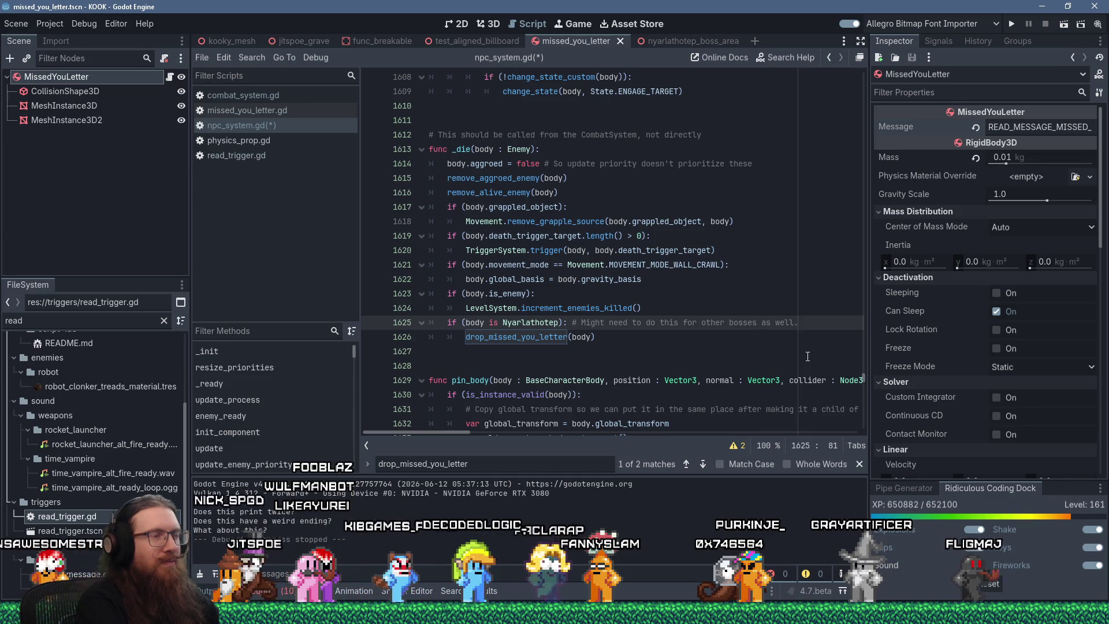
key(Return)
text(if ()
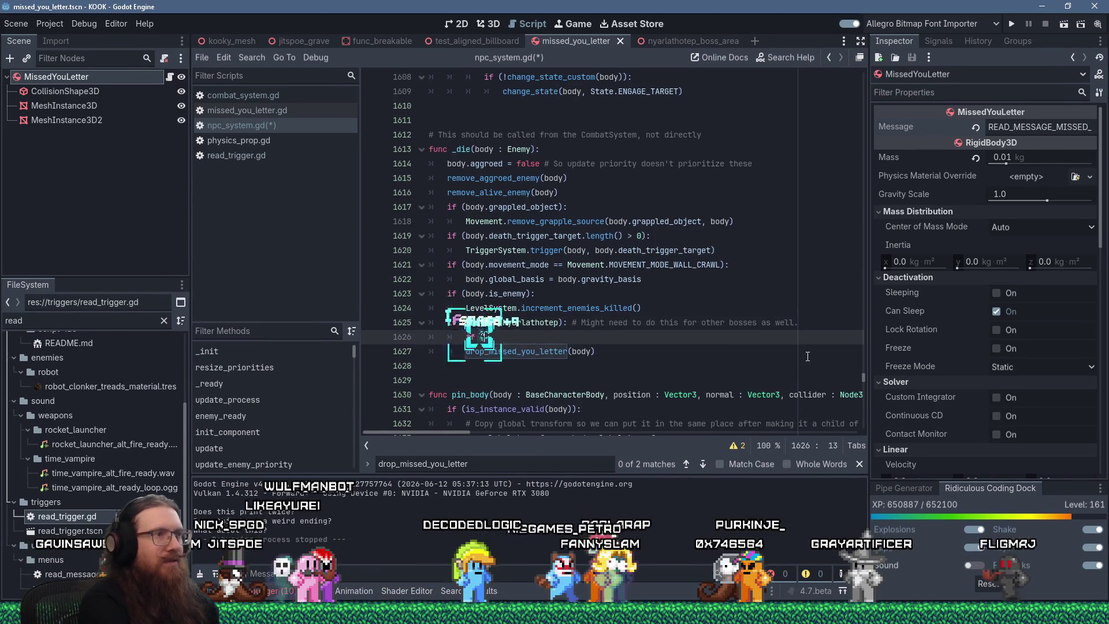
text(bodb)
key(BackSpace)
key(BackSpace)
key(BackSpace)
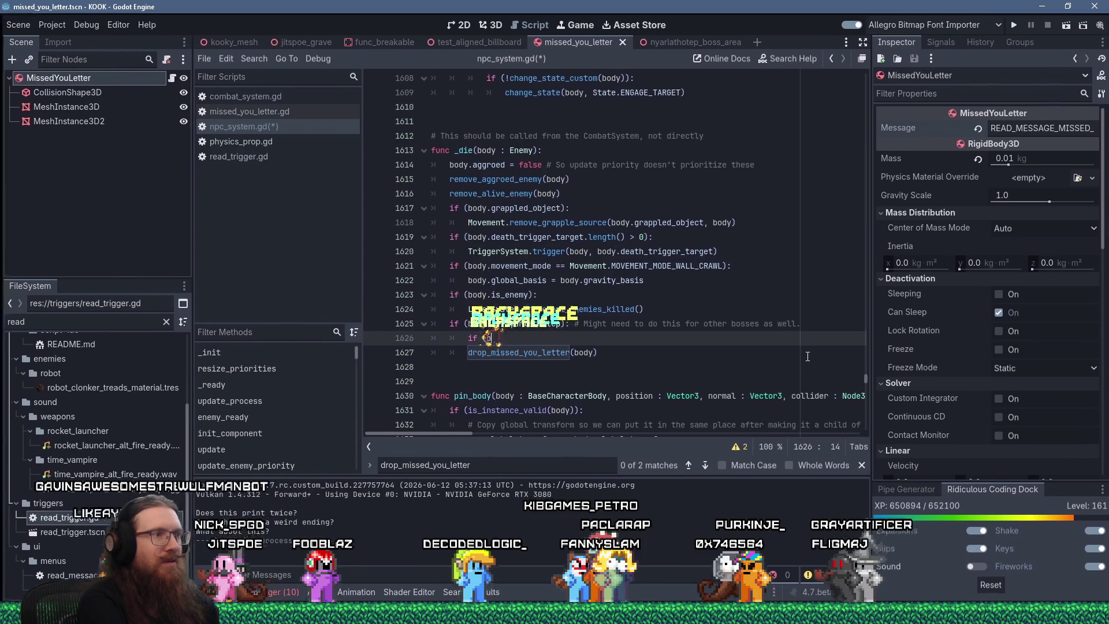
text(!bod)
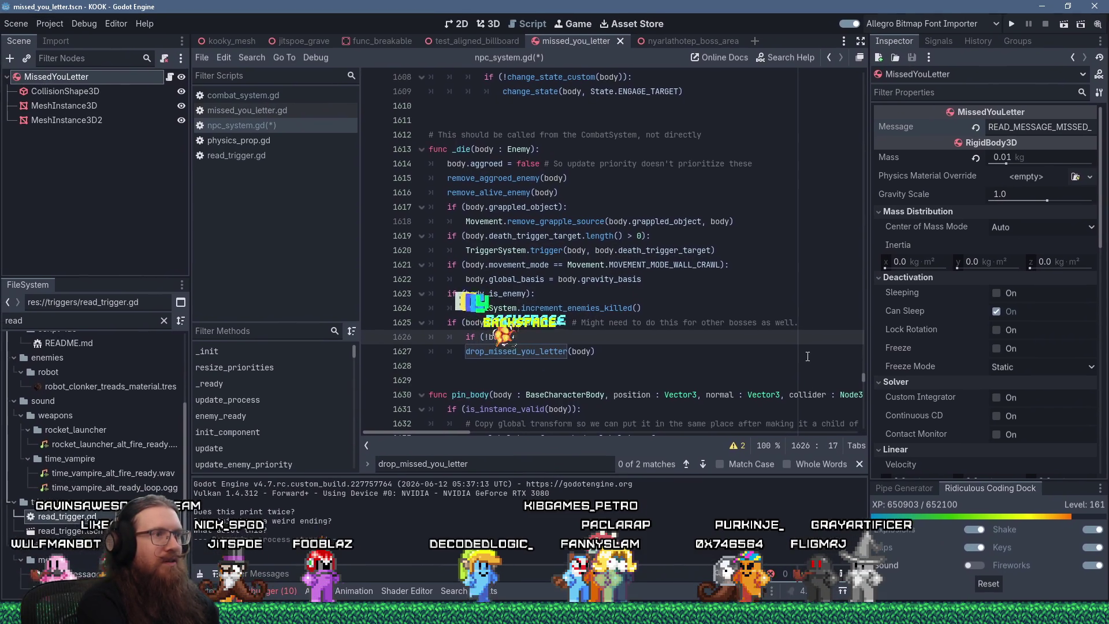
text(byy.hit)
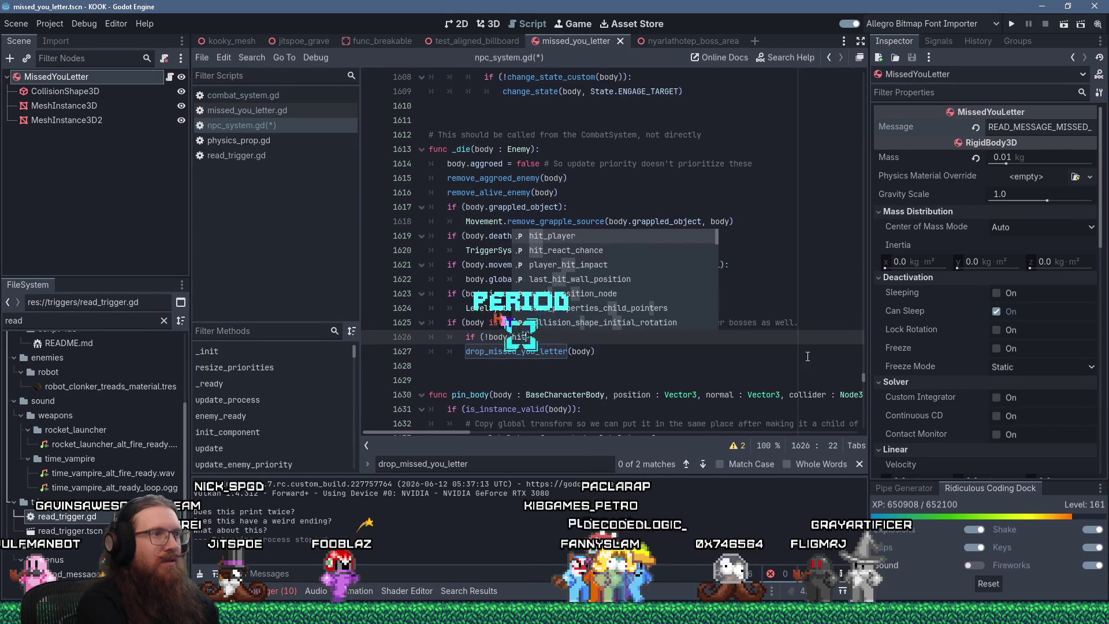
text(_player):)
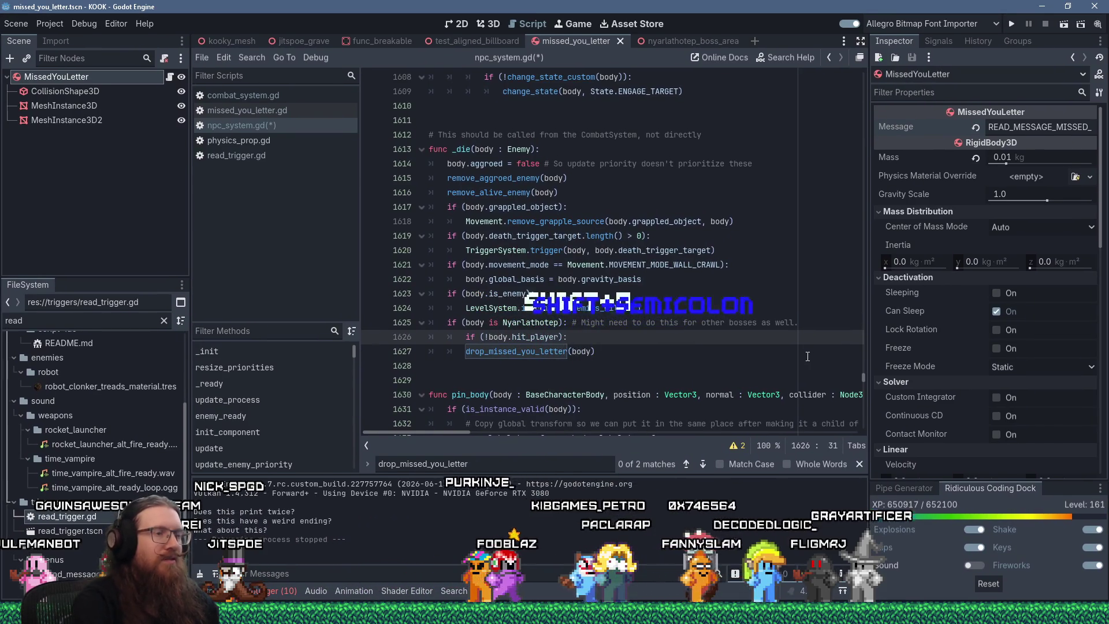
key(Down)
key(Home)
key(ctrl+s)
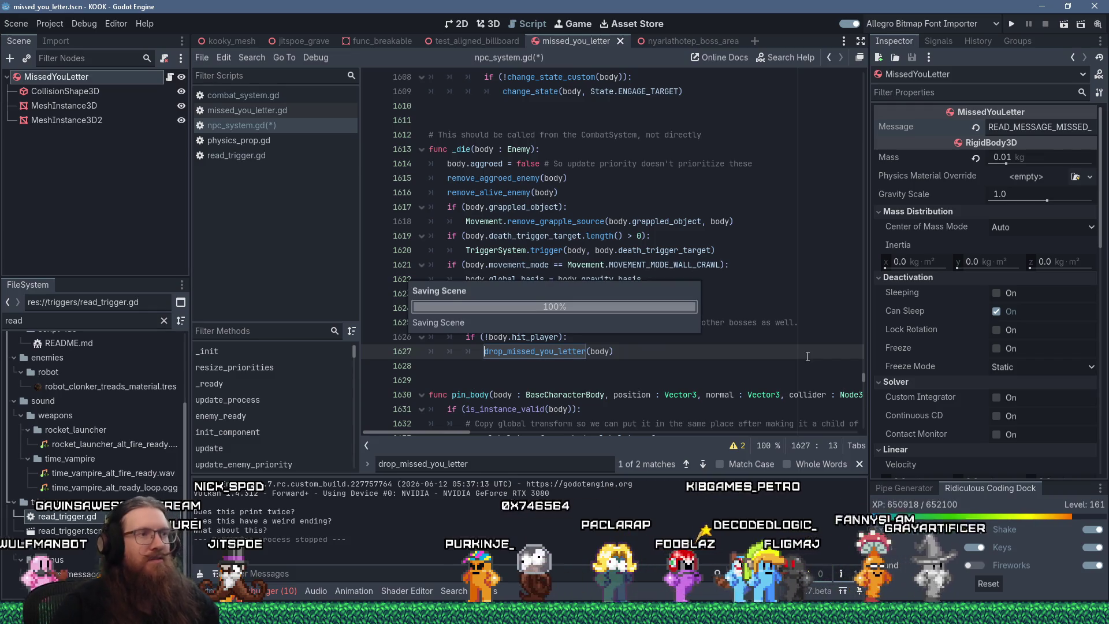
click(708, 207)
click(1011, 22)
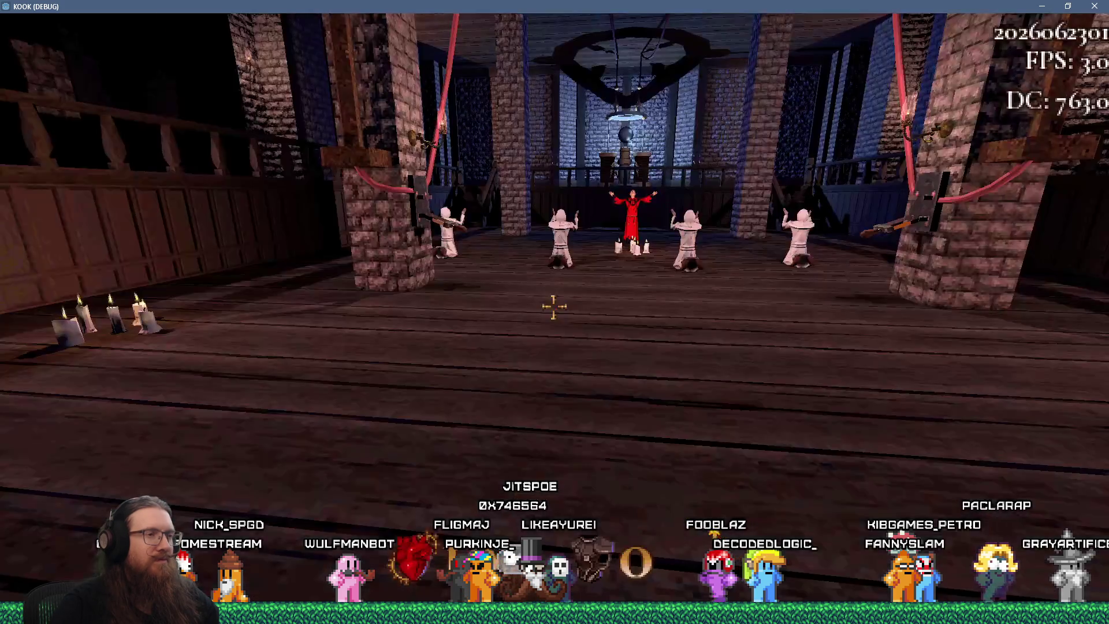
- Grant every weapon and infinite ammo with the giveall and infiniteammo console commands
key(grave)
text(ll)
key(Return)
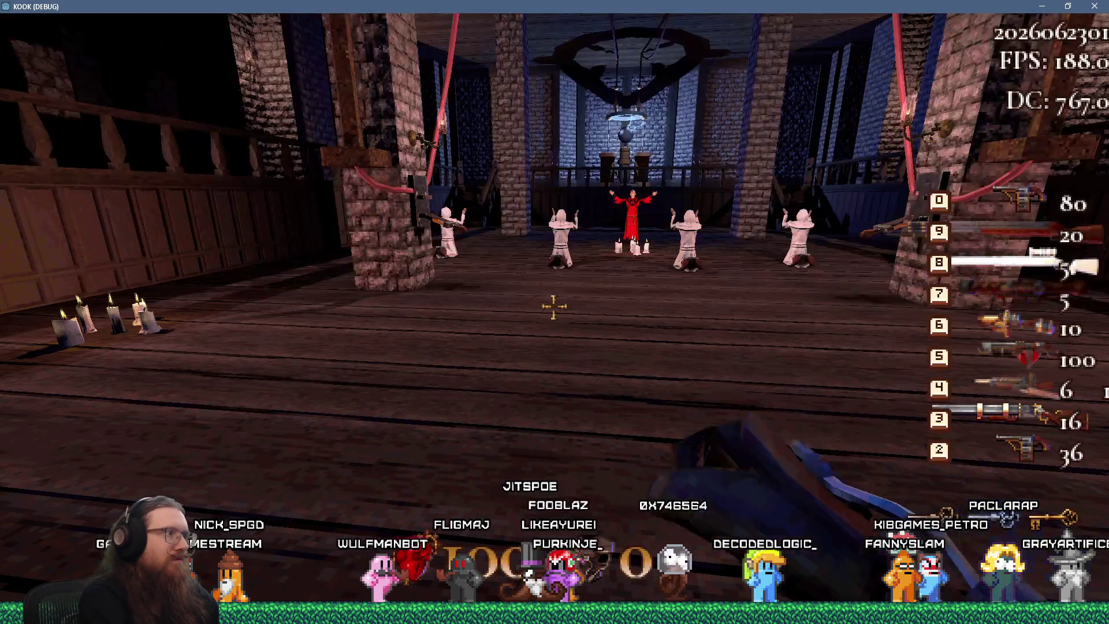
key(grave)
text(initeammo)
key(Return)
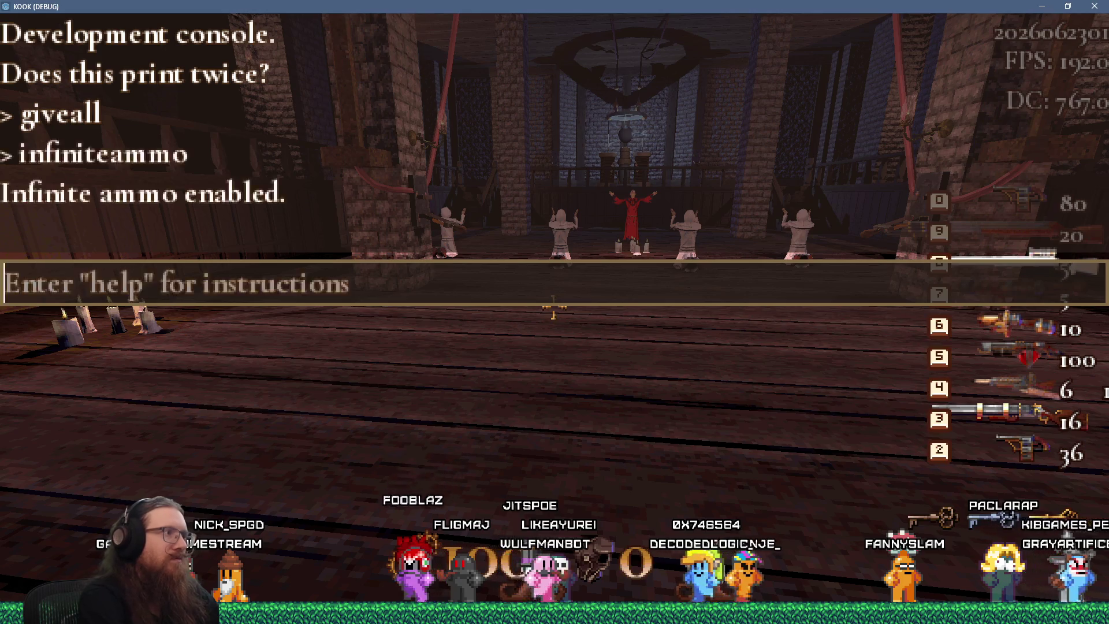
key(grave)
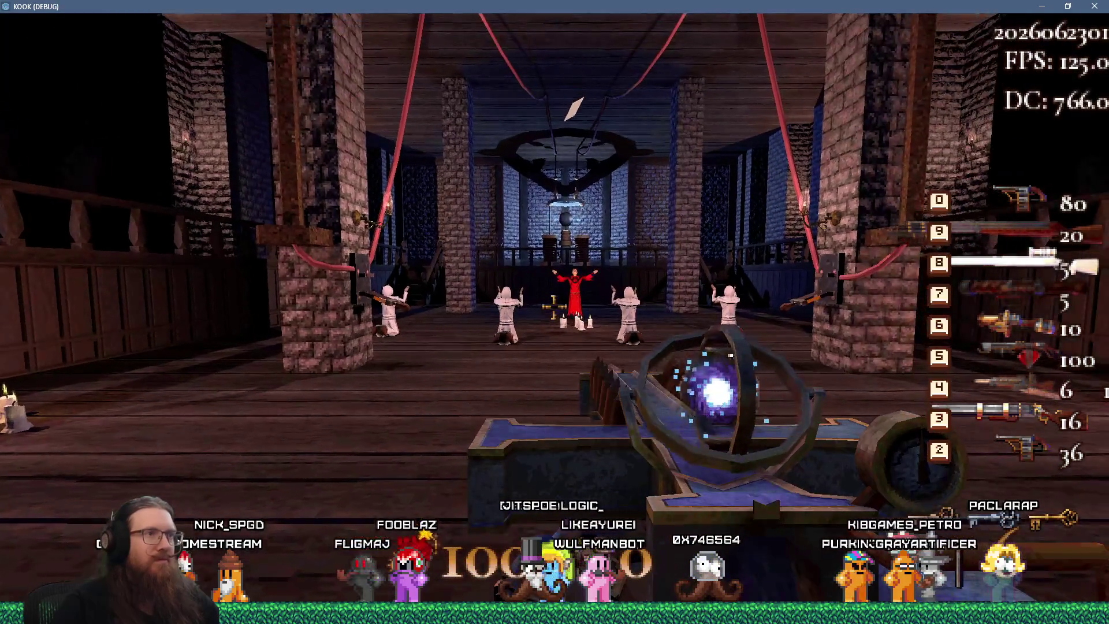
- Walk down the hall and burn the kneeling cultists with the flame gun
key(w)
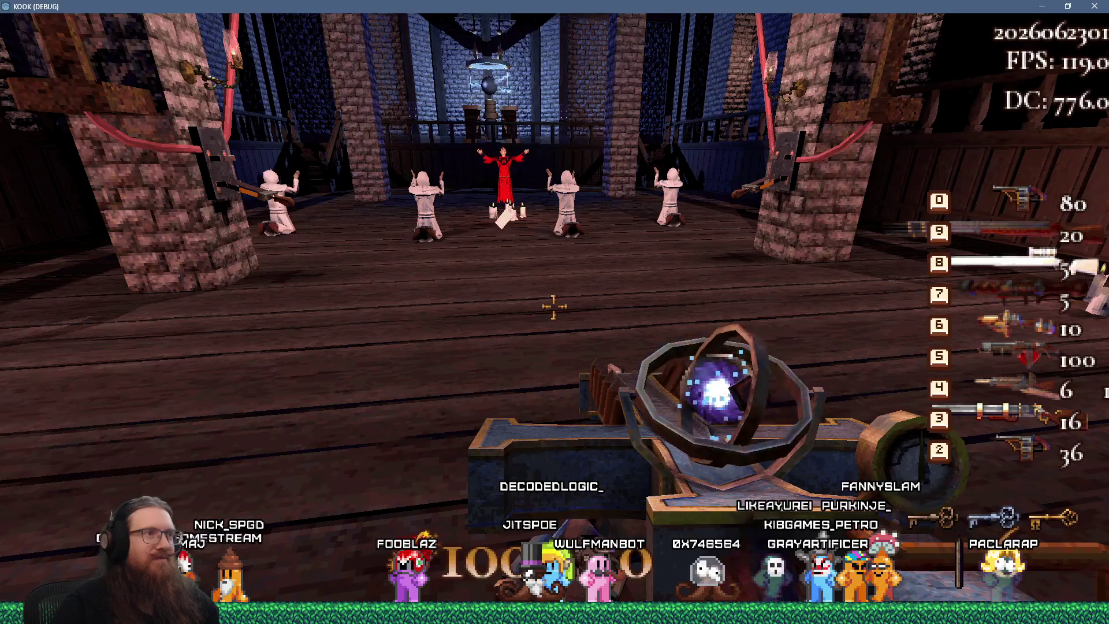
key(w)
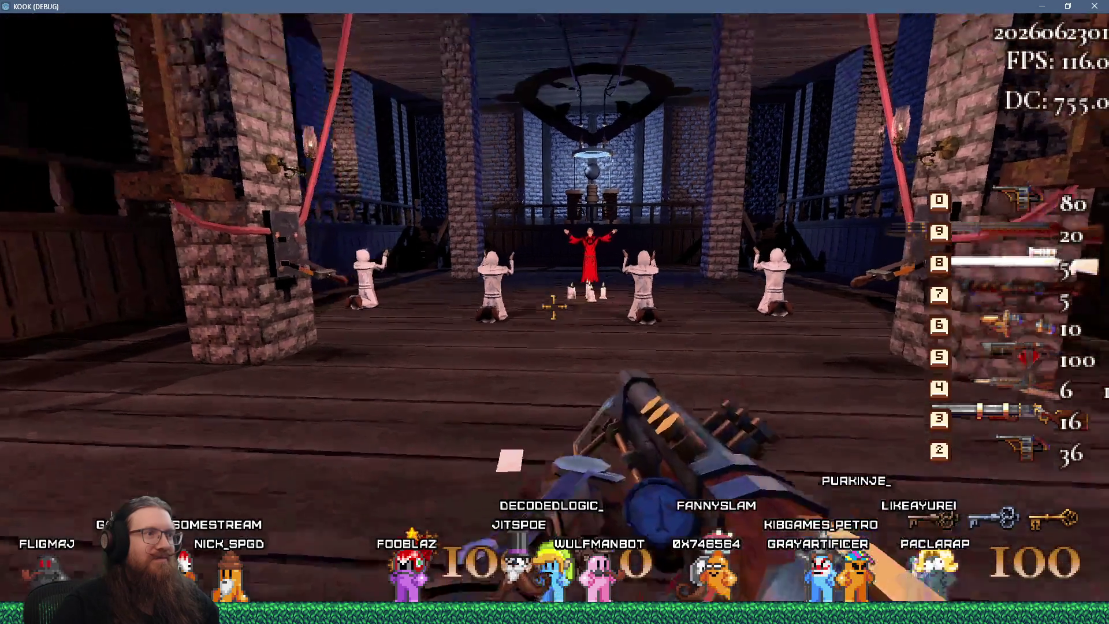
click(553, 306)
click(553, 307)
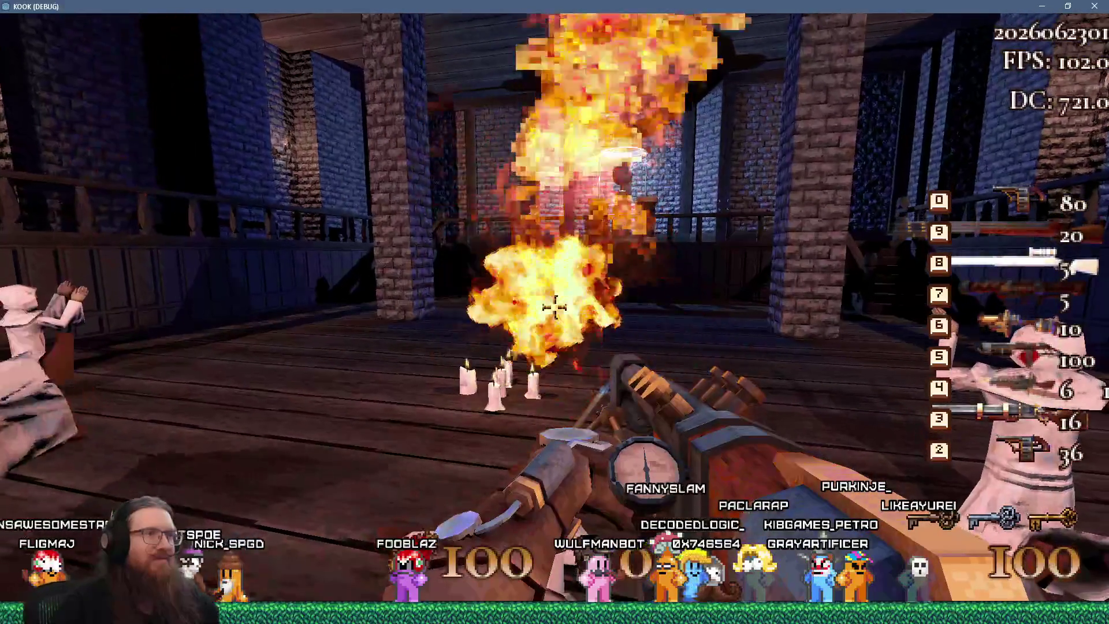
- Blast the red-robed boss with jet thrust, flames and fireballs, then bring up the console
key(w)
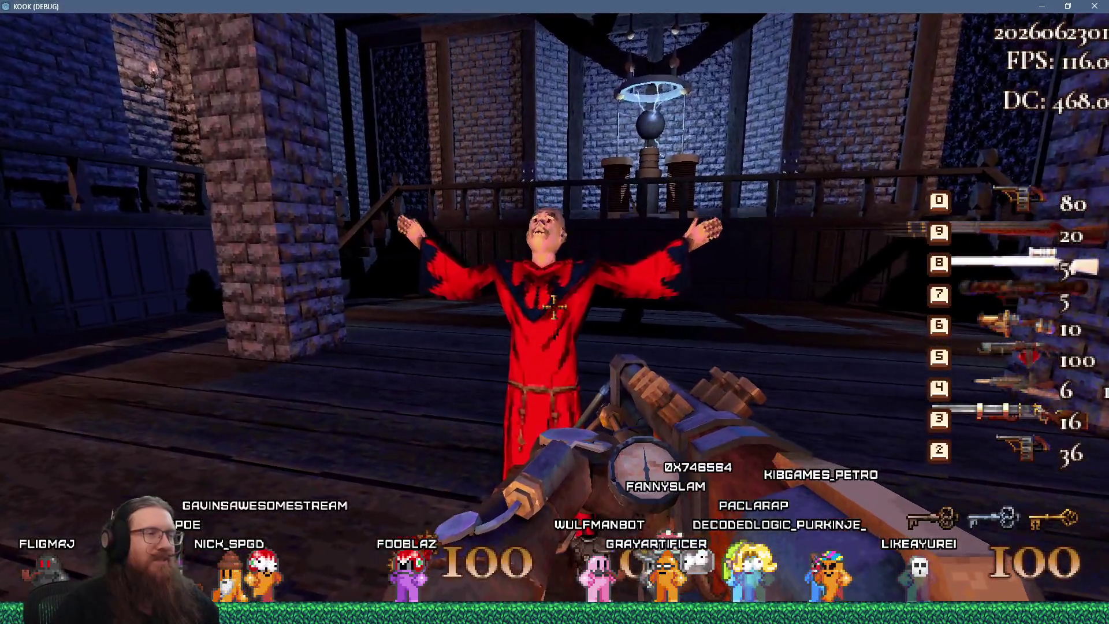
right_click(554, 307)
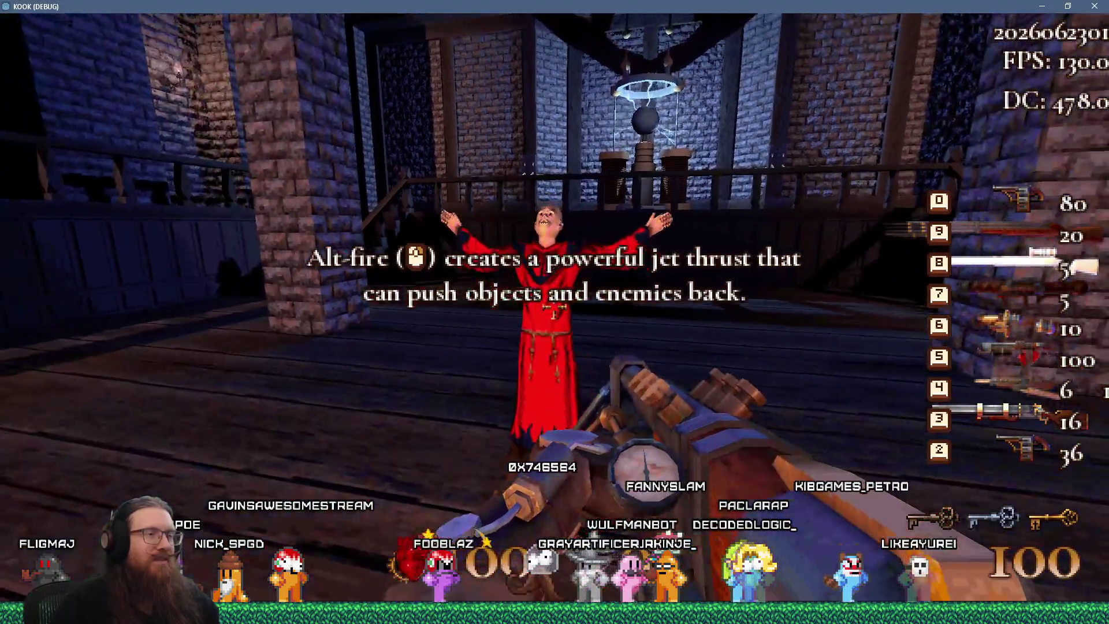
click(553, 310)
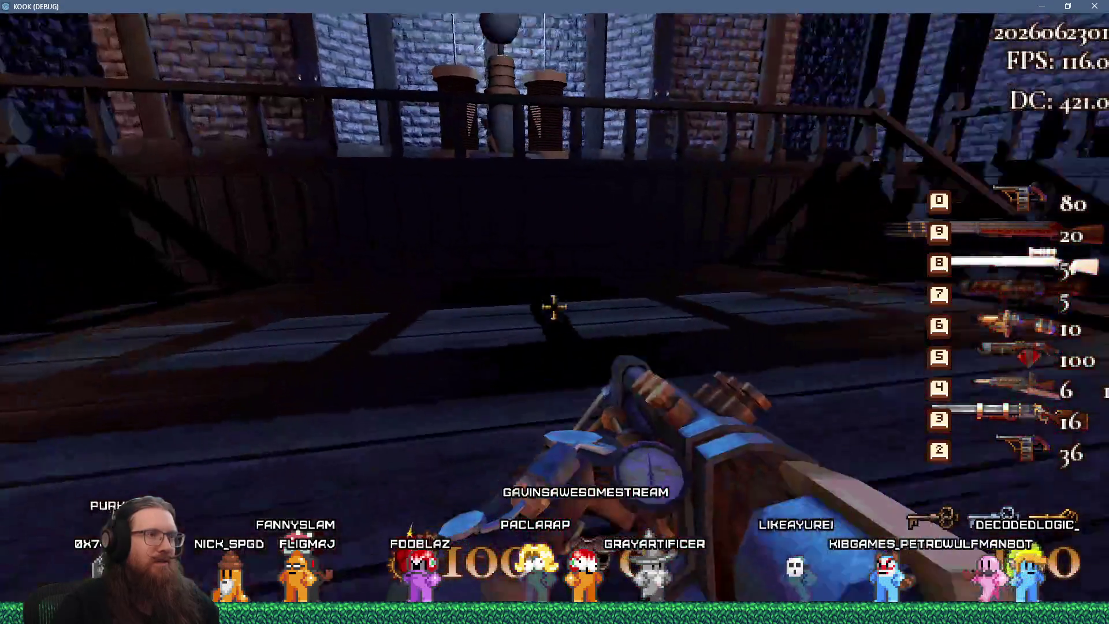
click(553, 307)
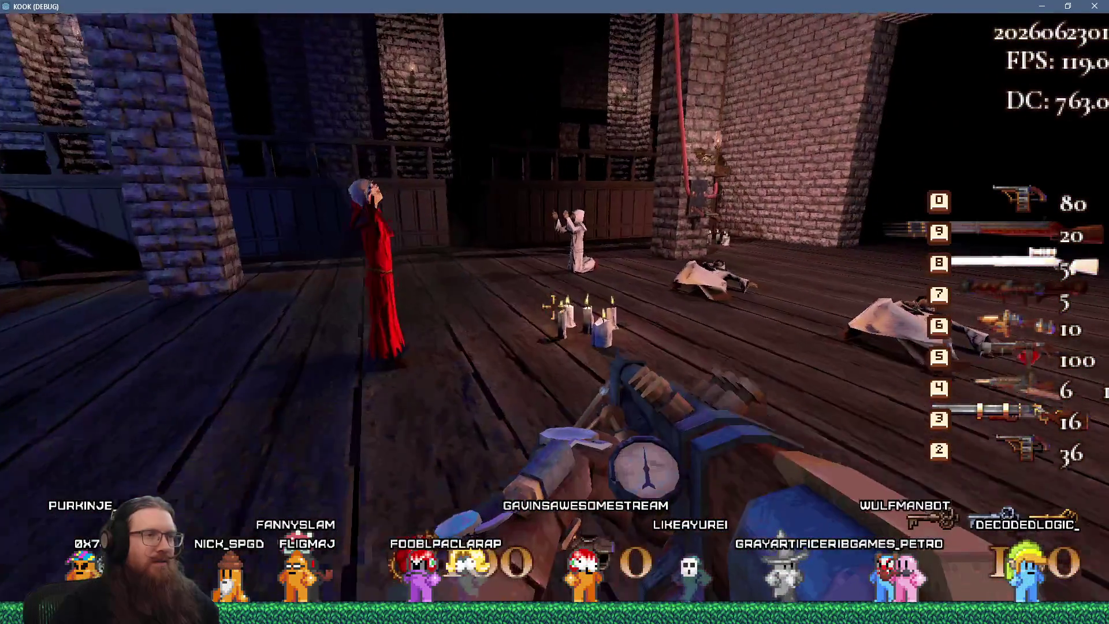
click(553, 307)
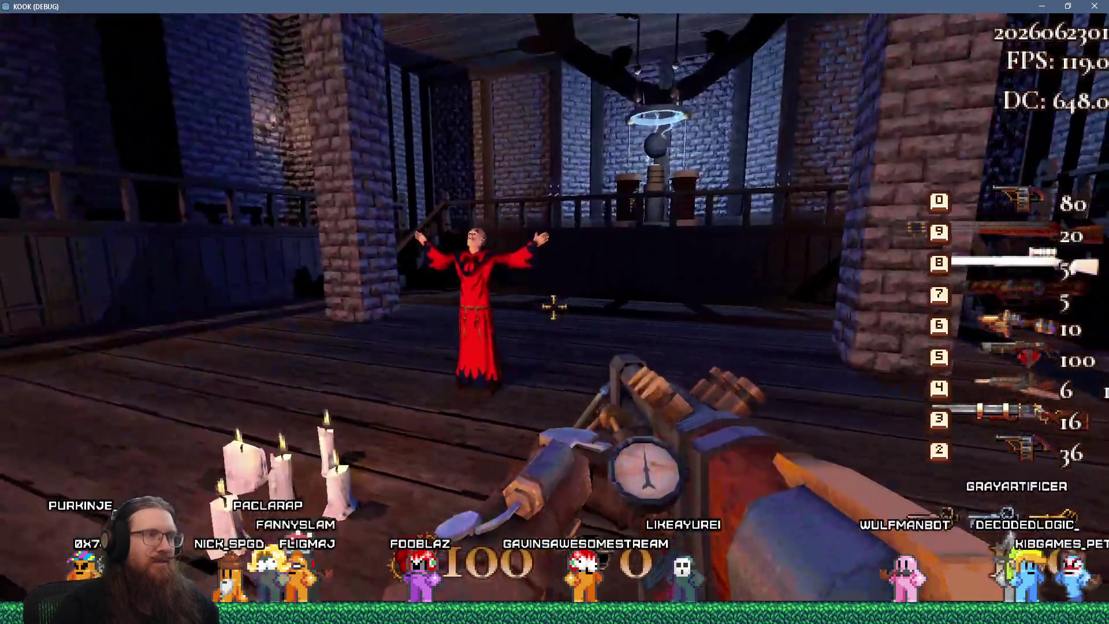
click(554, 307)
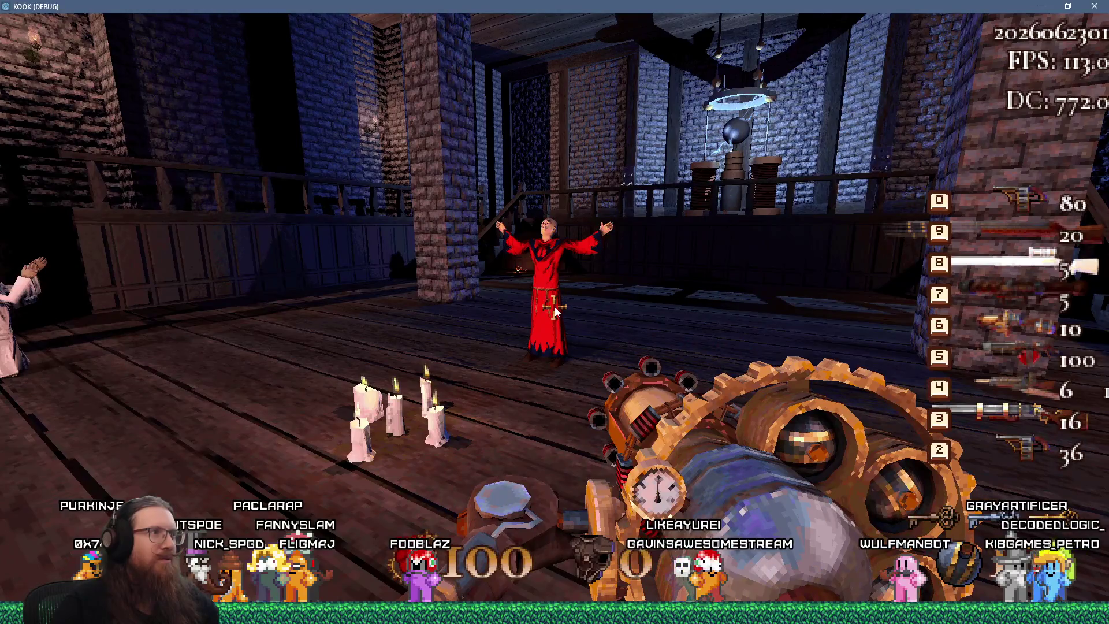
key(grave)
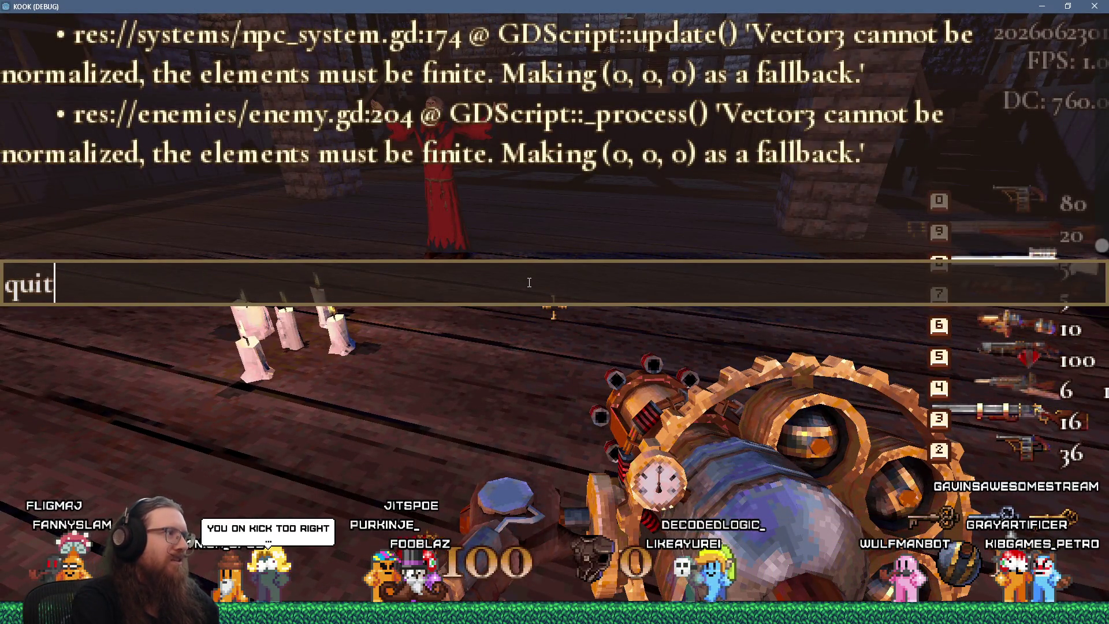
key(Return)
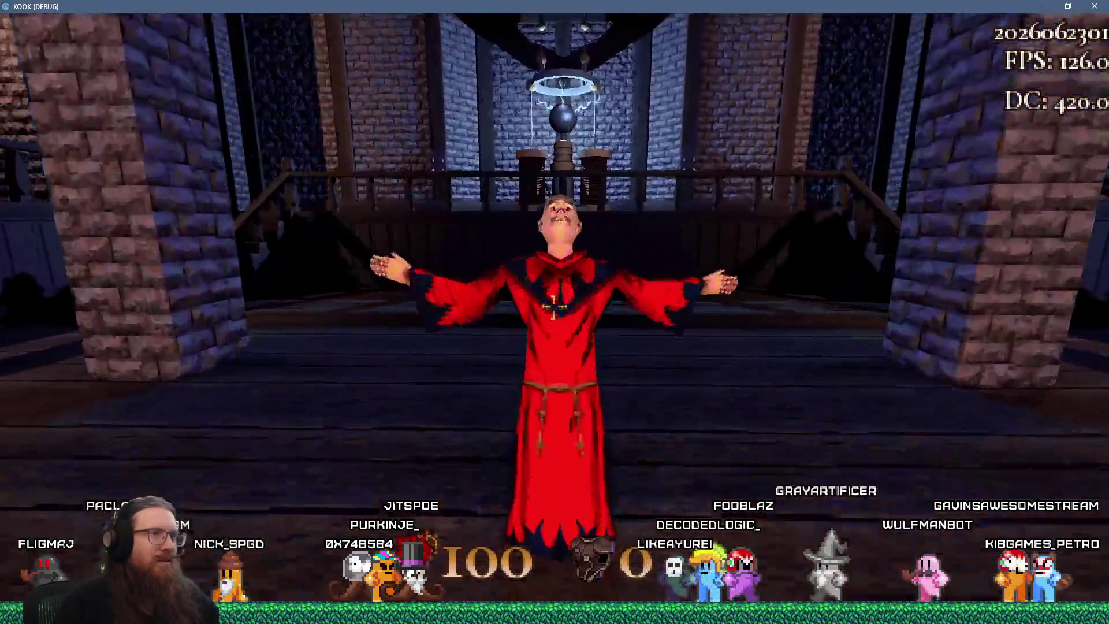
- Kick the boss, attack the red-clad figure by the stairs, view the four cultists, then open the console
click(554, 307)
key(s)
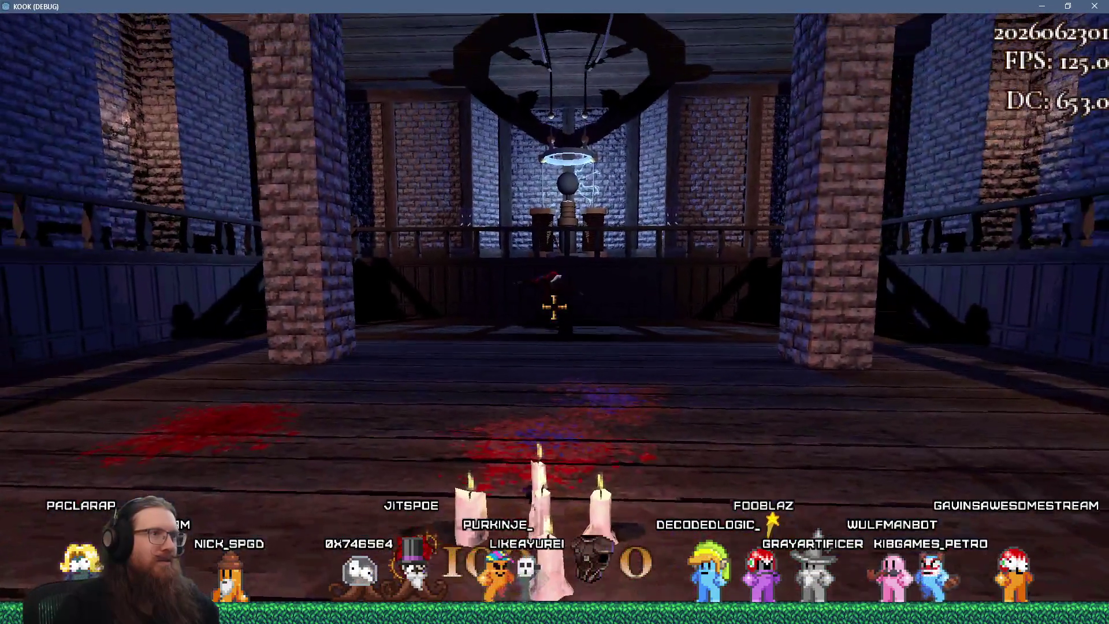
key(w)
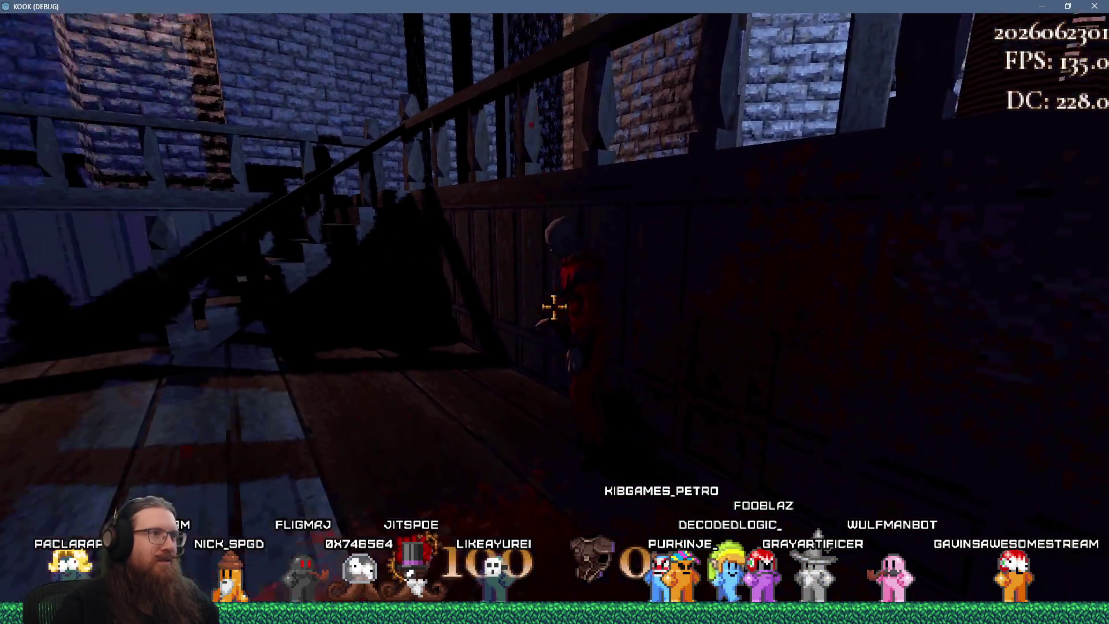
click(554, 307)
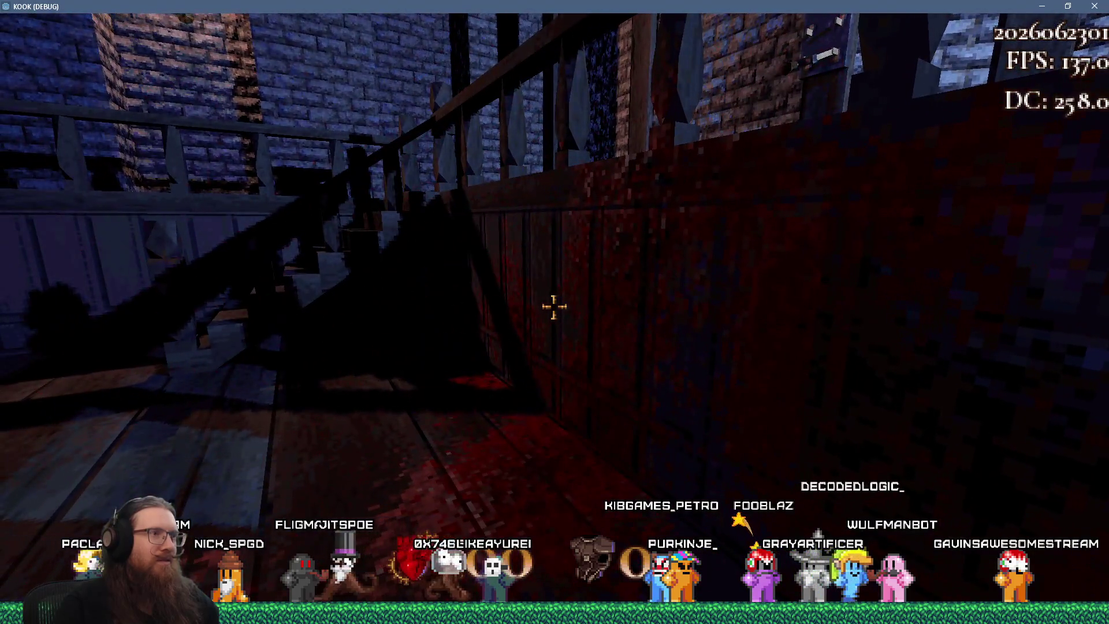
key(w)
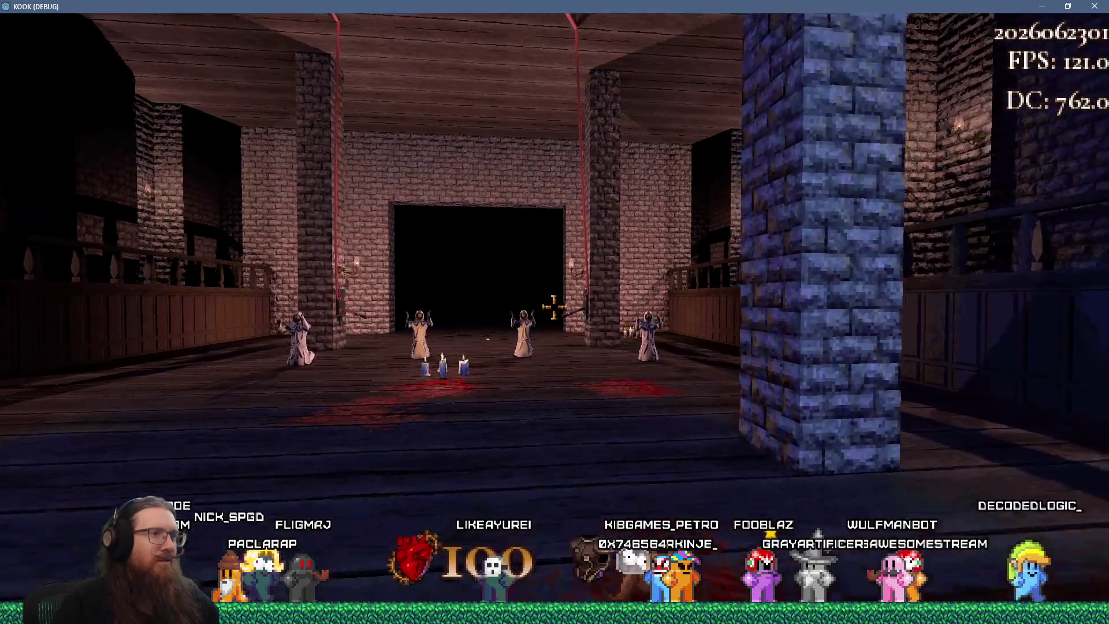
key(s)
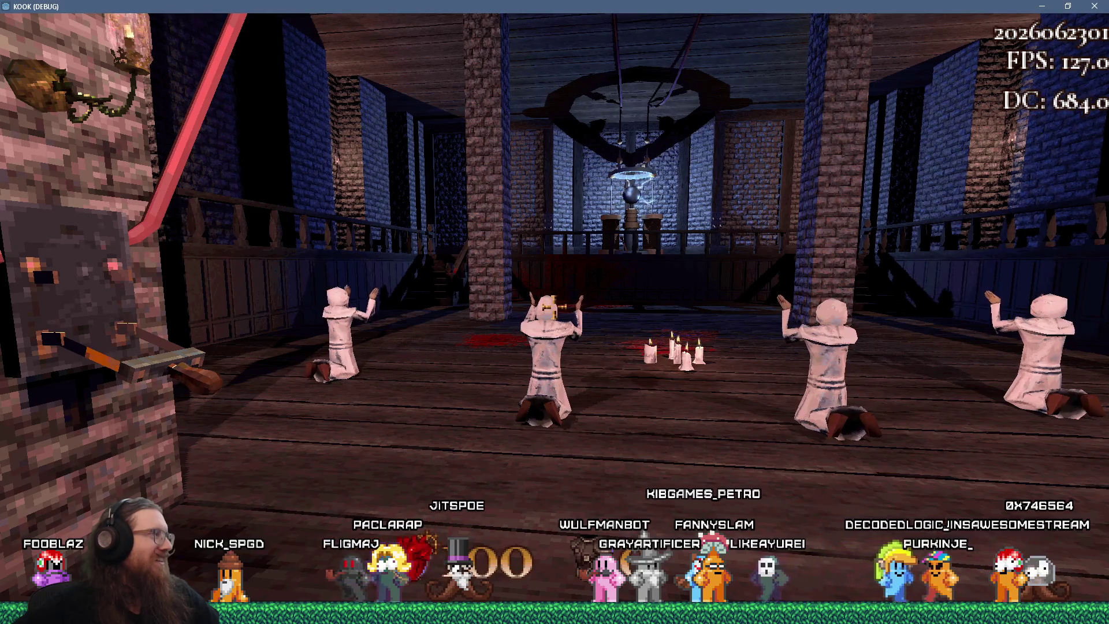
key(grave)
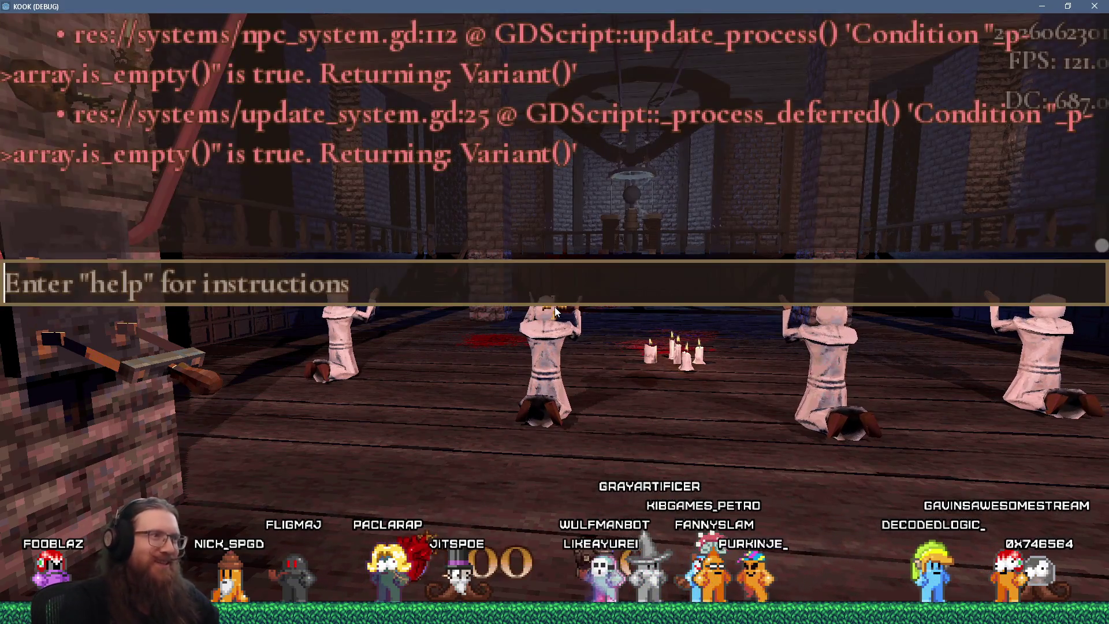
- Load the boss area and walk toward the red-robed figure at the altar
key(Return)
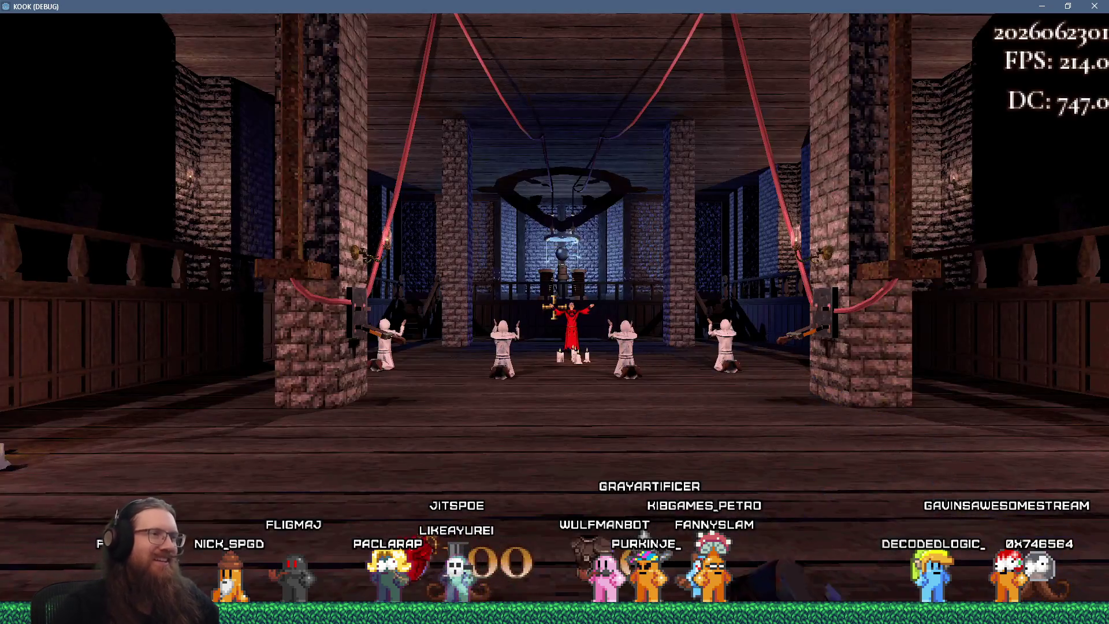
key(w)
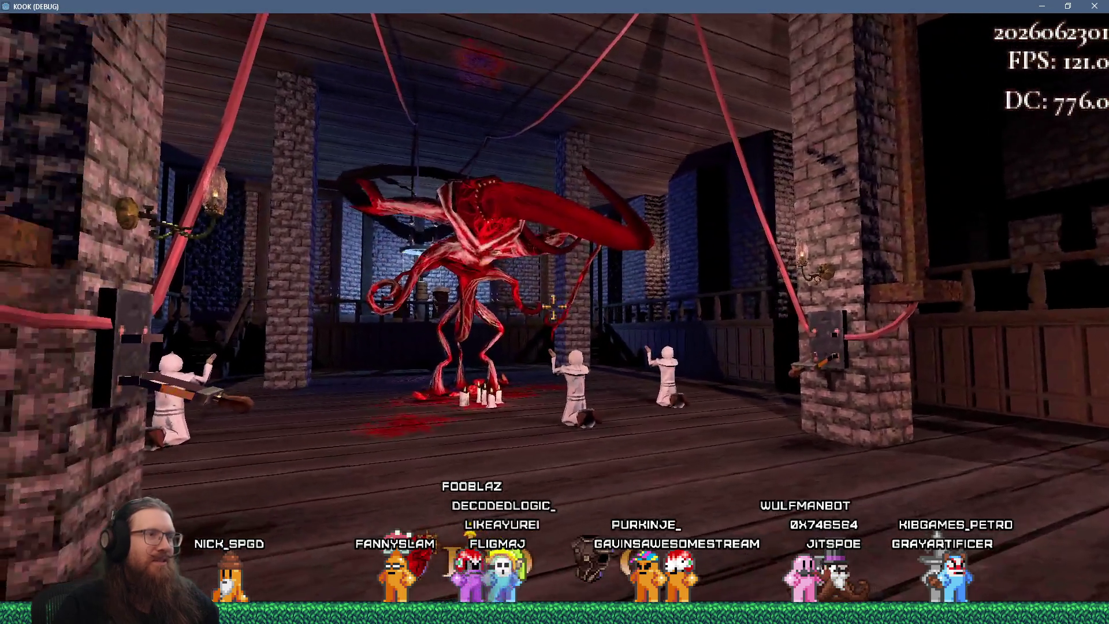
key(grave)
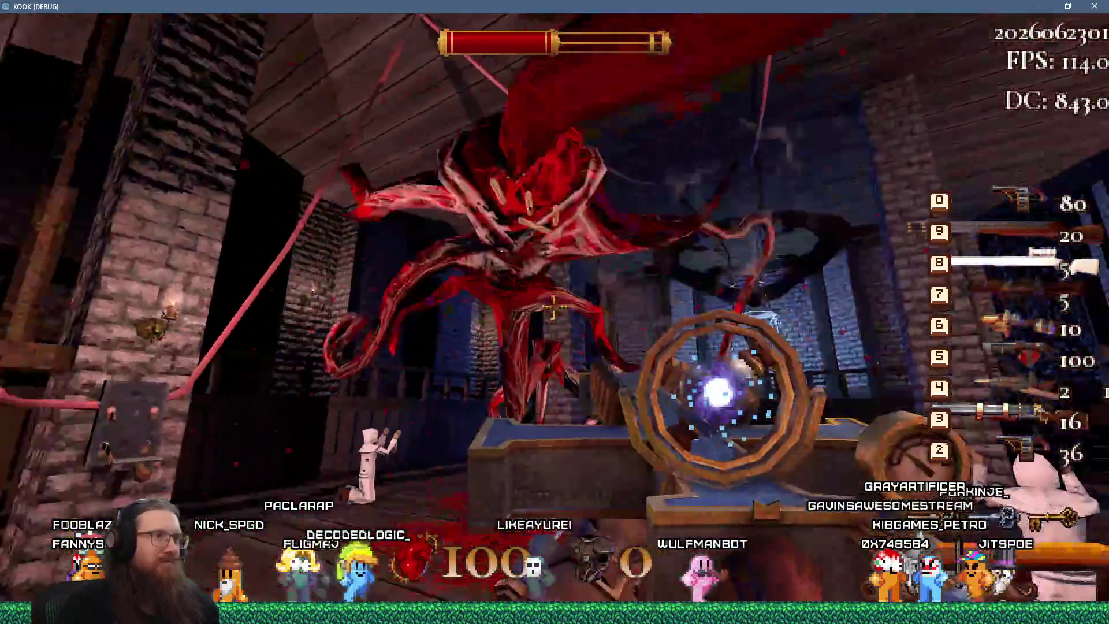
- Hit the boss with the orb launcher and rotary gun, then return to the Godot editor
key(4)
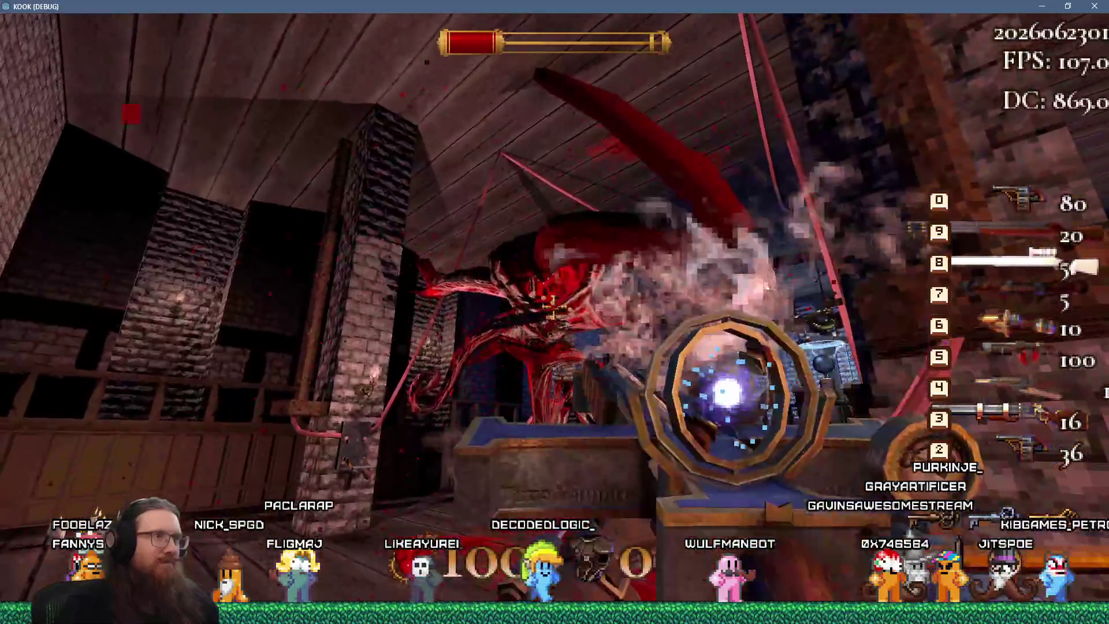
click(554, 299)
click(553, 307)
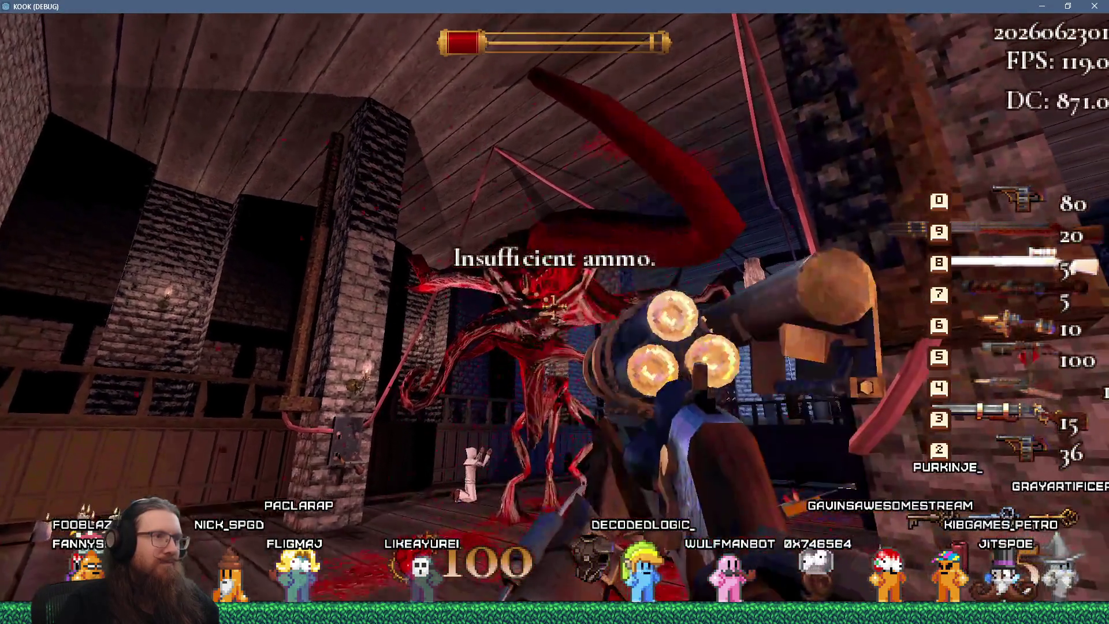
click(552, 306)
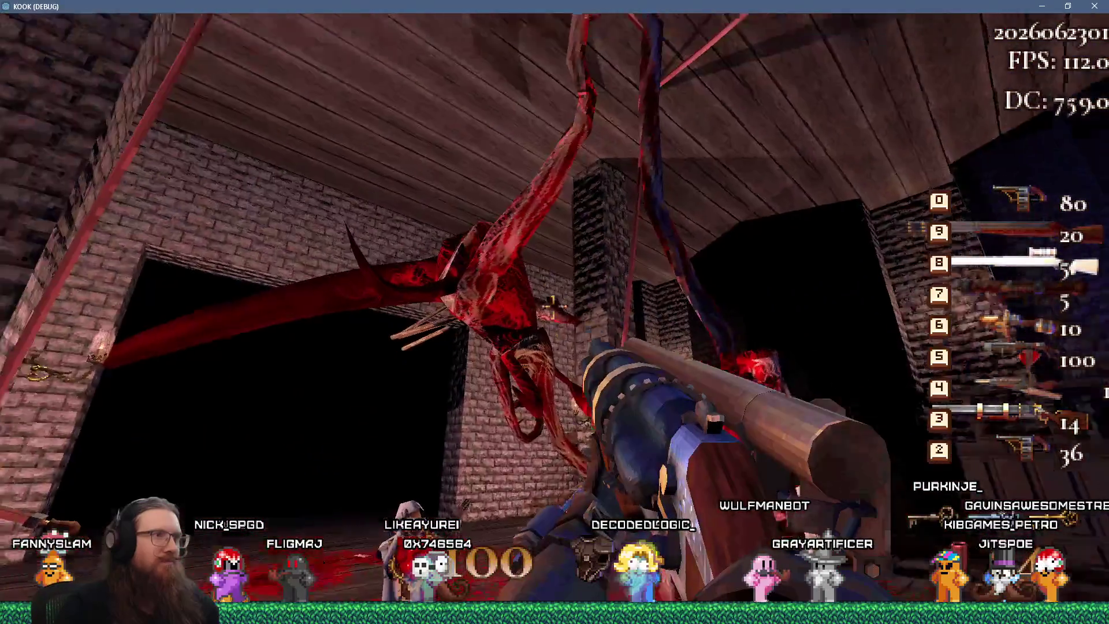
click(552, 306)
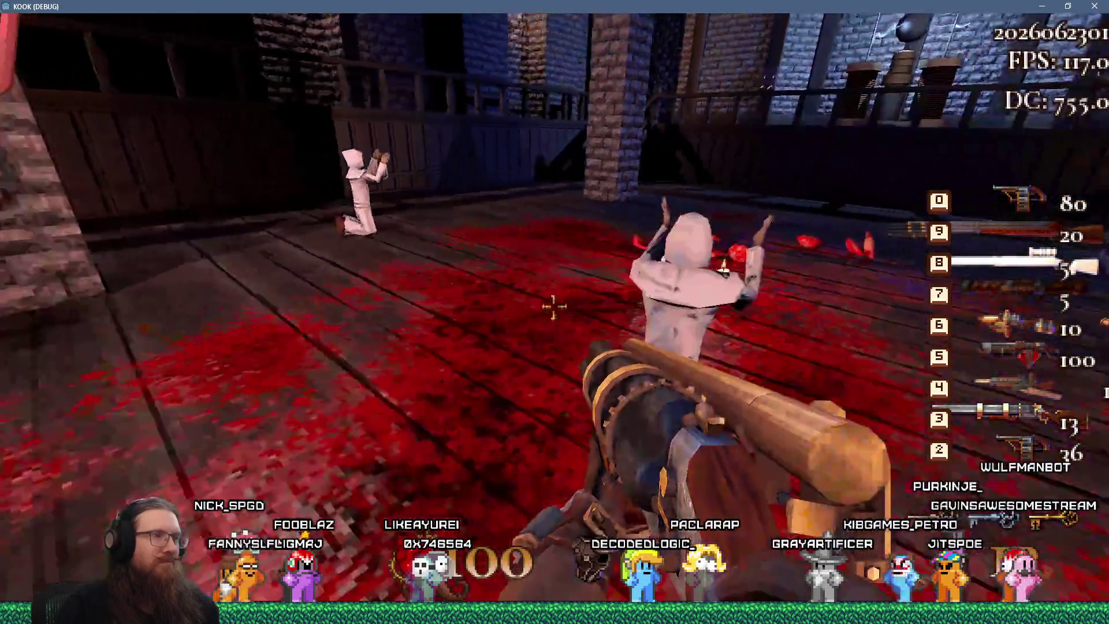
key(w)
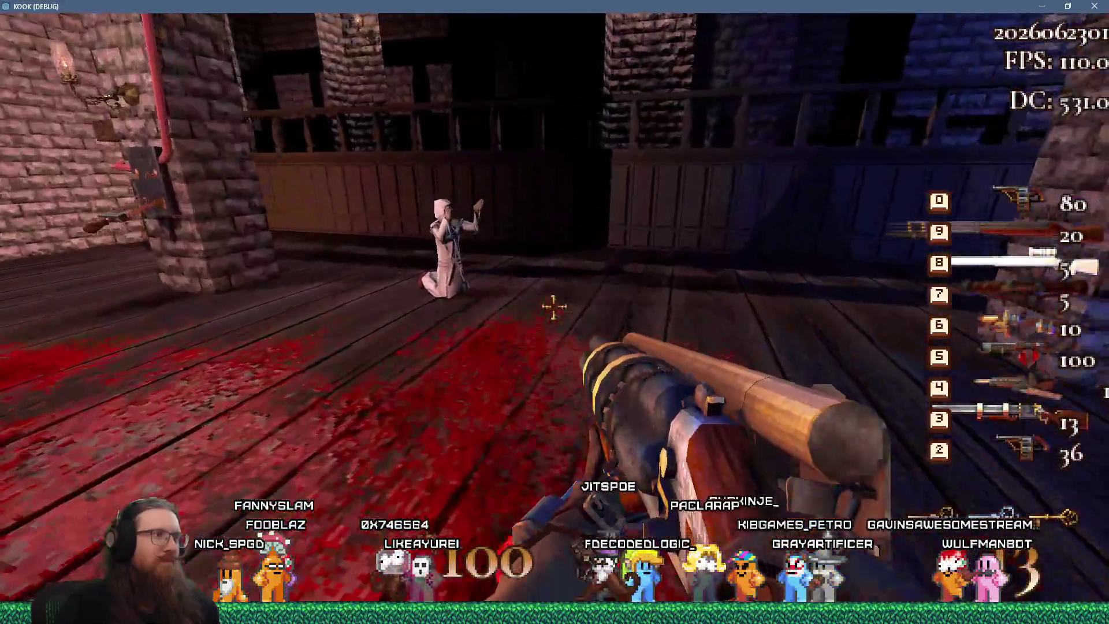
key(grave)
key(alt+Tab)
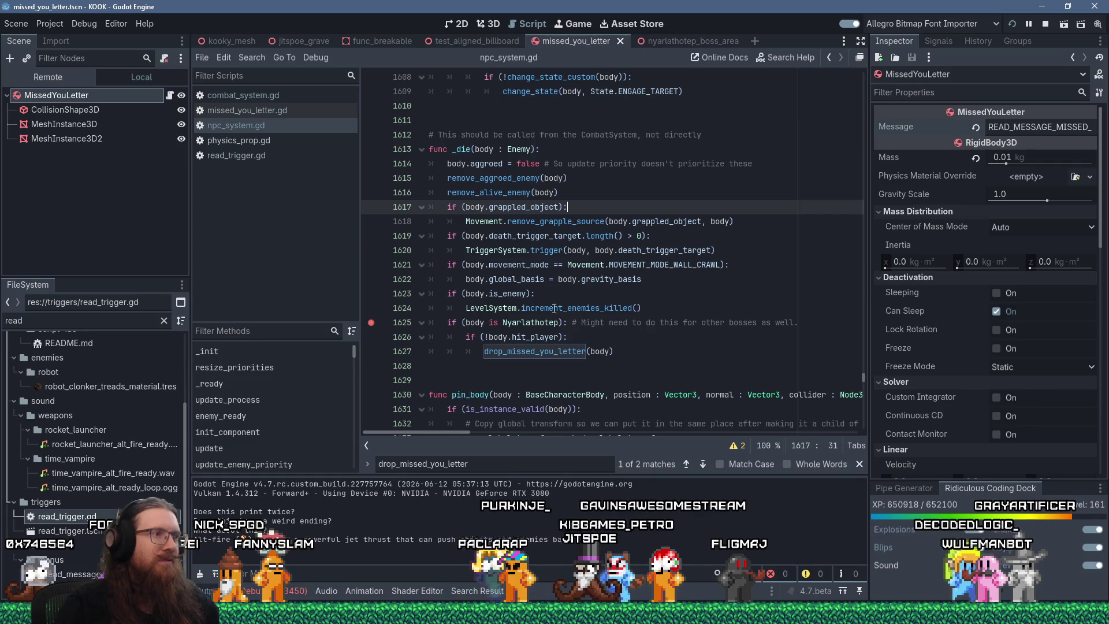
- Relaunch the game, step out of _die to its caller at the line 1625 breakpoint, and resume play
click(1011, 24)
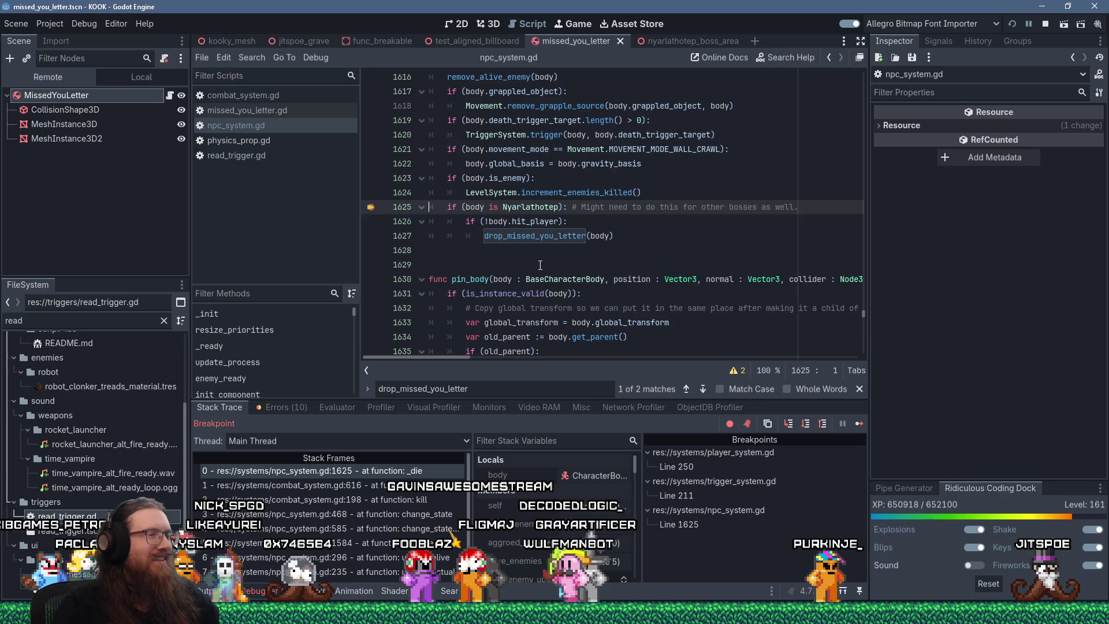
scroll(541, 265, up, 2)
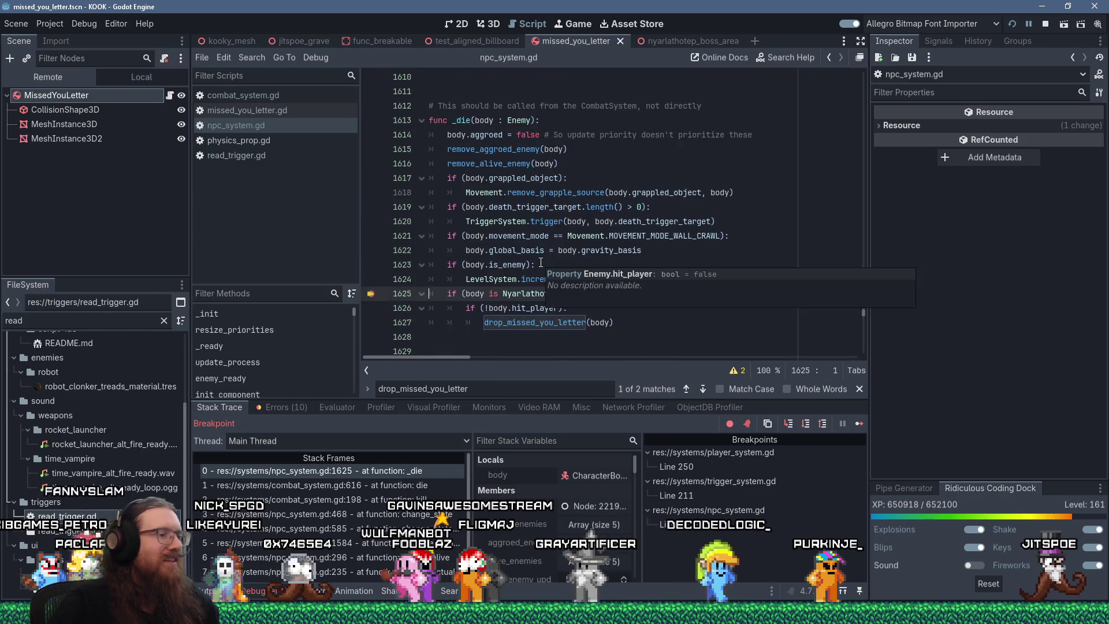
key(F10)
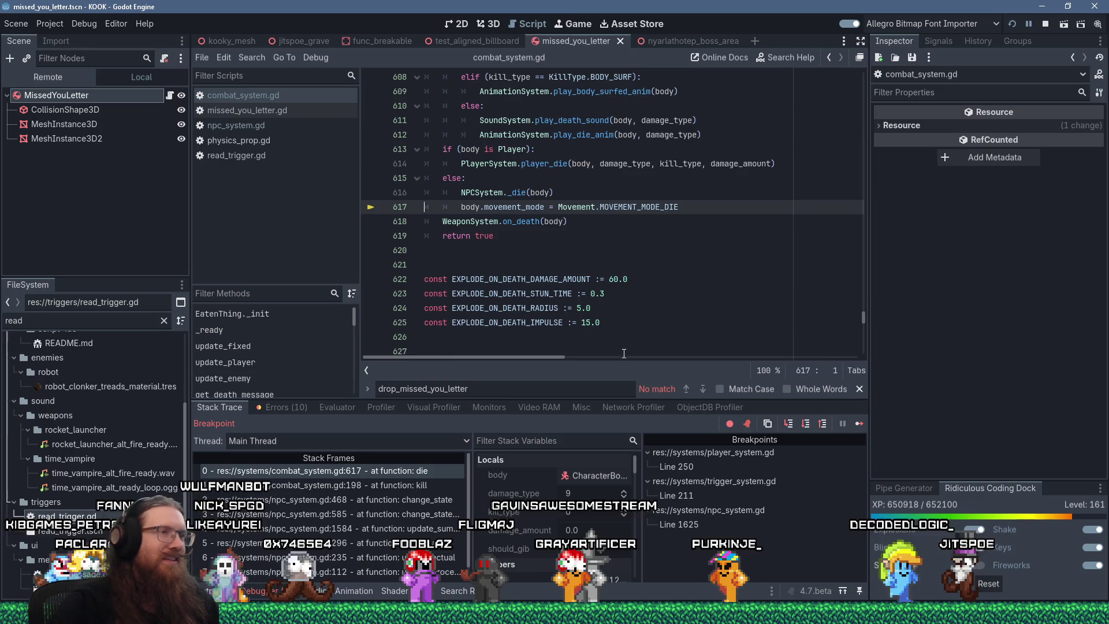
click(859, 425)
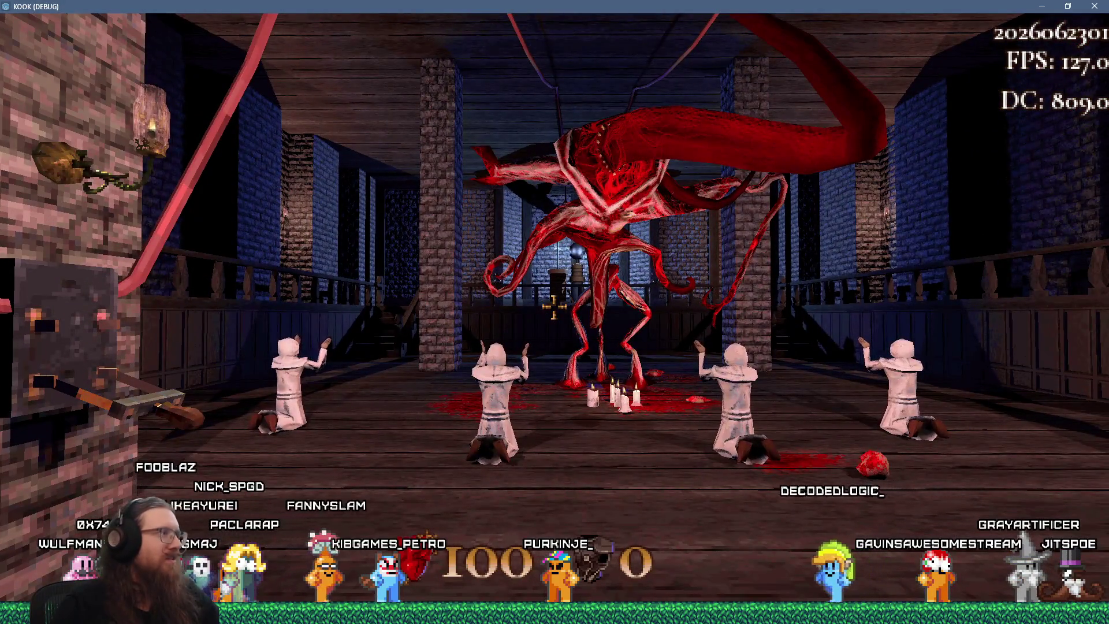
key(grave)
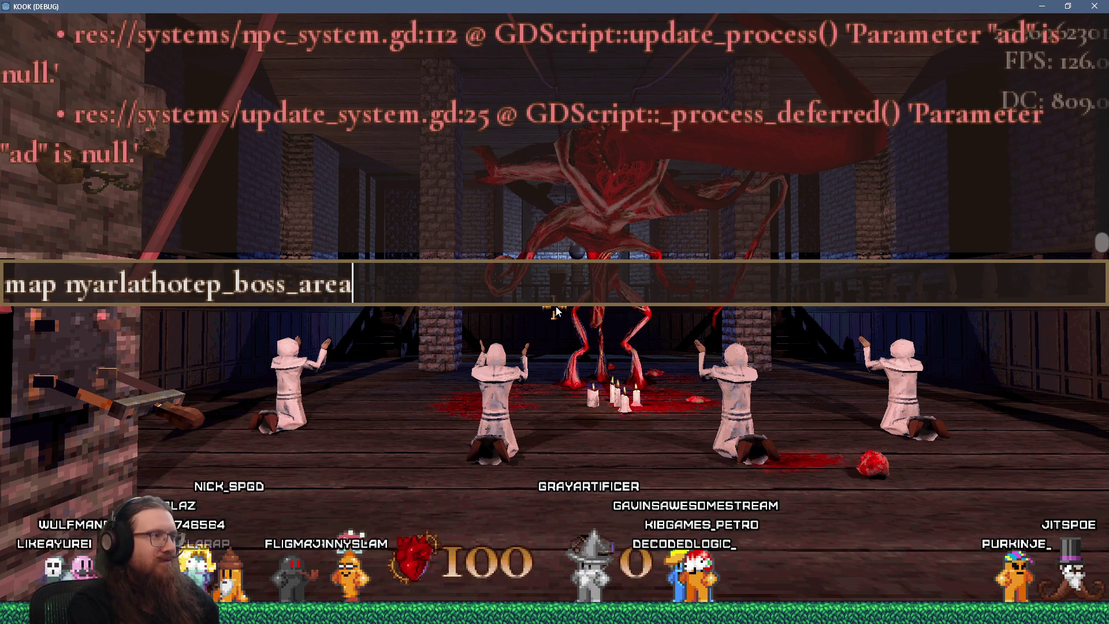
- Grant every weapon with the giveall console command and close the console
key(grave)
key(grave)
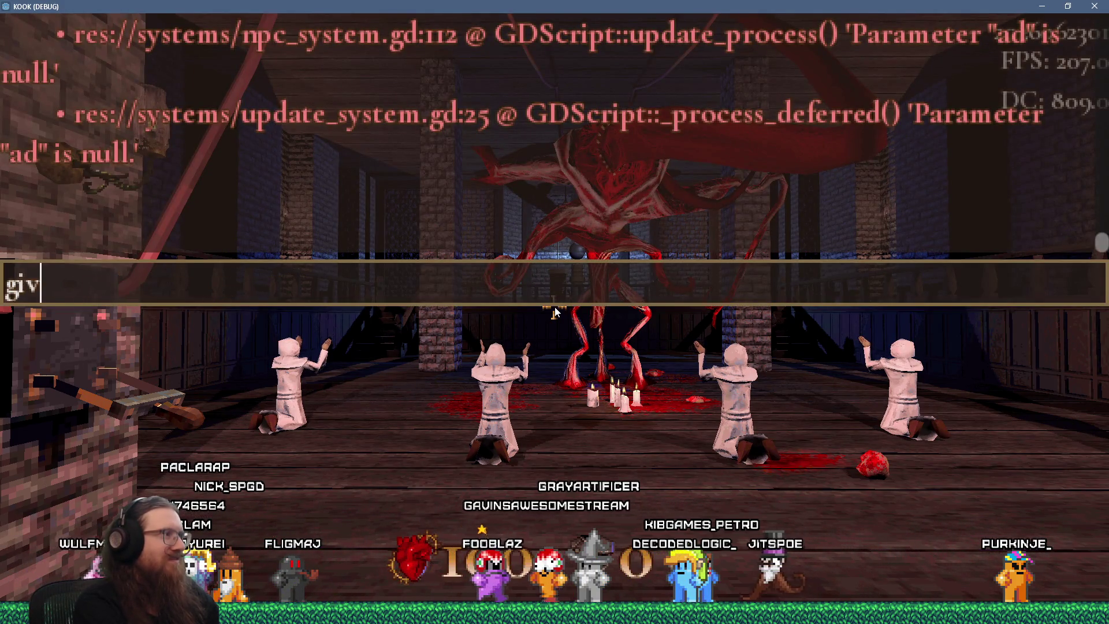
text(eall)
key(Return)
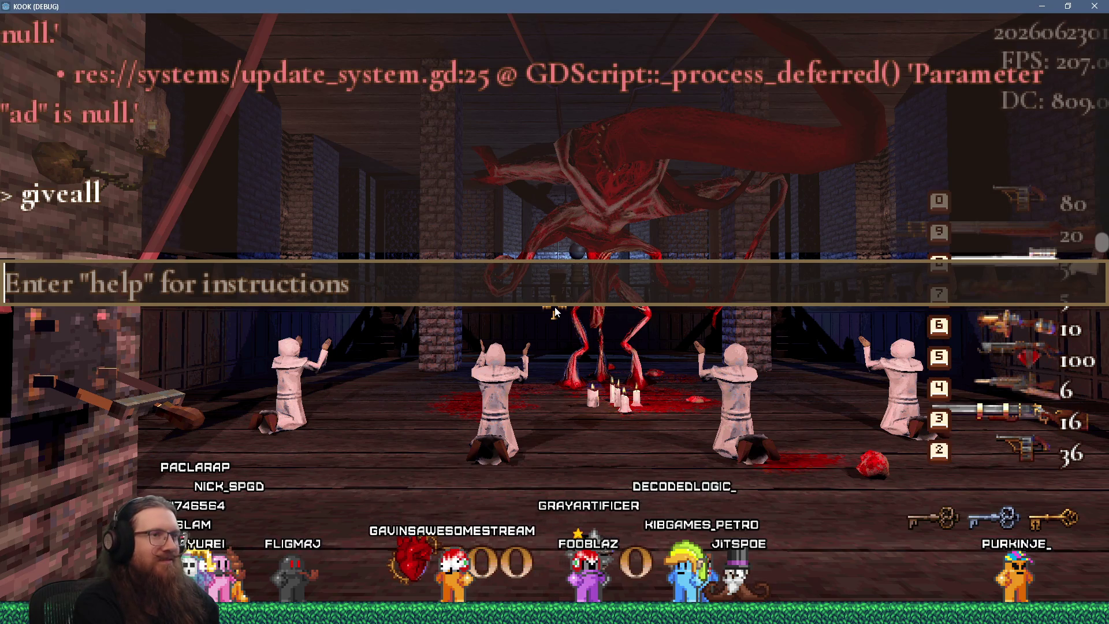
key(grave)
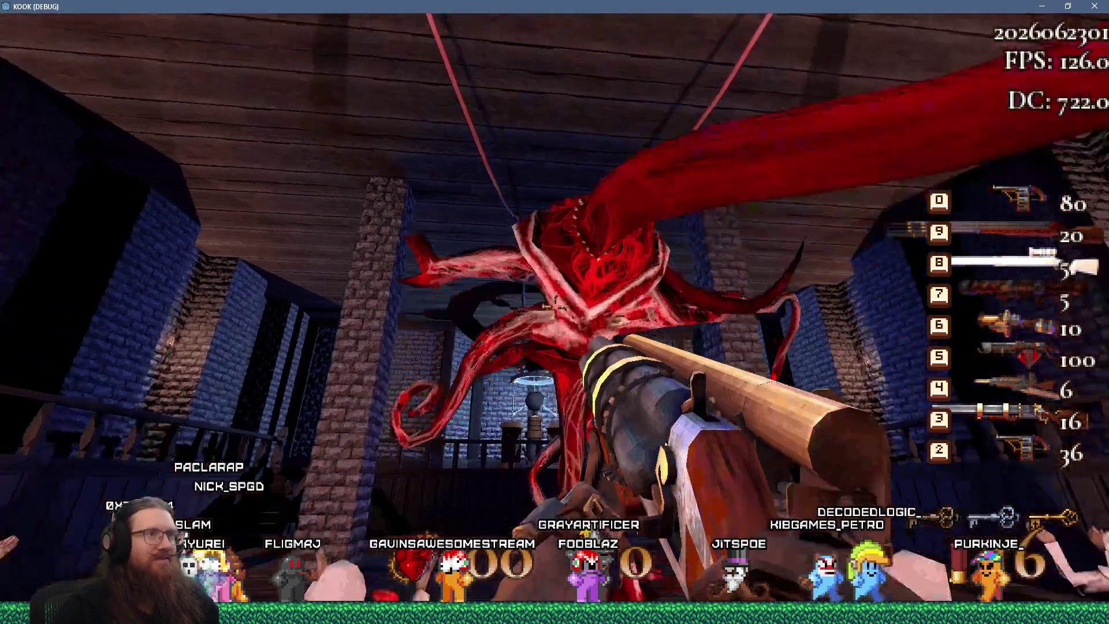
- Fire repeatedly at the tentacled boss, reloading once, until the debugger pauses
click(555, 310)
click(554, 310)
click(554, 310)
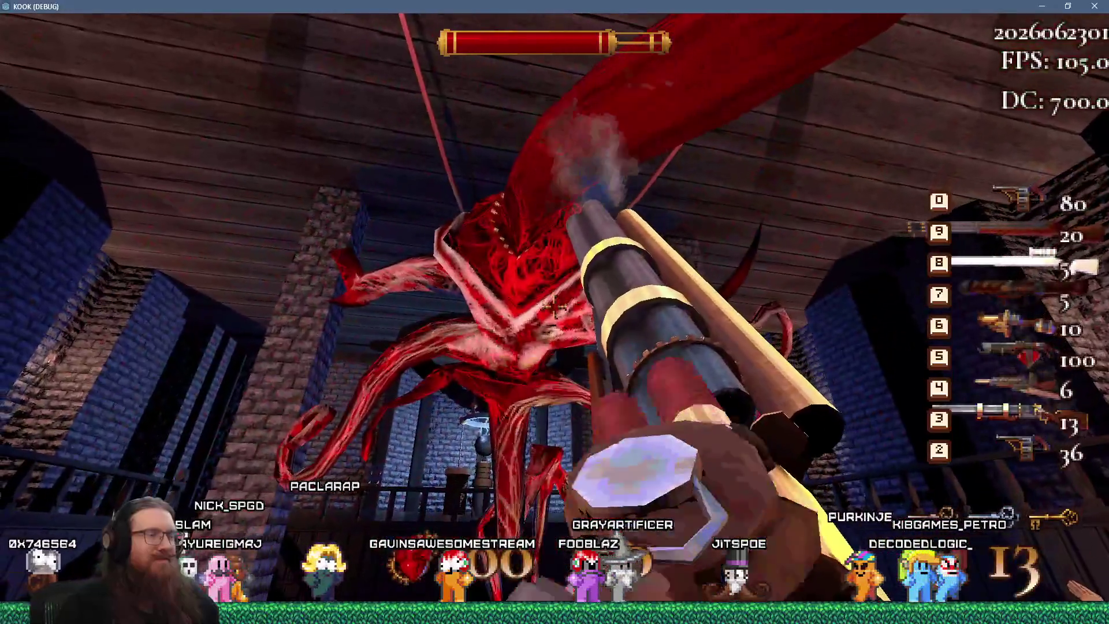
click(555, 310)
click(554, 310)
click(554, 310)
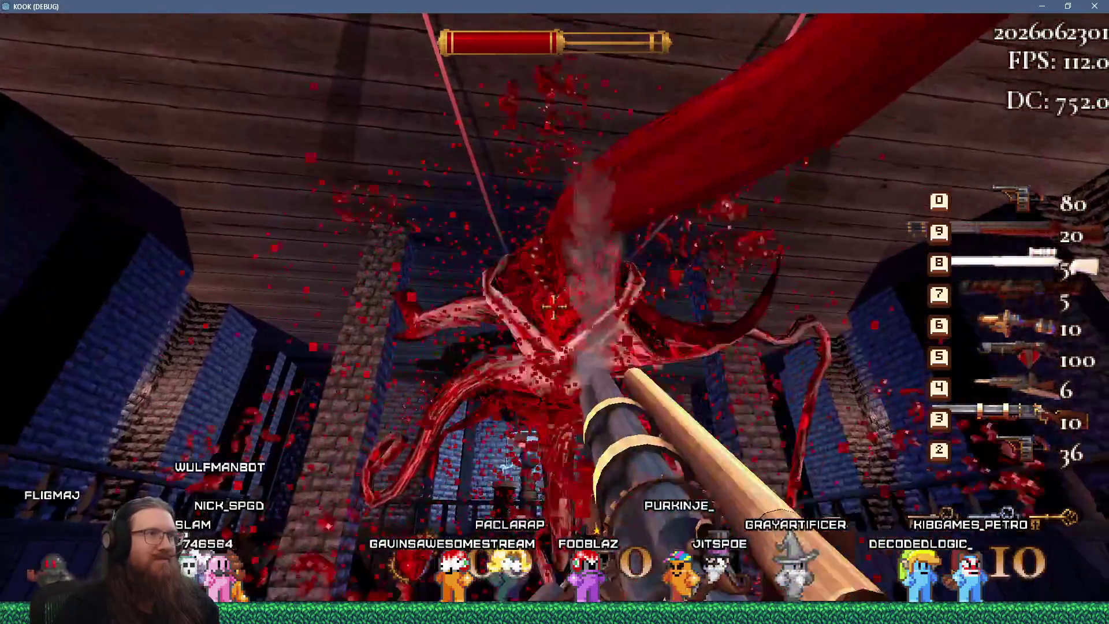
key(r)
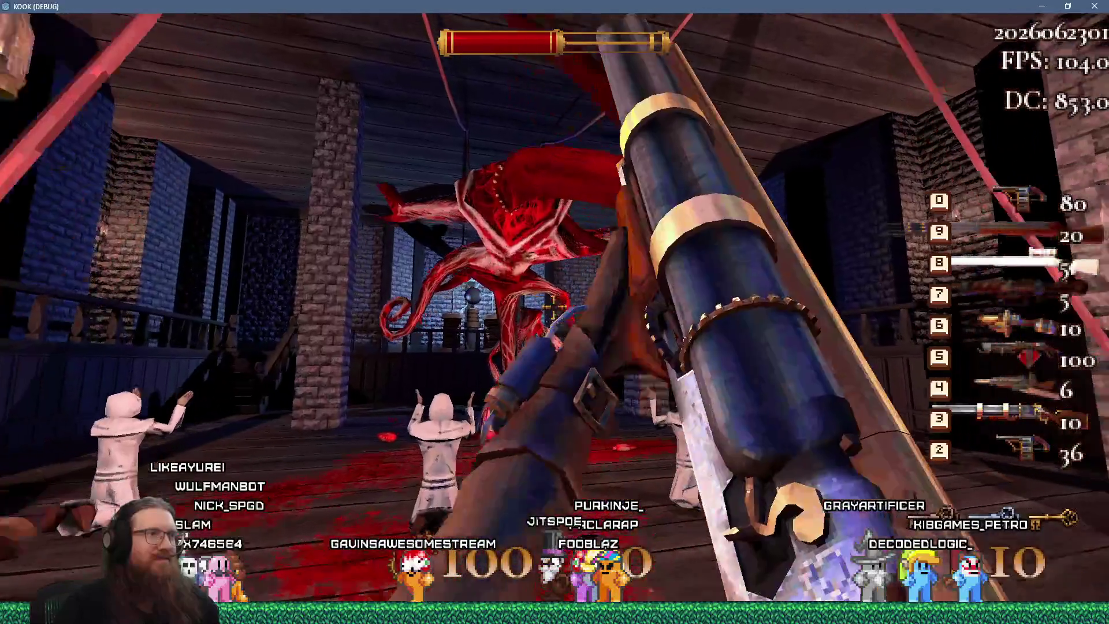
click(554, 310)
click(555, 310)
click(554, 310)
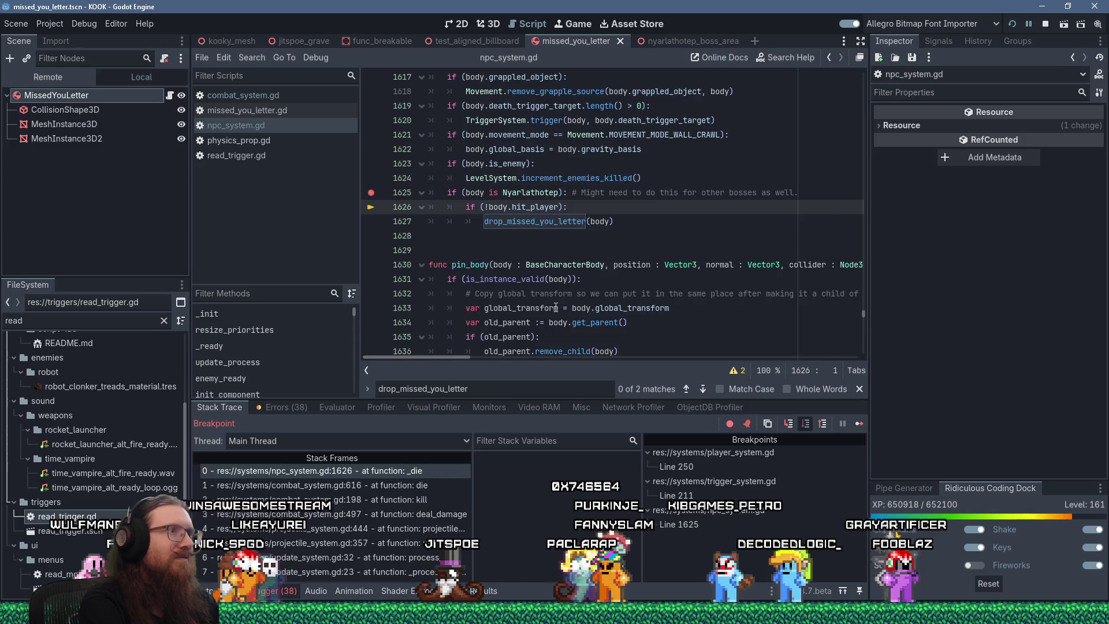
- Step into drop_missed_you_letter and add a new line after line 1811's position assignment
key(F11)
key(F11)
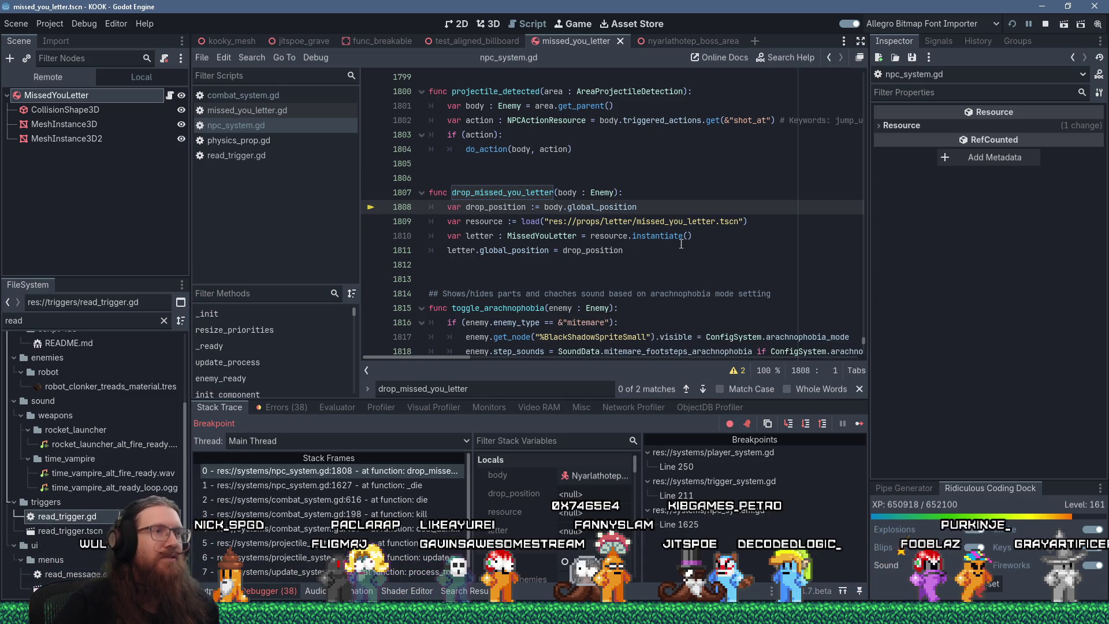
click(808, 236)
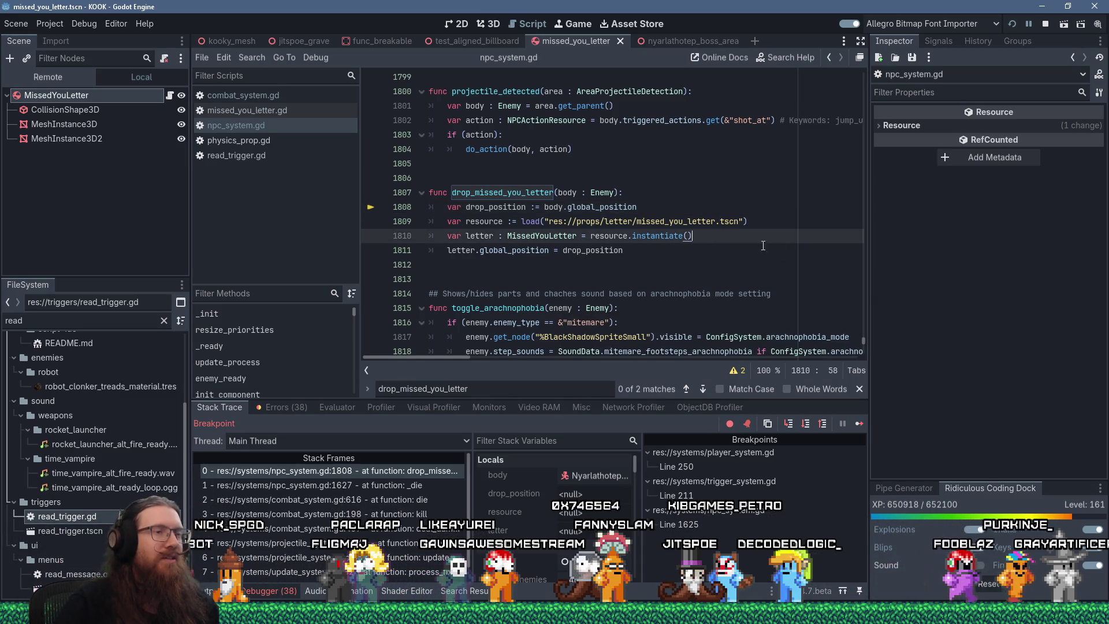
click(809, 251)
key(Return)
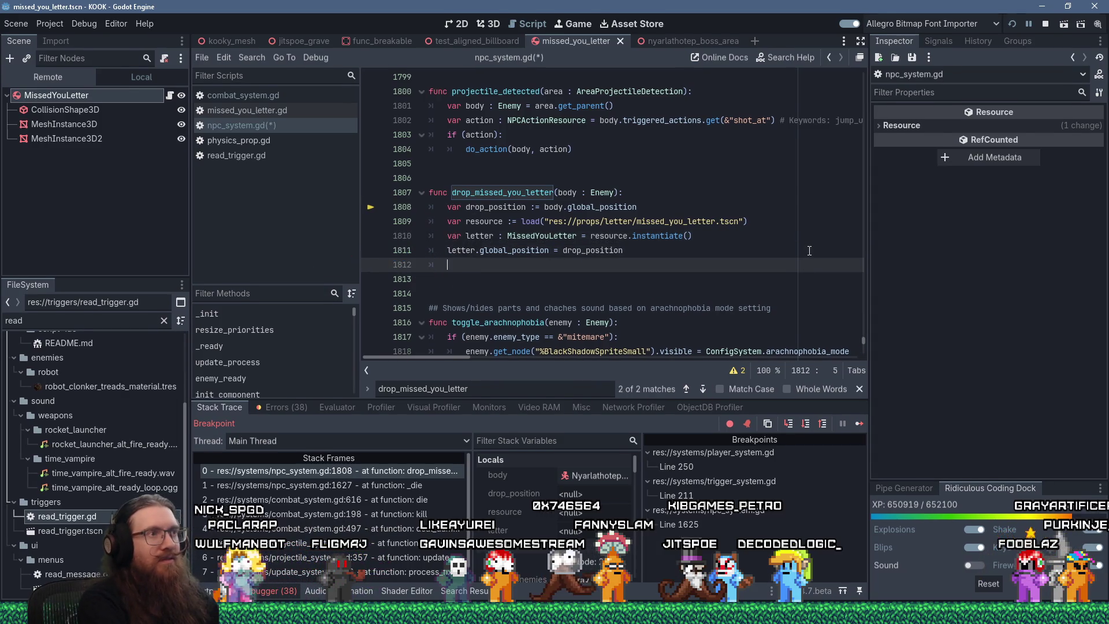
- Write LevelSystem.level_instance.add_child(letter) with comment '# Maybe we should use the spawn system instead?'
text(Level)
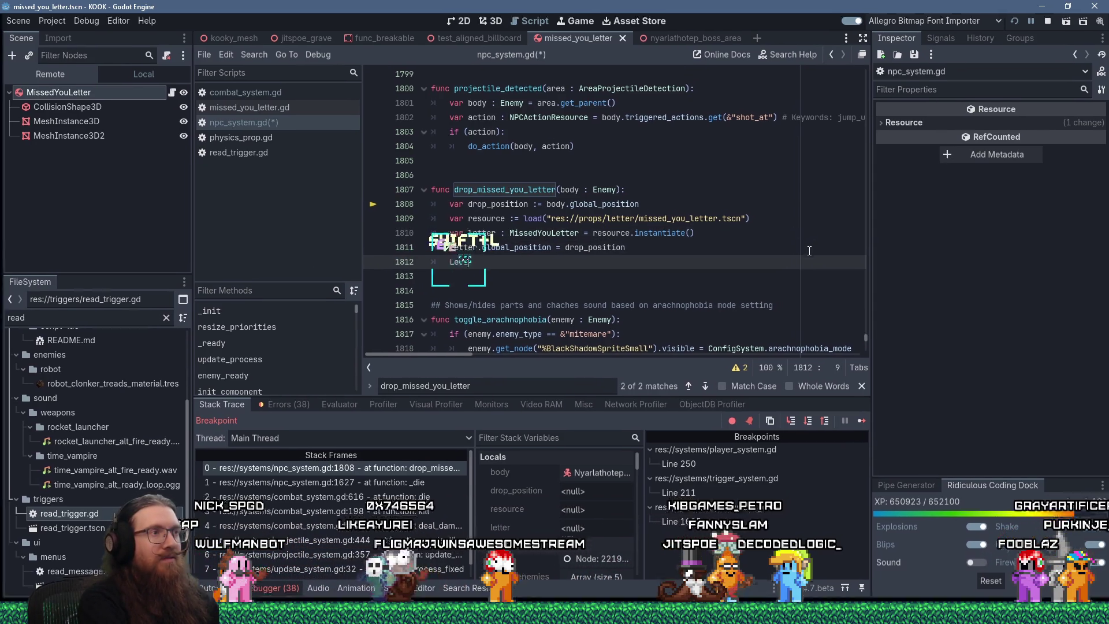
text(L)
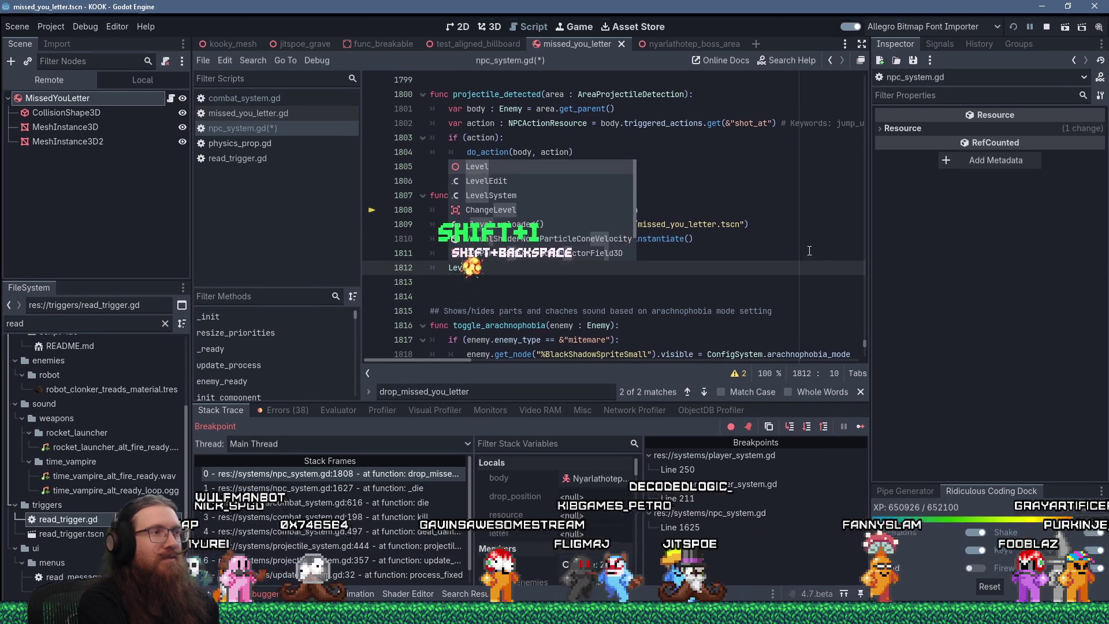
key(shift+BackSpace)
text(System)
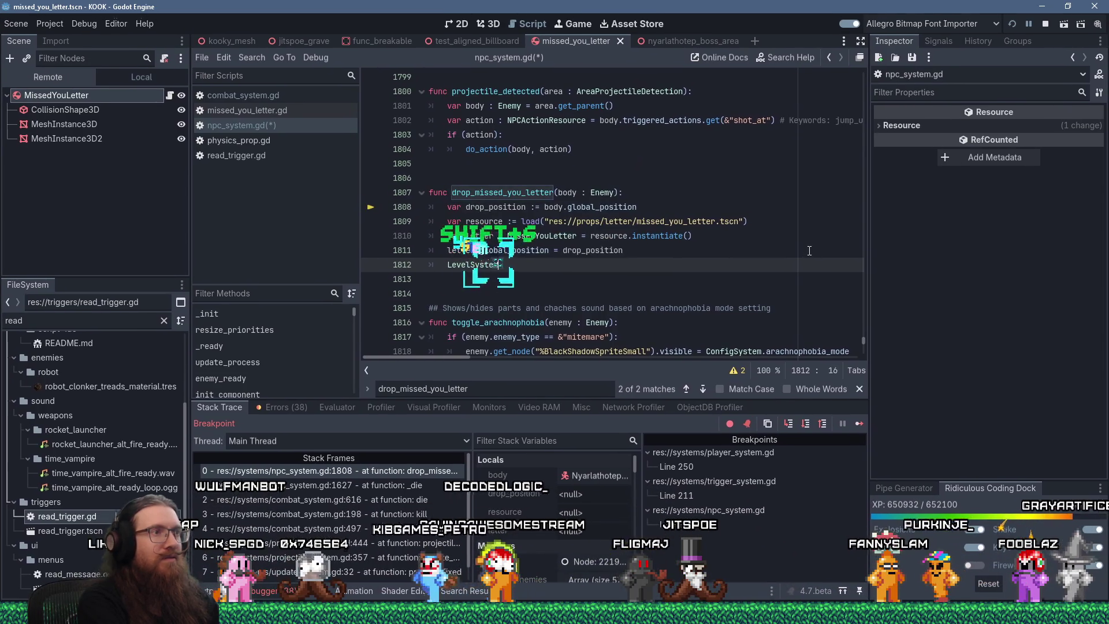
text(.current)
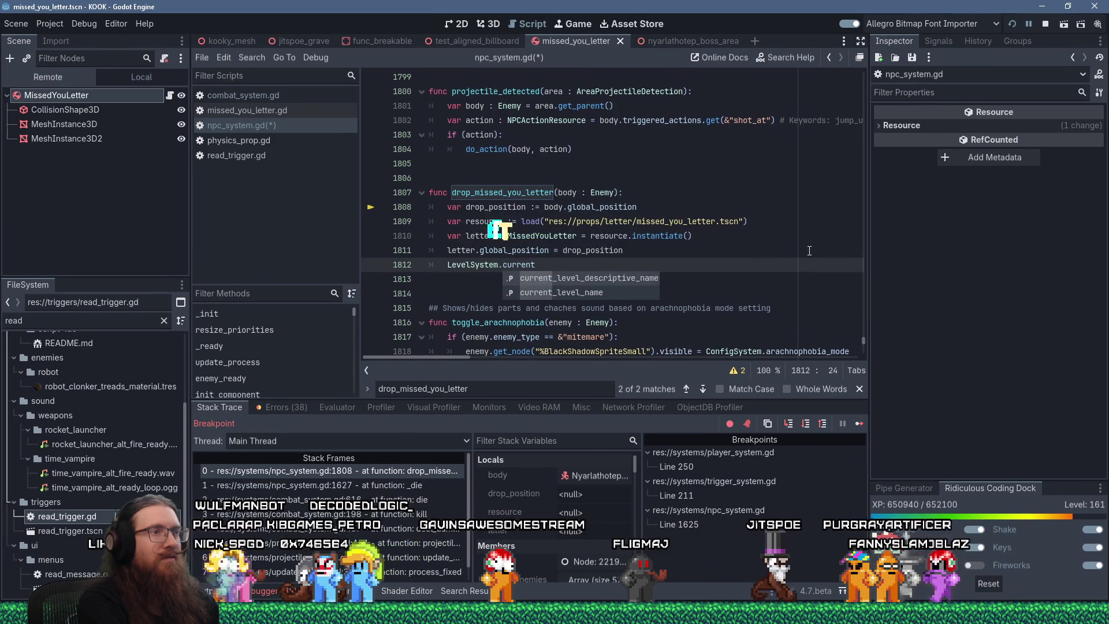
key(Left)
key(Left)
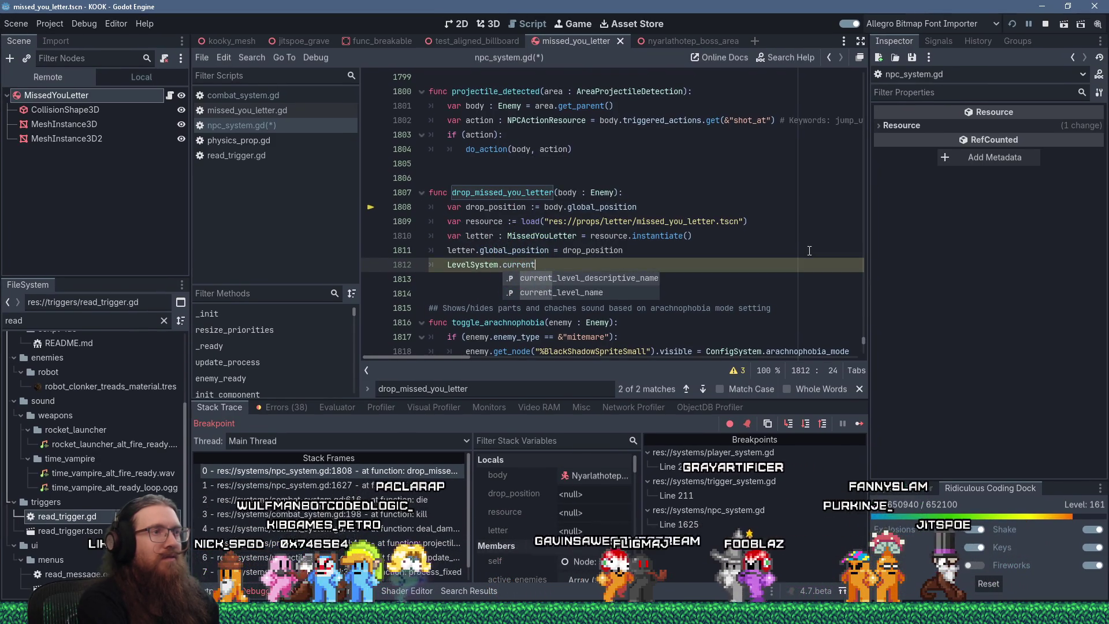
key(BackSpace)
key(BackSpace)
key(BackSpace)
key(Delete)
key(Delete)
text(level_)
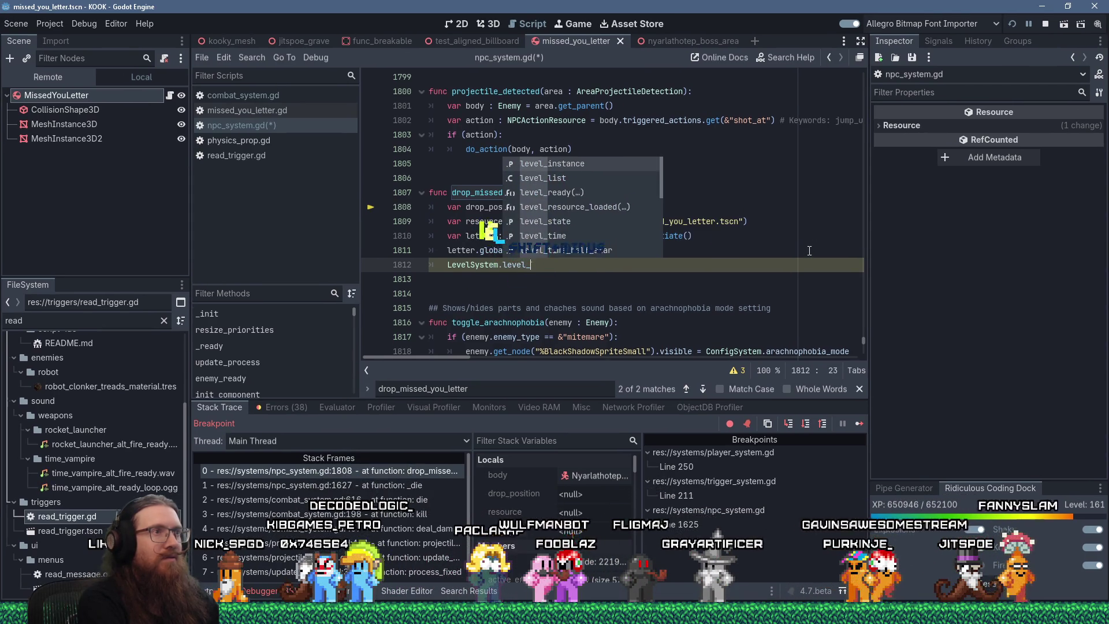
key(Return)
text(.add)
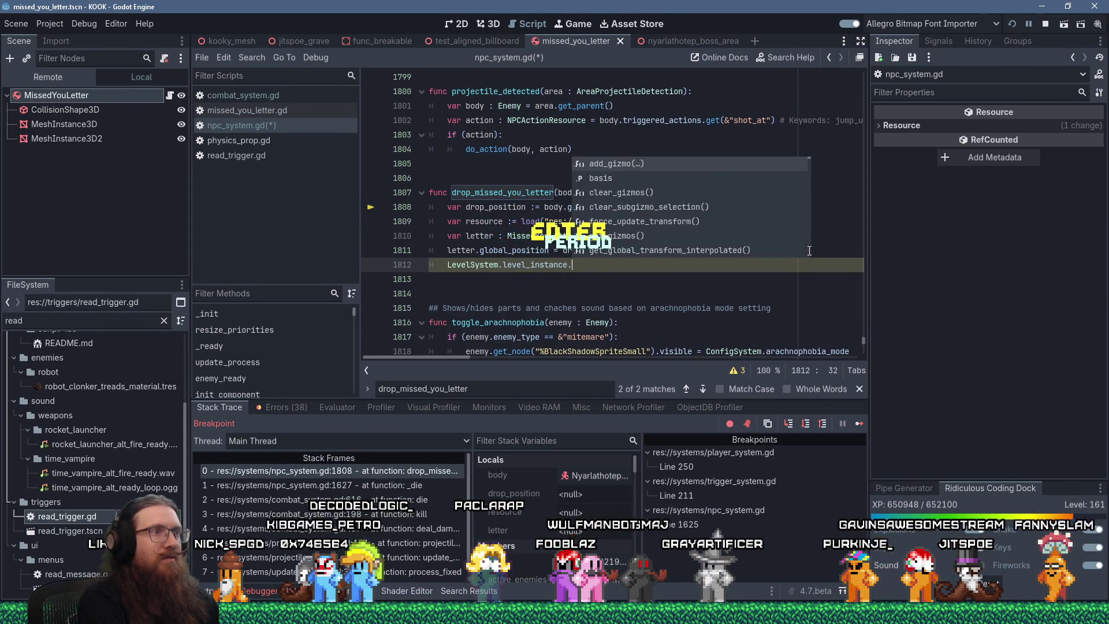
text(_child)
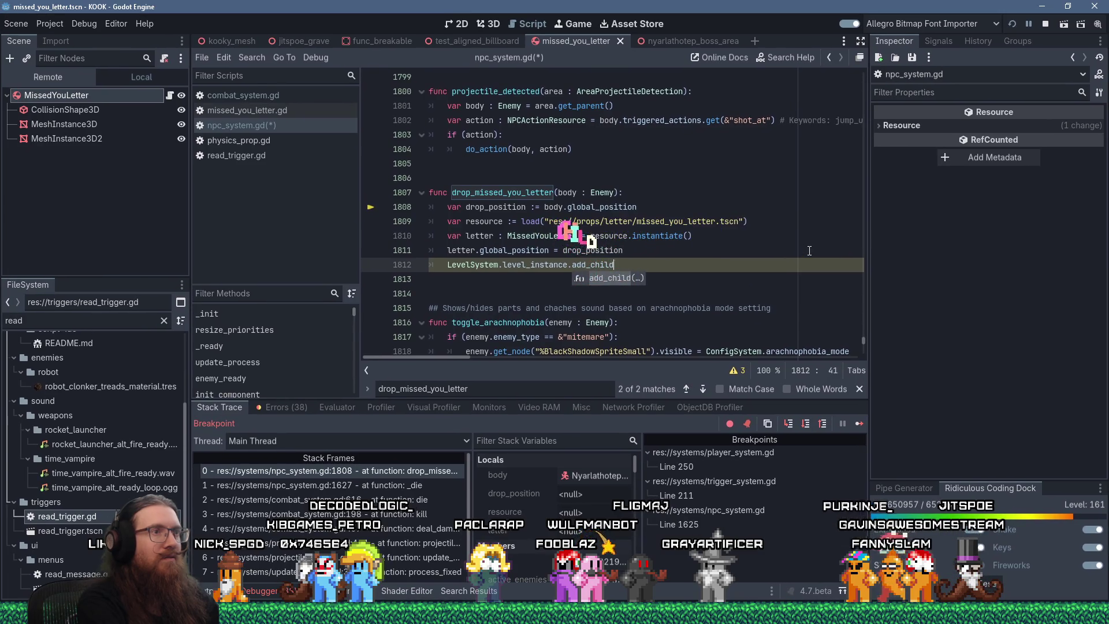
text(()
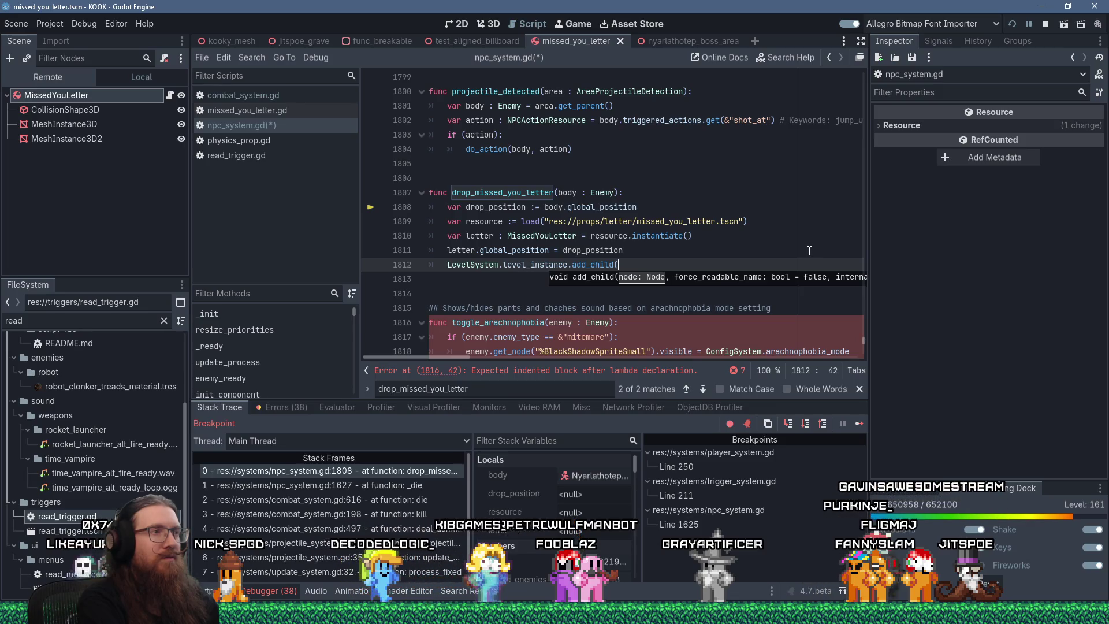
text(letter))
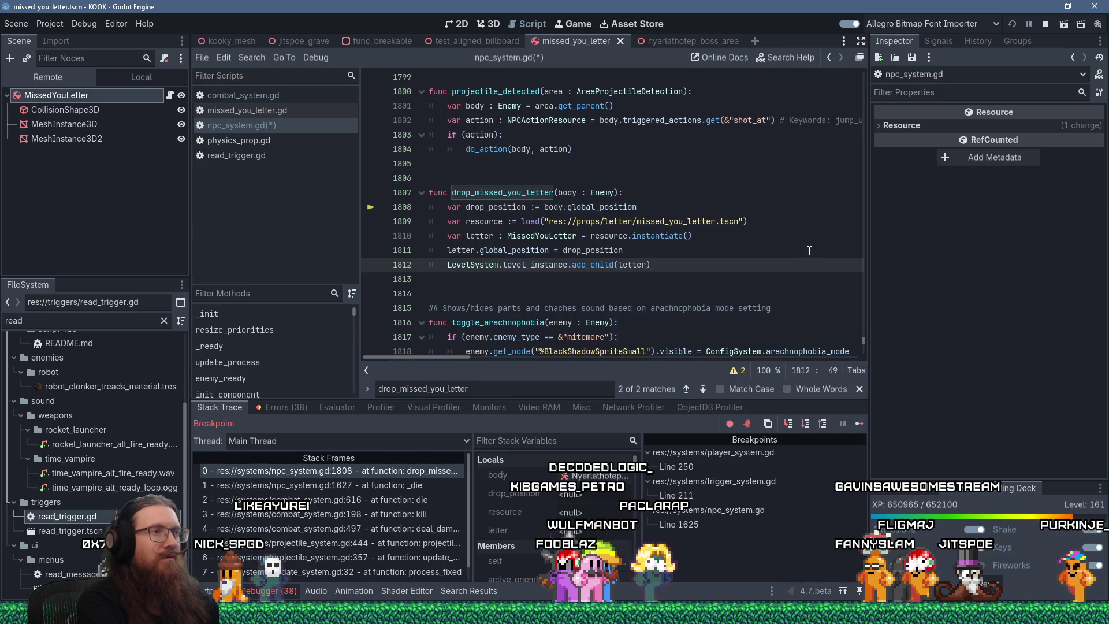
text( # Maybe we should use the spawn s)
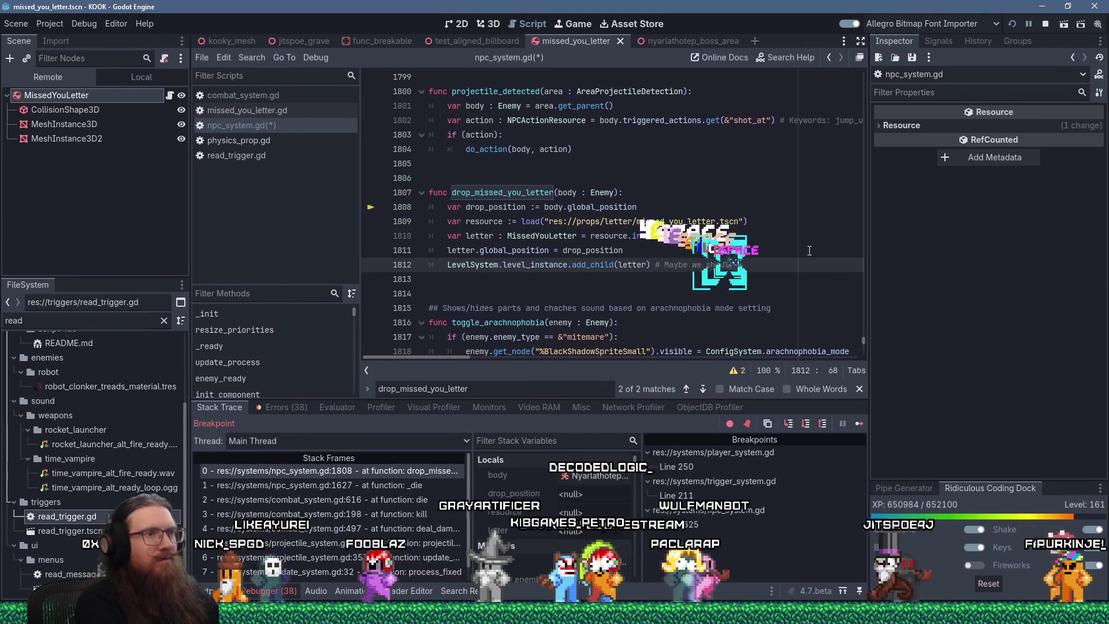
text(ystem instead?)
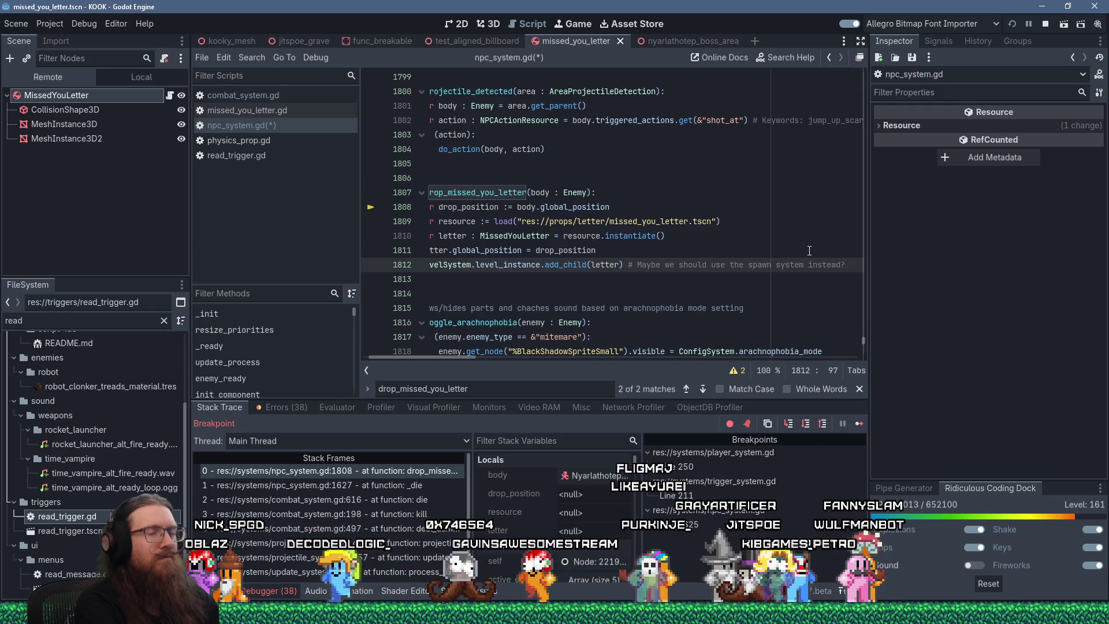
key(Home)
key(Home)
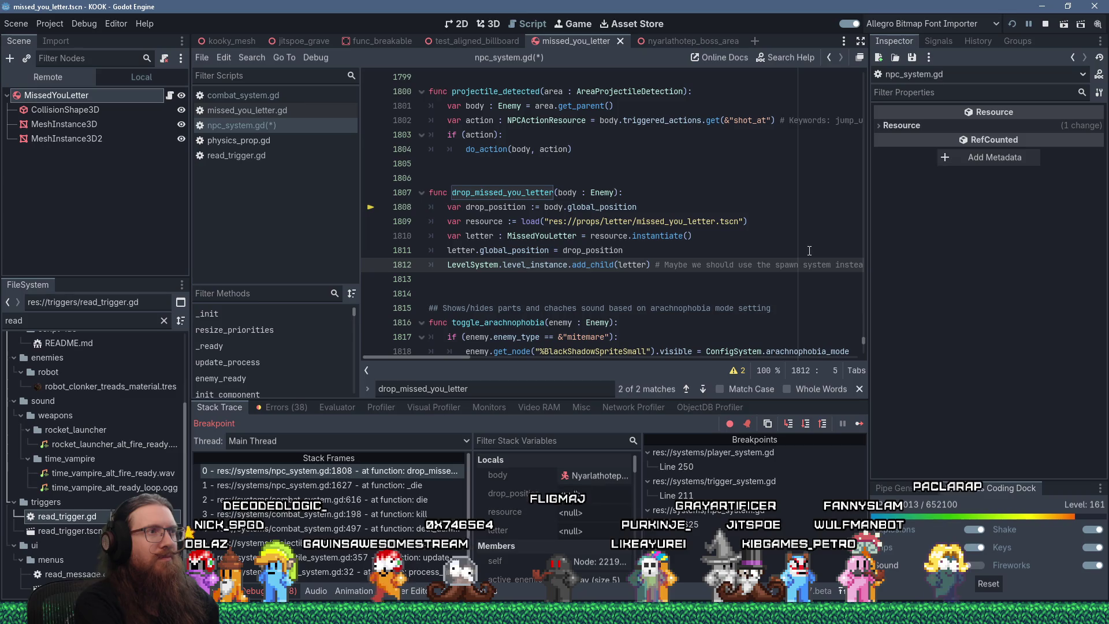
key(Up)
key(Up)
key(Up)
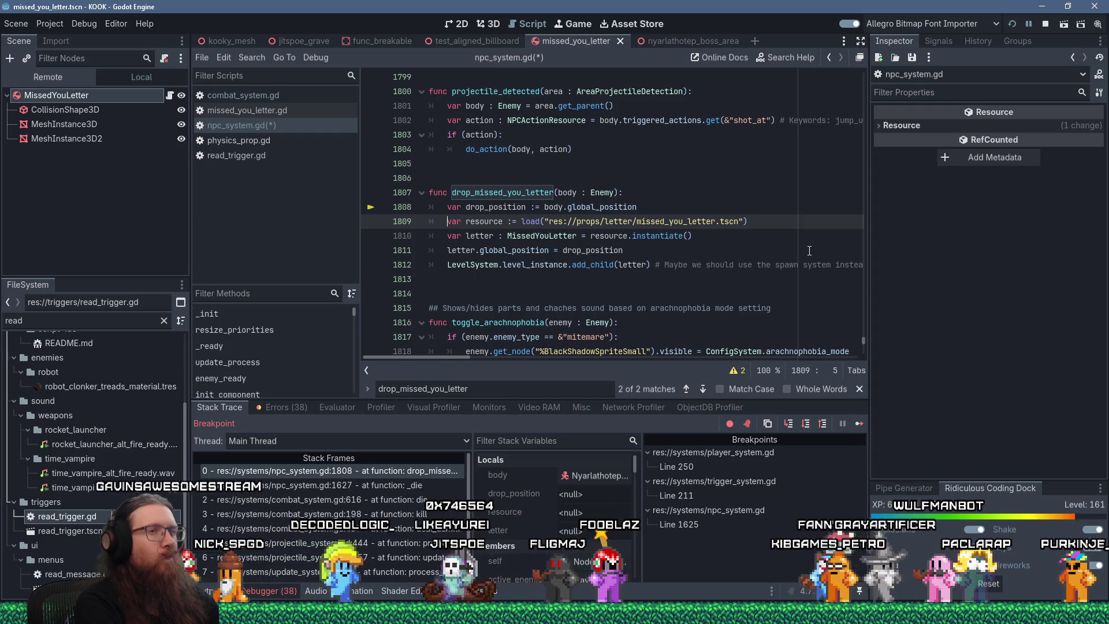
key(Up)
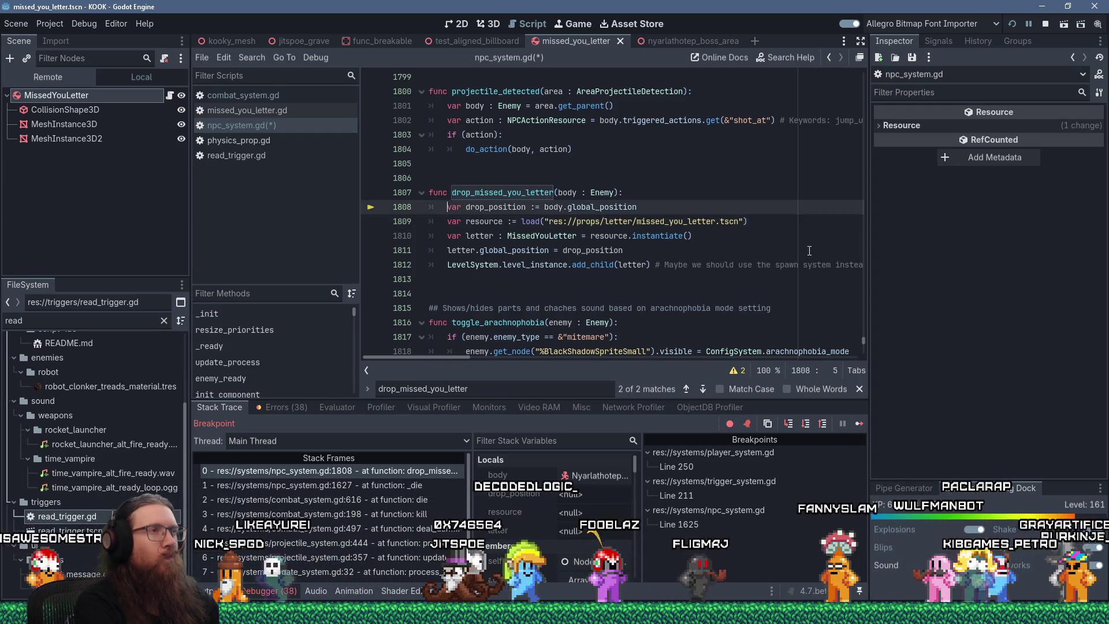
- Start a SpawnSystem.spawn( call and move it directly below the resource load line
key(Down)
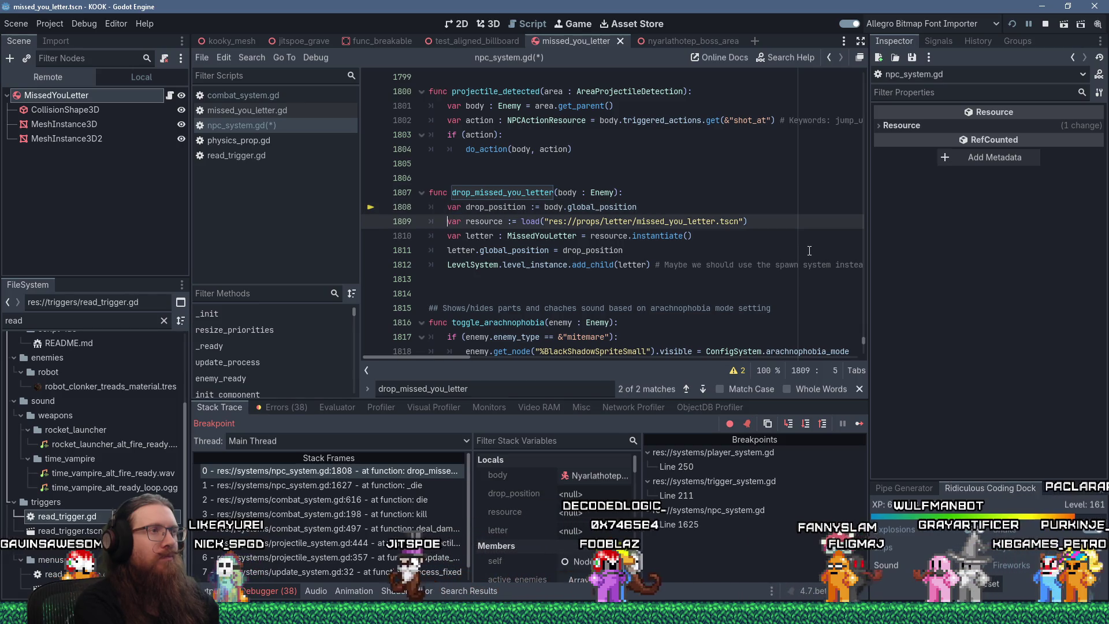
key(Up)
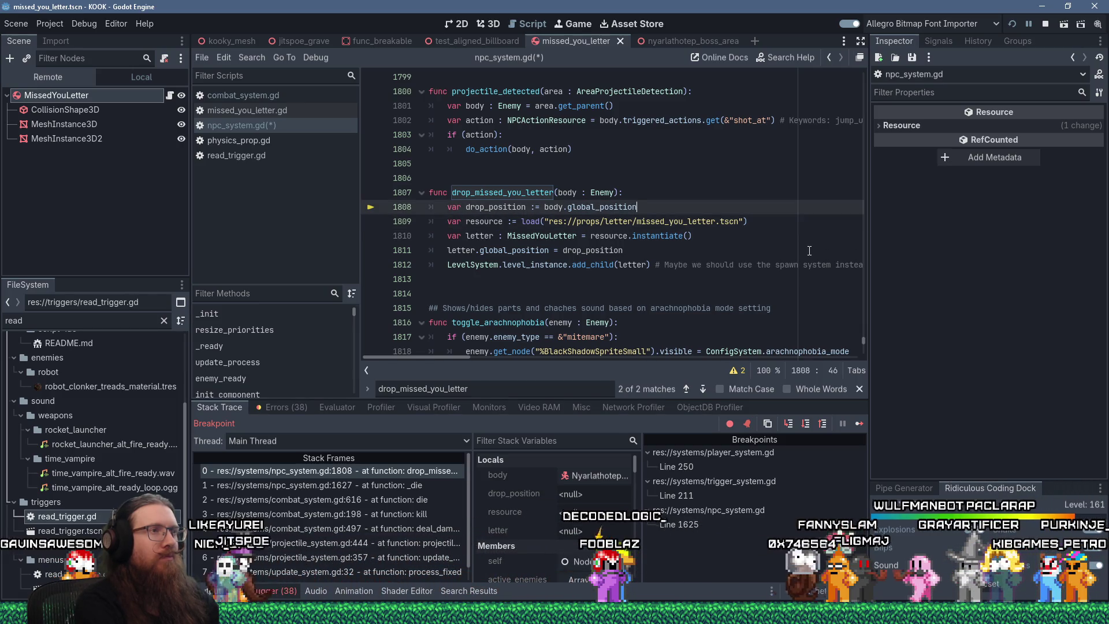
key(Return)
text(SpawnSyste)
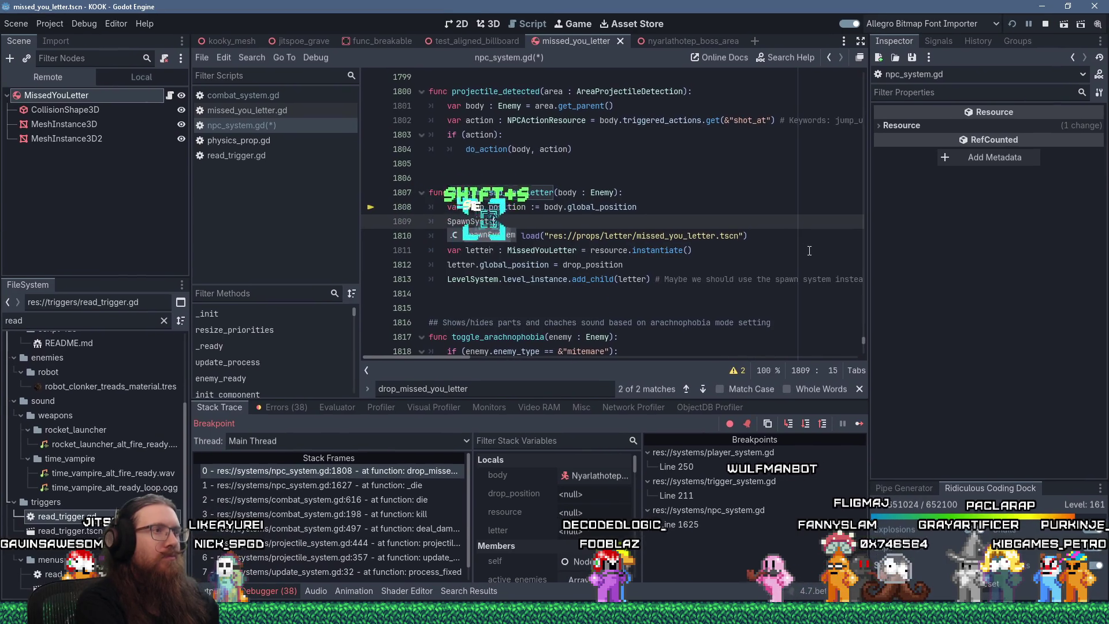
text(m.spawn()
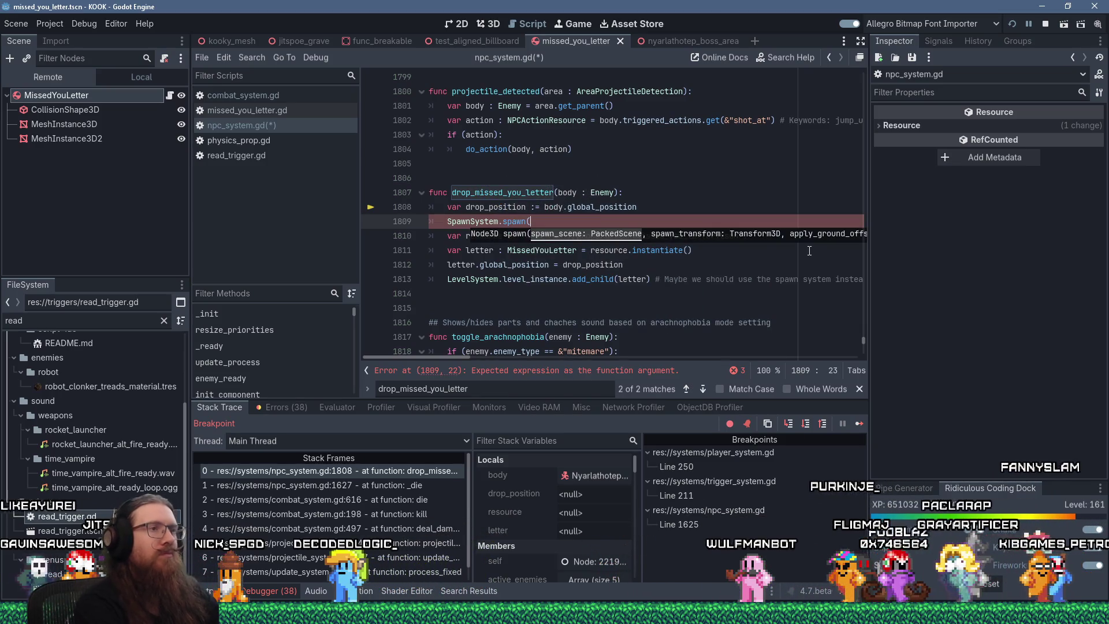
key(Escape)
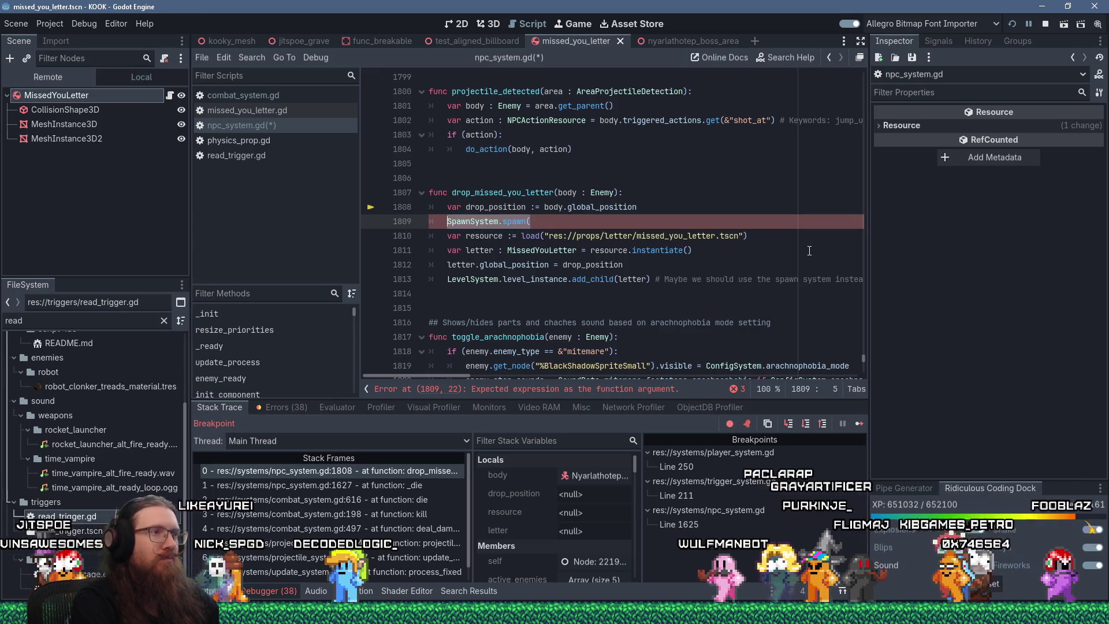
key(shift+Delete)
key(Delete)
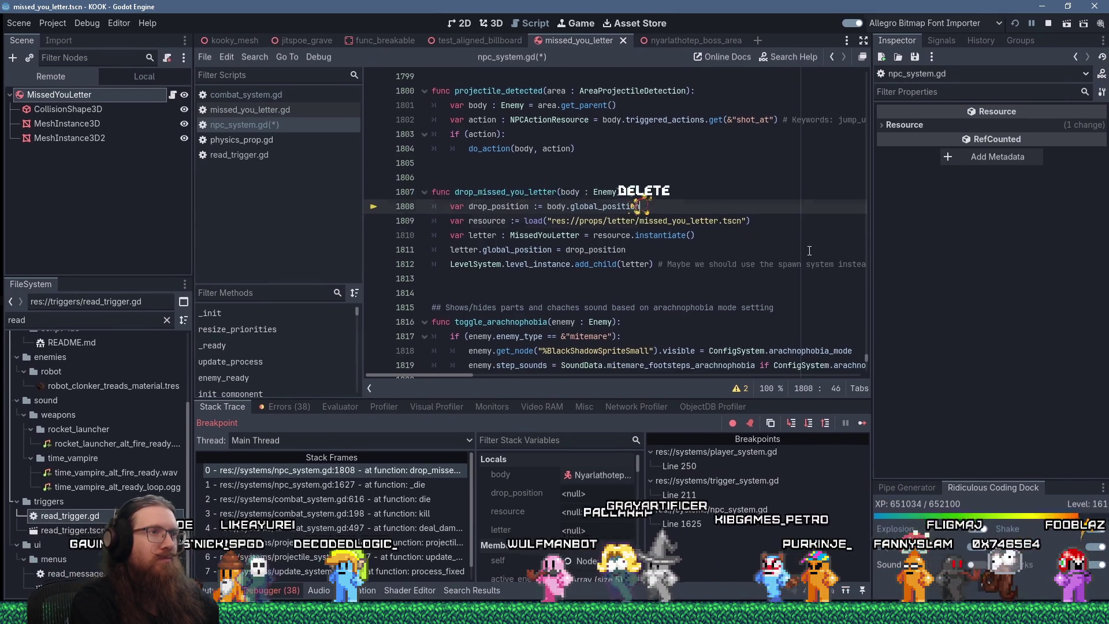
key(Return)
text(SpawnSystem.spawn()
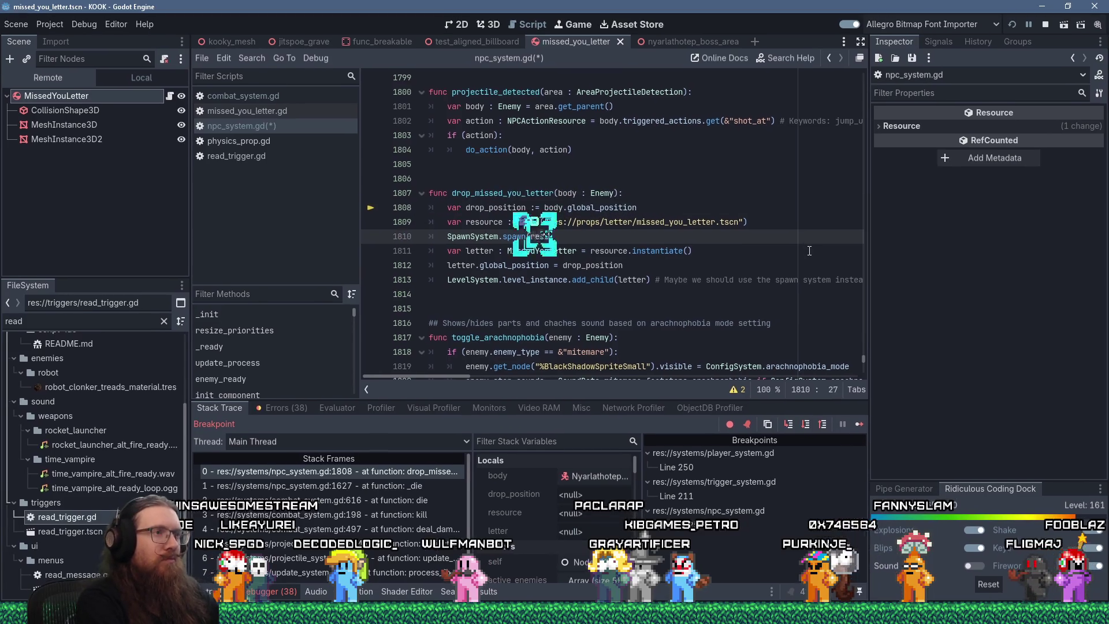
- Complete the call as SpawnSystem.spawn(resource, drop_position), dropping the extra false and 0.0 arguments
text(ource,)
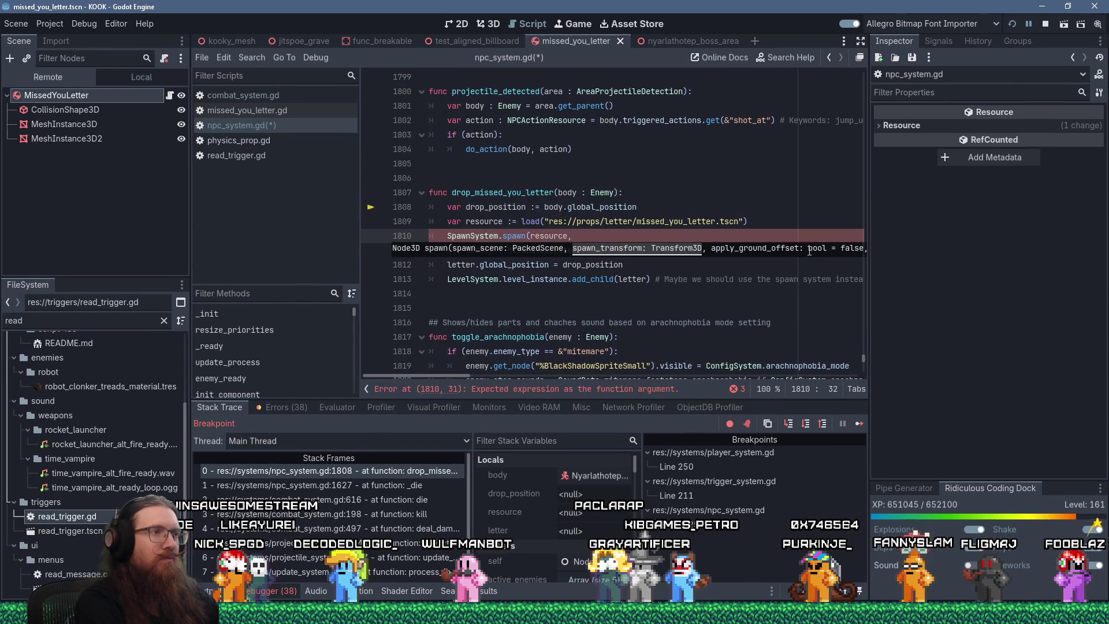
text( dra)
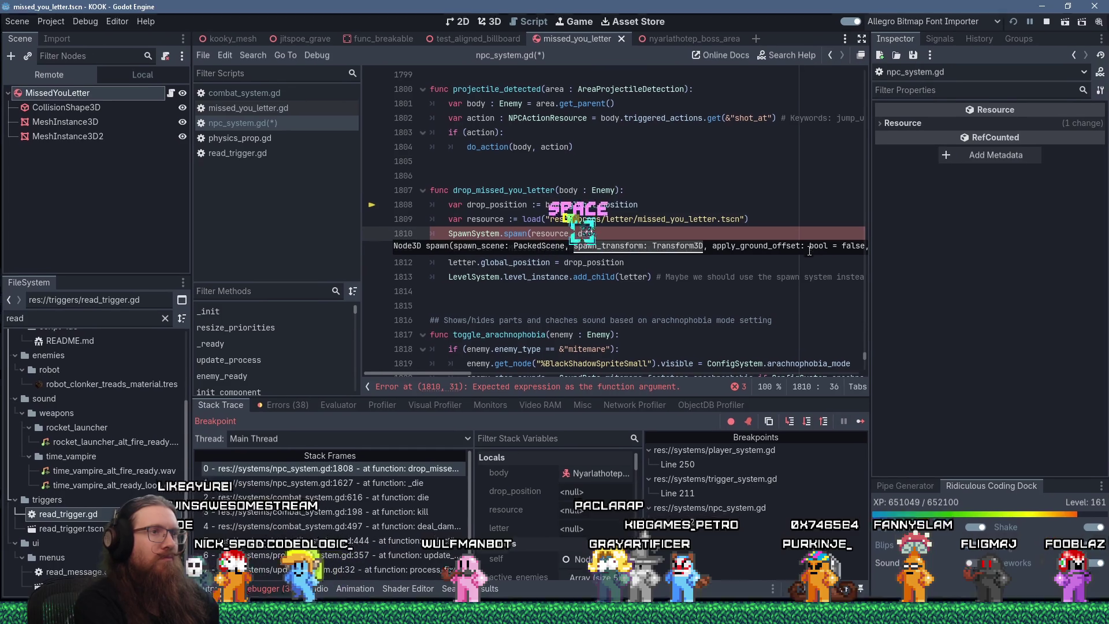
key(BackSpace)
text(op_position,)
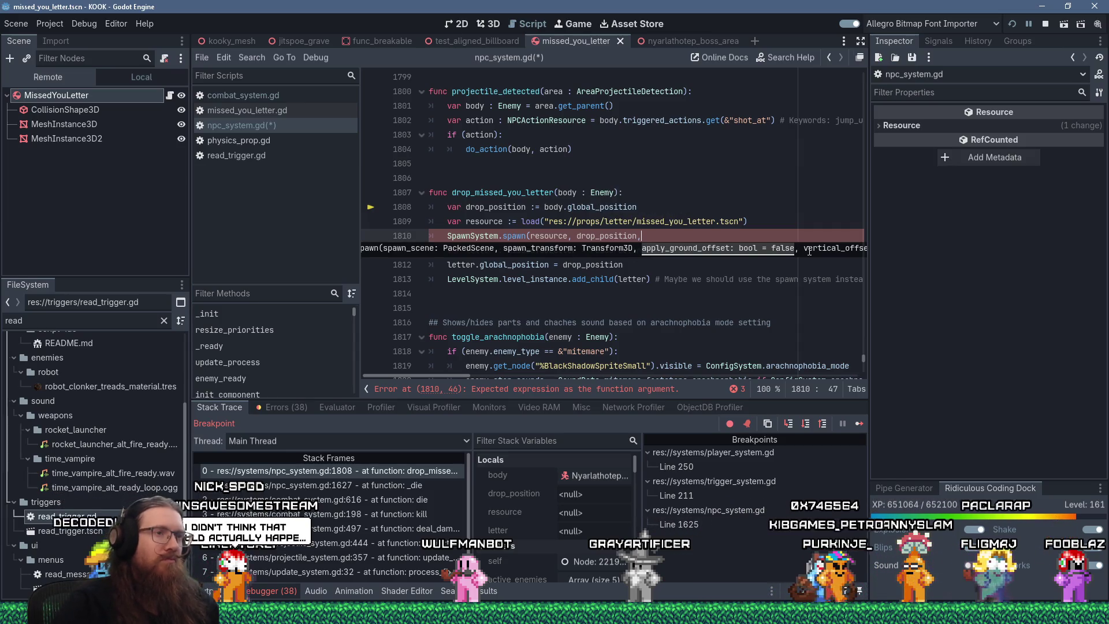
mouse_move(451, 375)
mouse_down()
mouse_move(496, 373)
mouse_move(483, 375)
mouse_up()
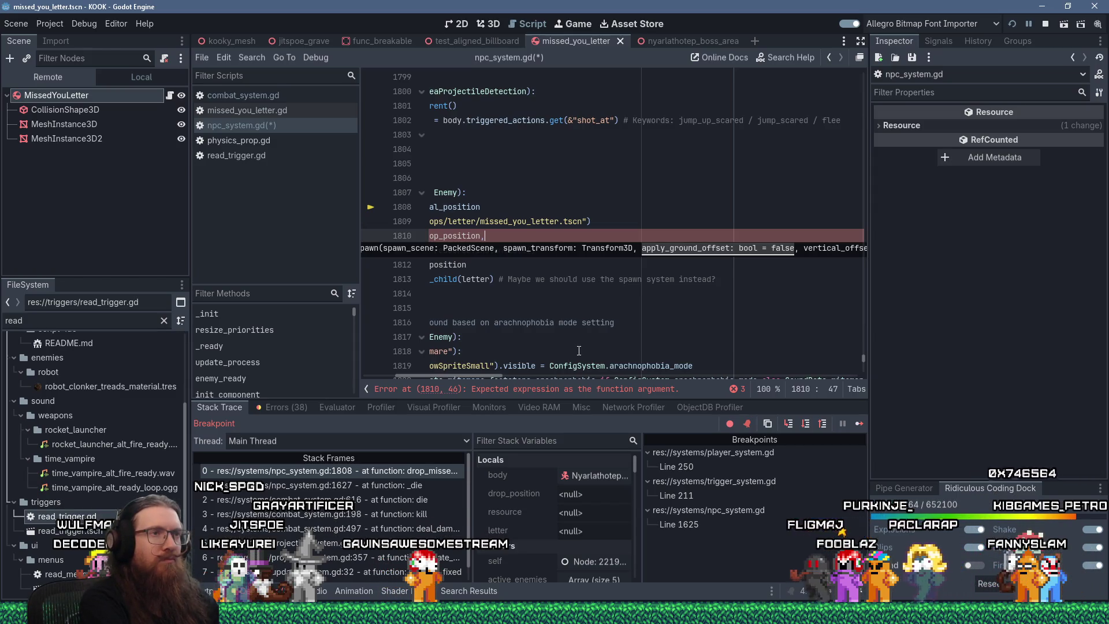
text( fa)
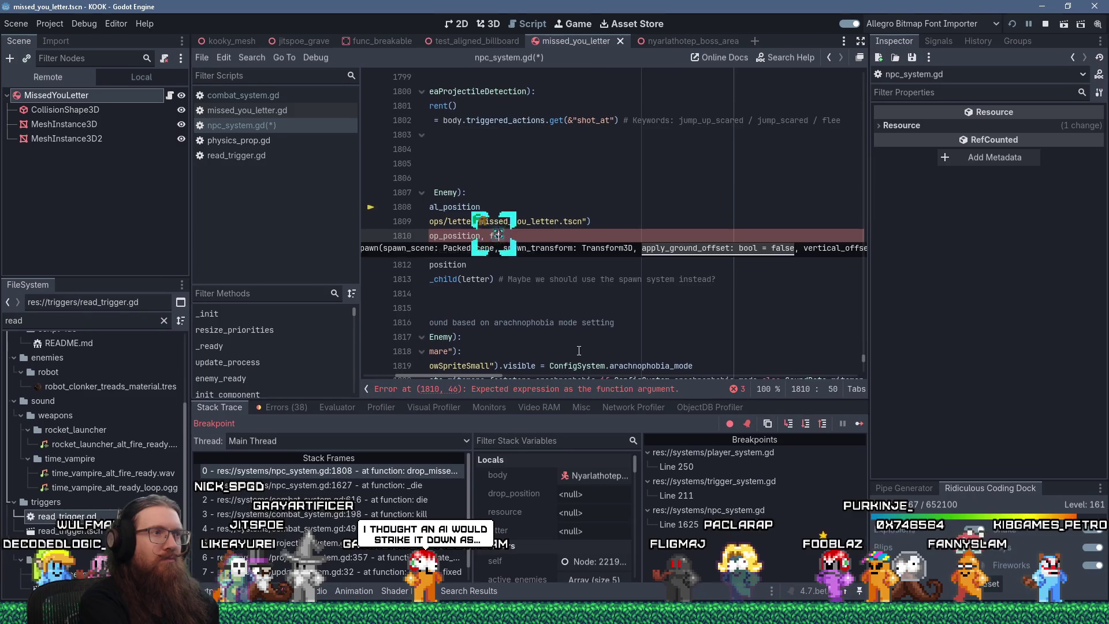
text(lse,)
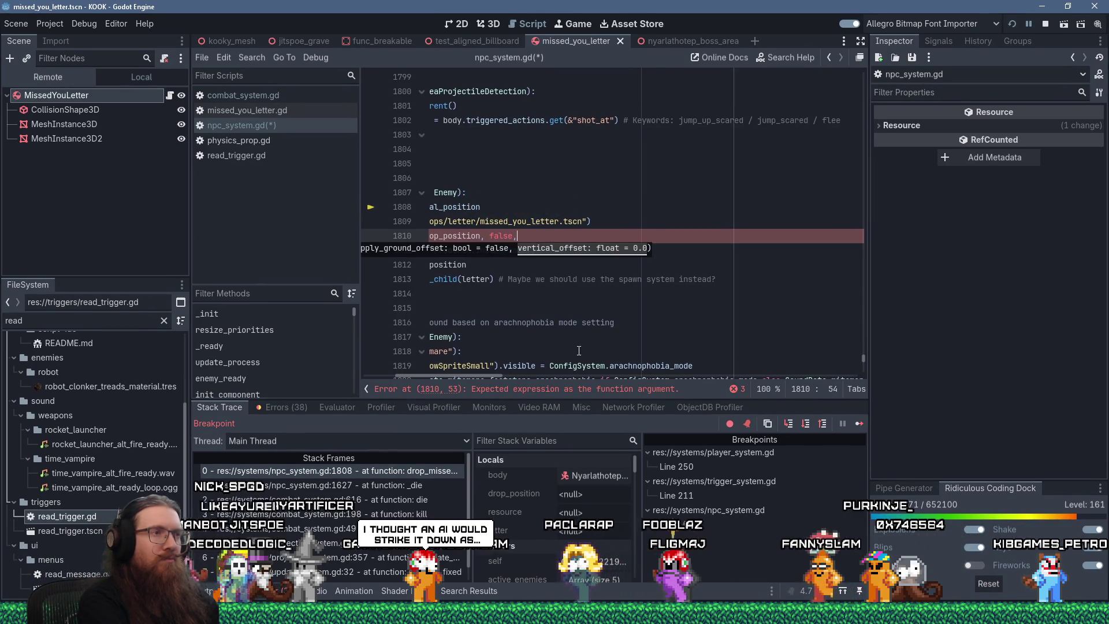
text( 0.0))
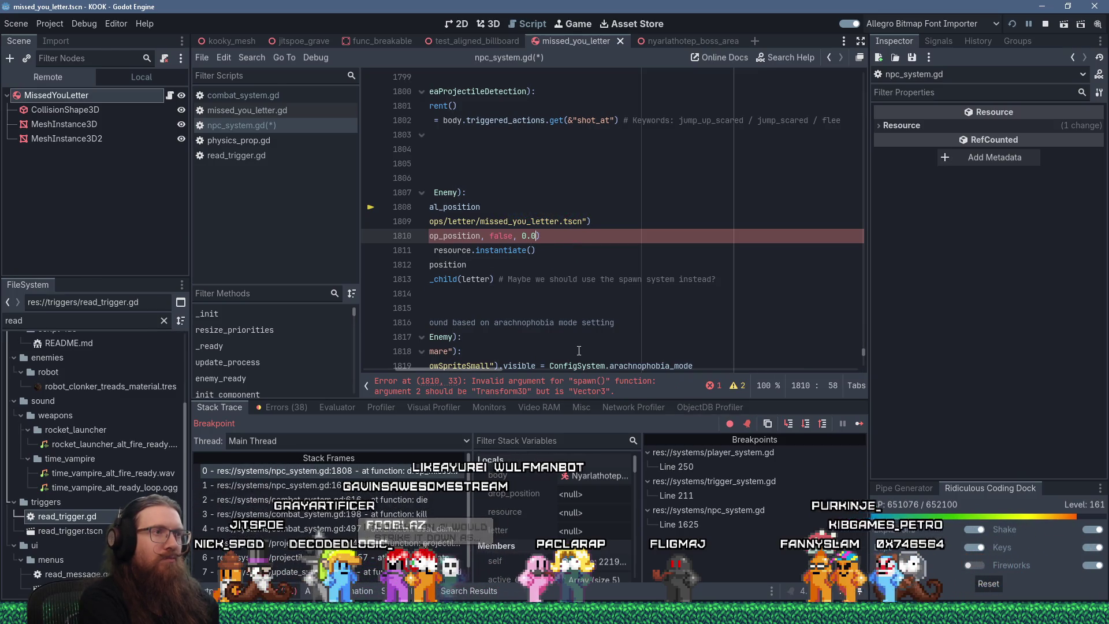
key(Delete)
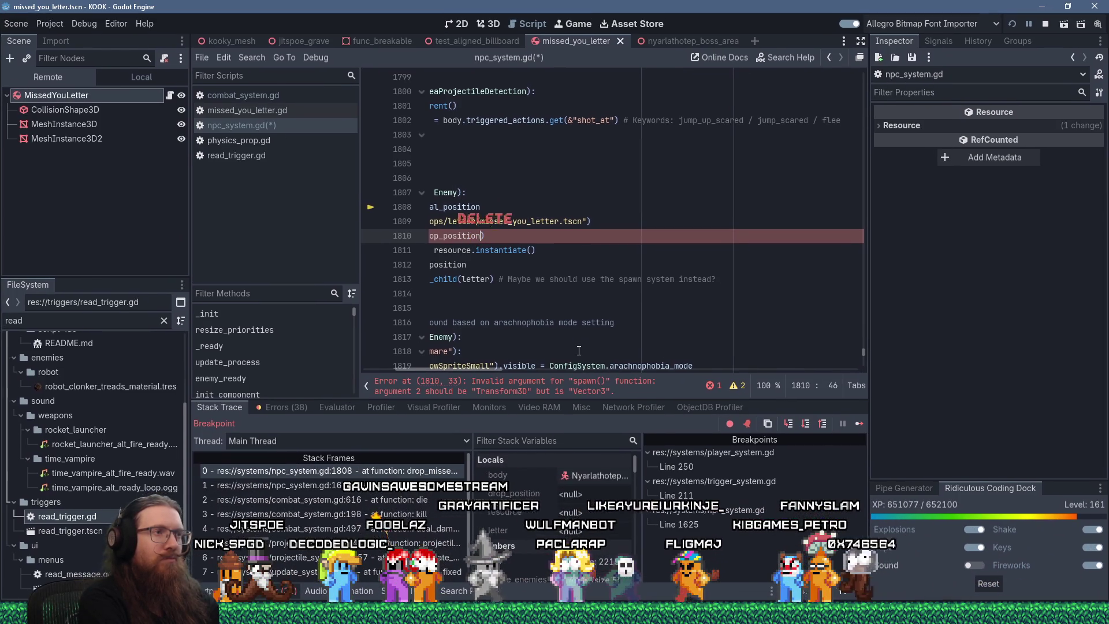
key(Home)
key(Home)
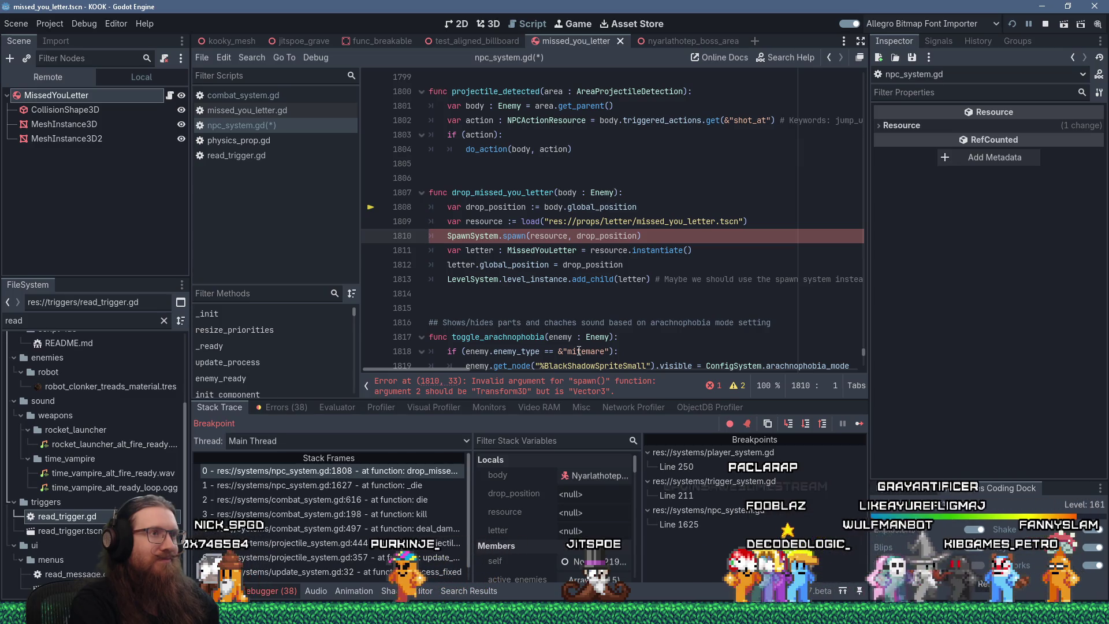
key(Right)
key(Right)
key(Right)
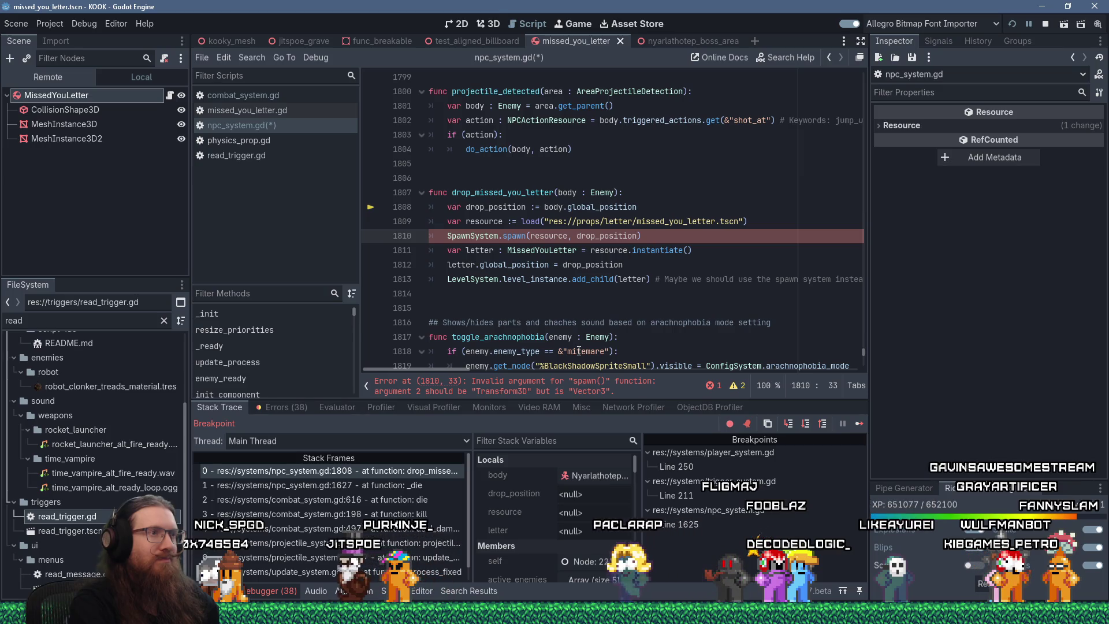
- Rename drop_position to drop_transform and pass drop_transform into the spawn call
key(Up)
key(Up)
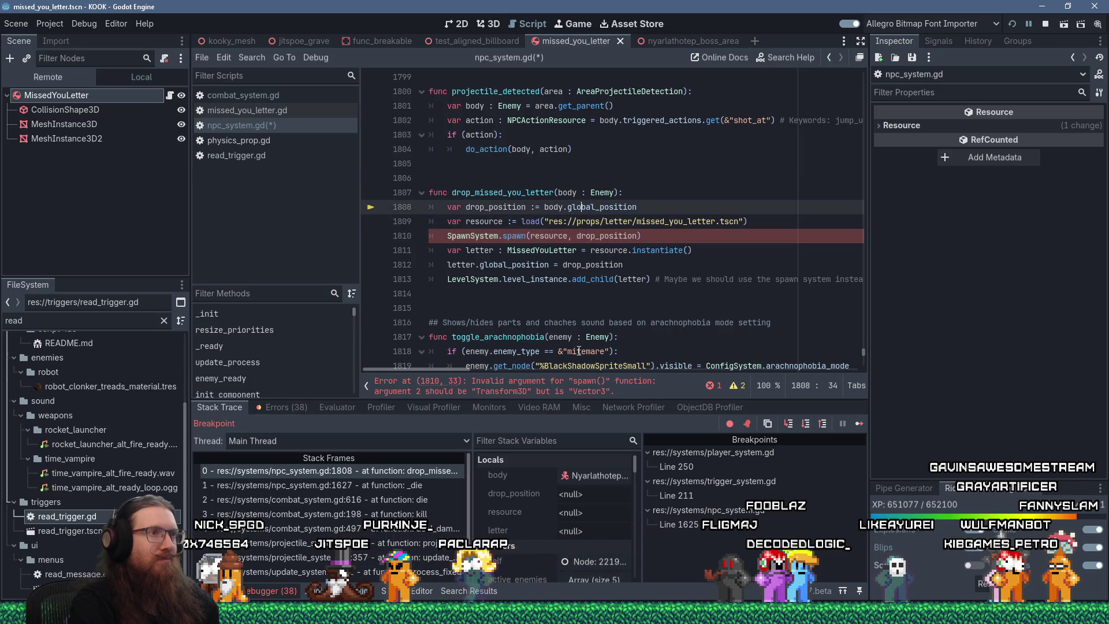
text(transform)
key(ctrl+Left)
key(ctrl+Left)
key(ctrl+Left)
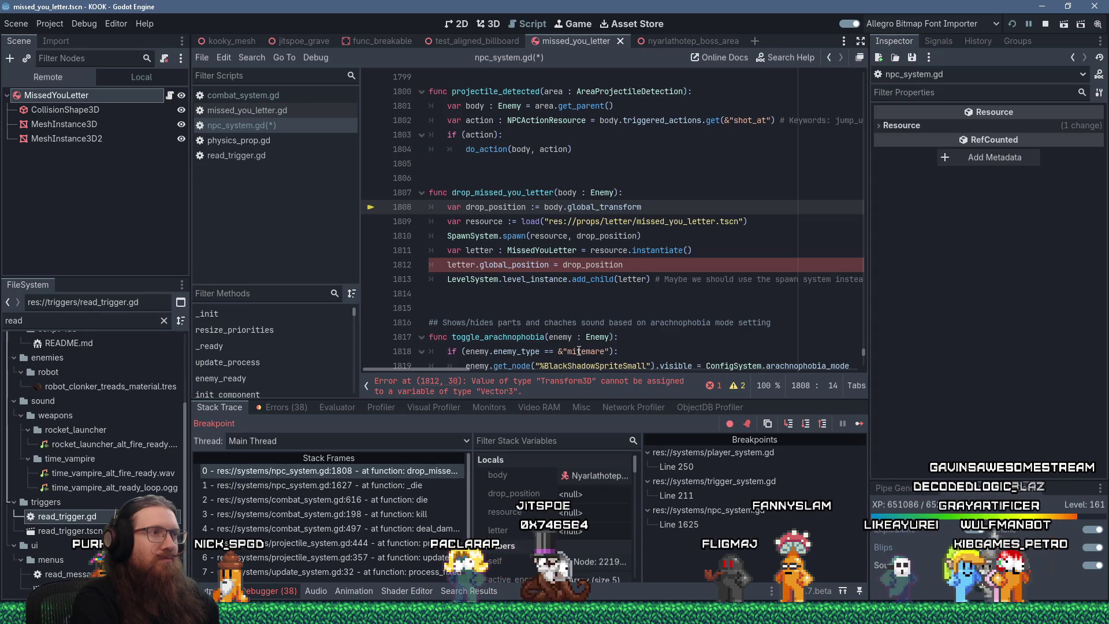
key(shift+Right)
key(shift+Right)
key(shift+Right)
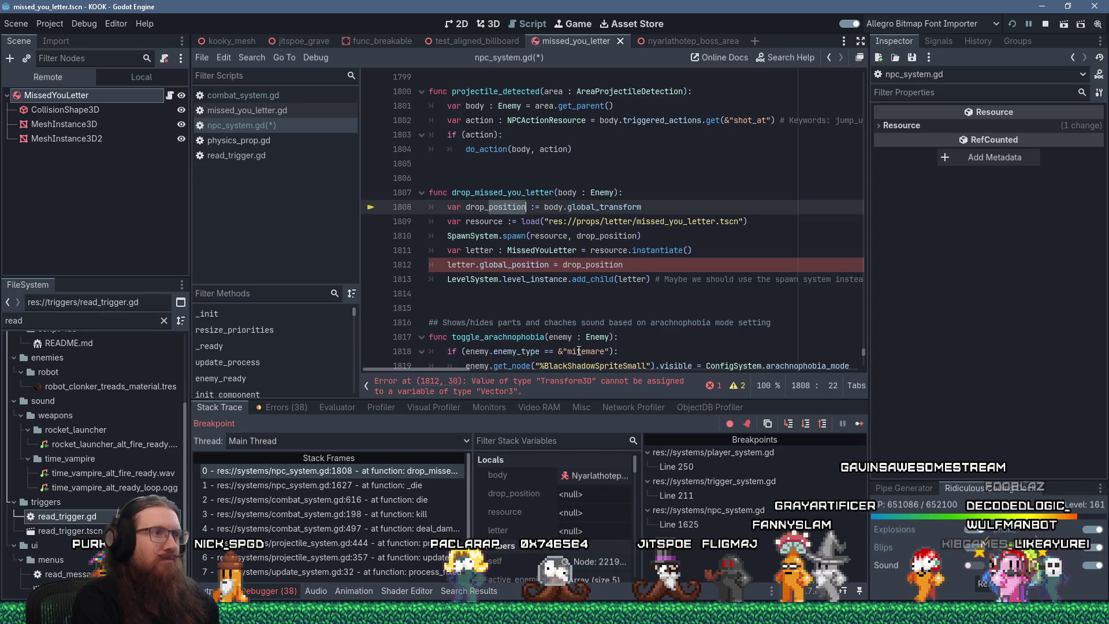
text(transform)
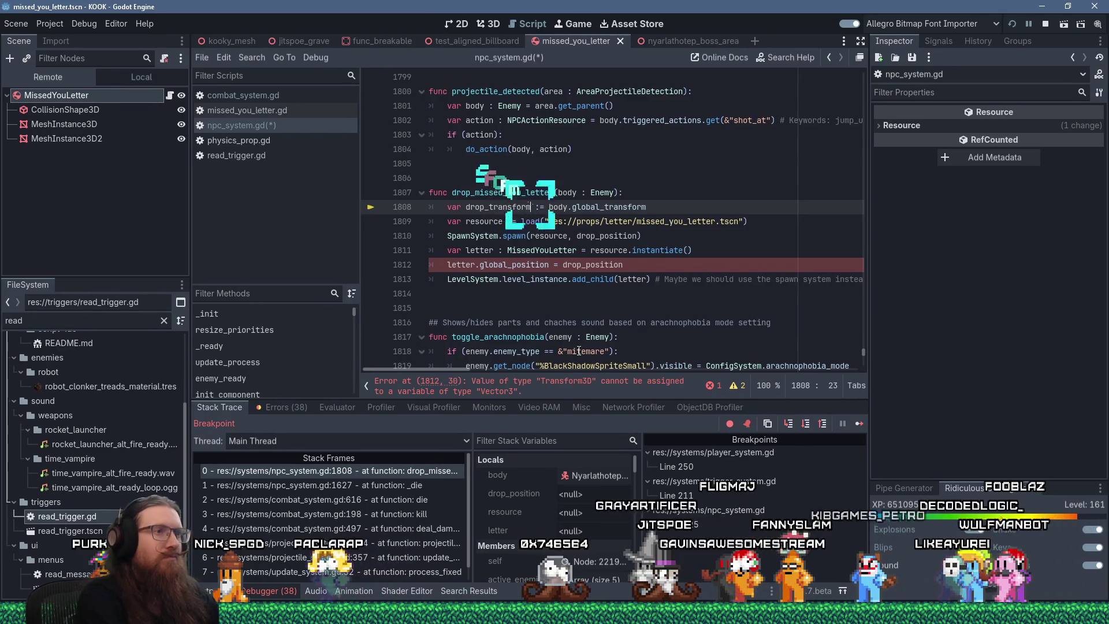
double_click(592, 235)
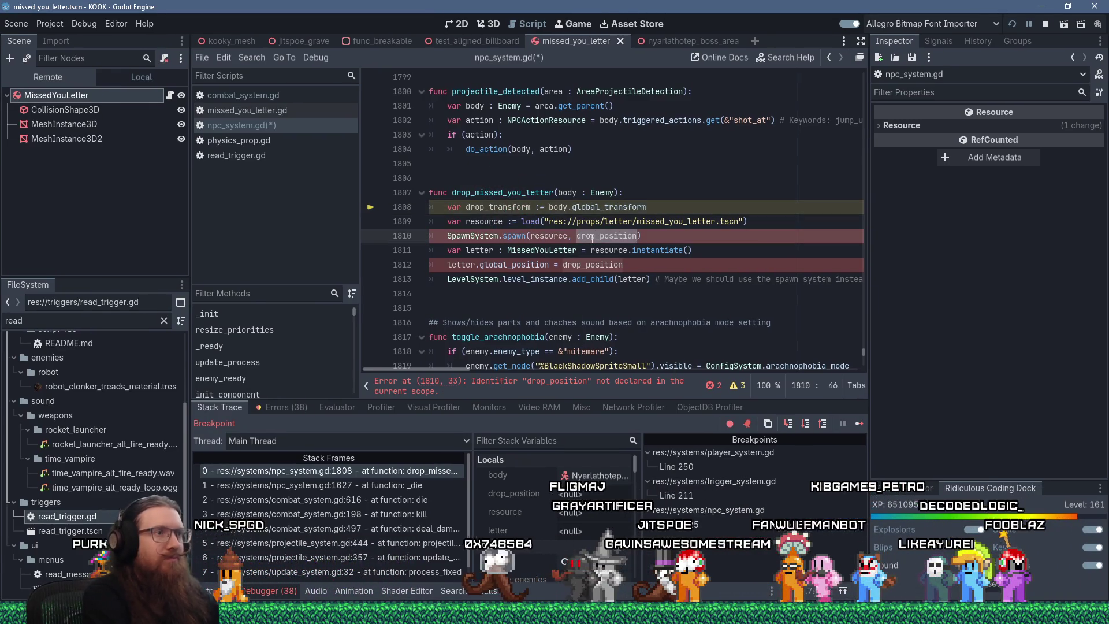
text(drop_tran)
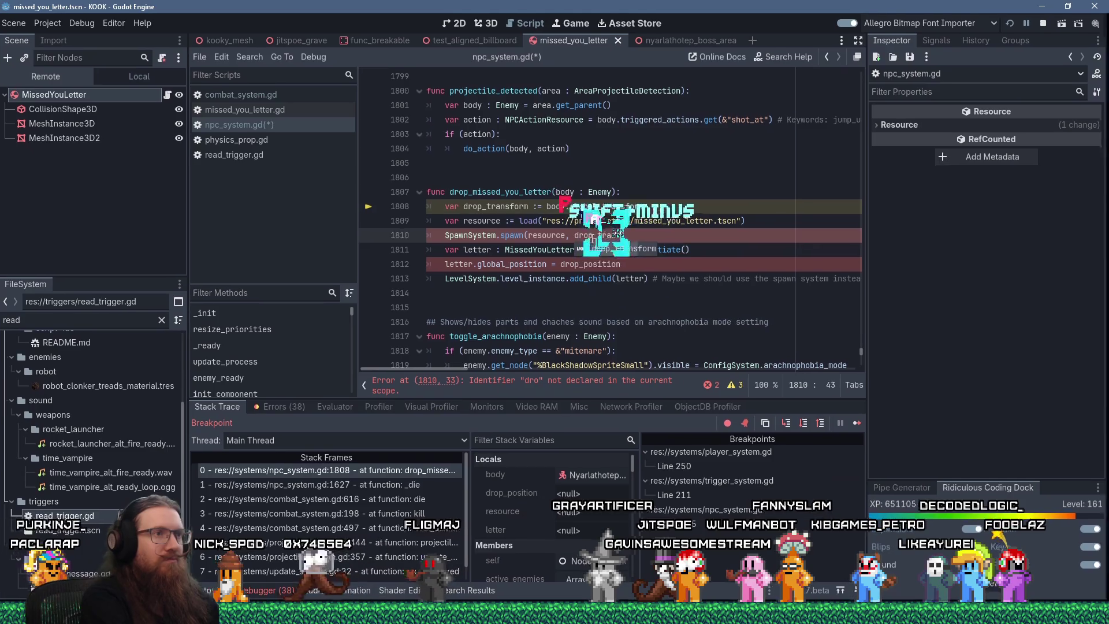
key(Return)
key(Down)
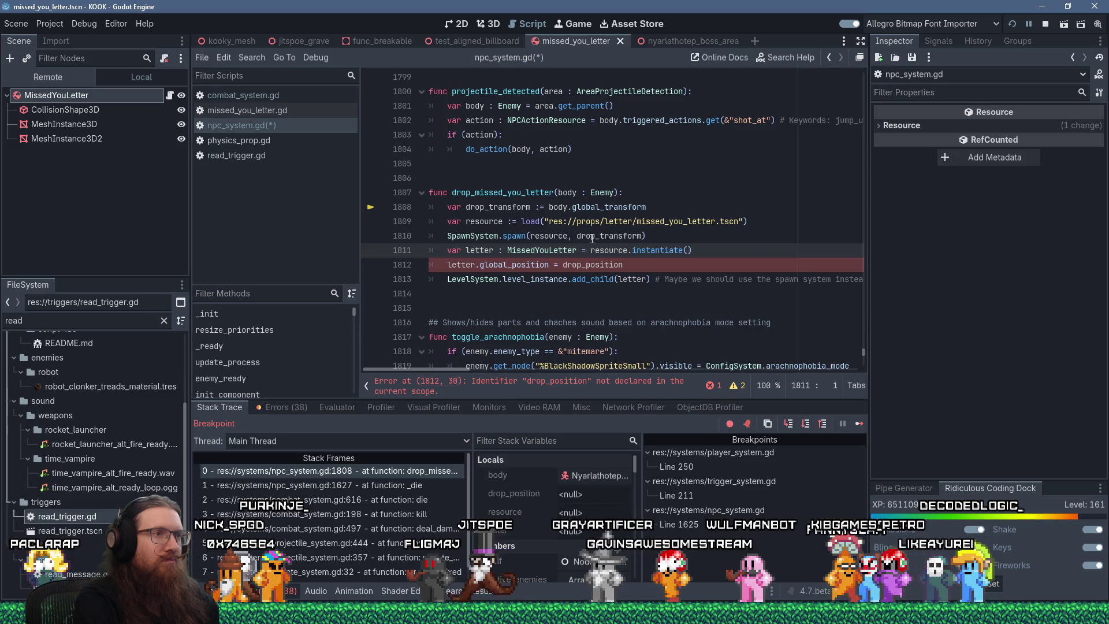
- Delete the three leftover instantiate, position and add_child lines below the spawn call
key(shift+Down)
key(shift+Down)
key(shift+Down)
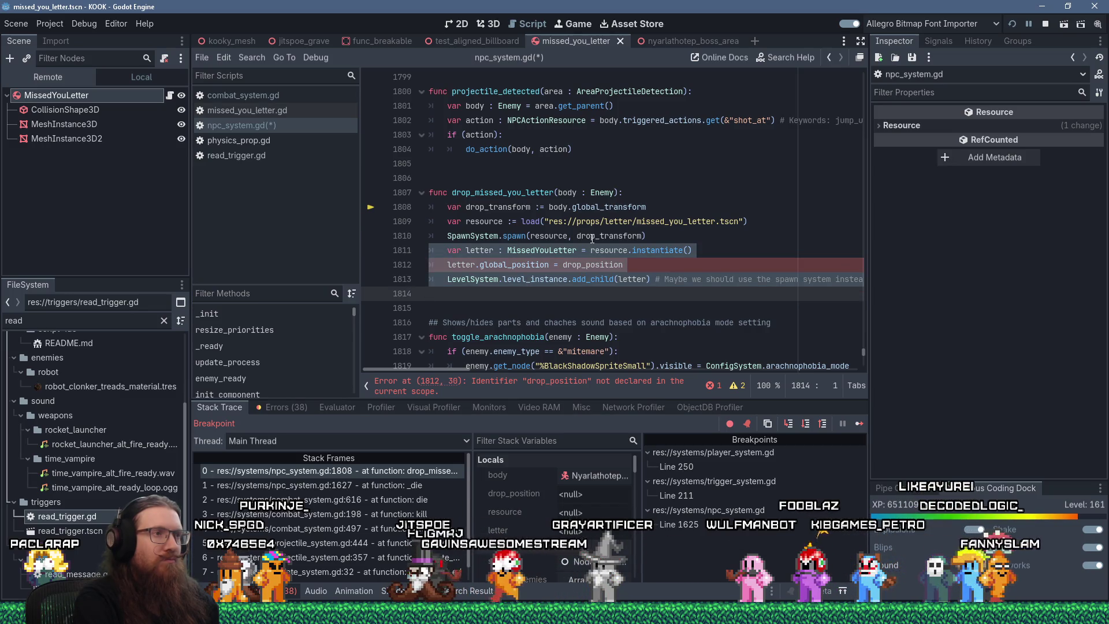
key(Delete)
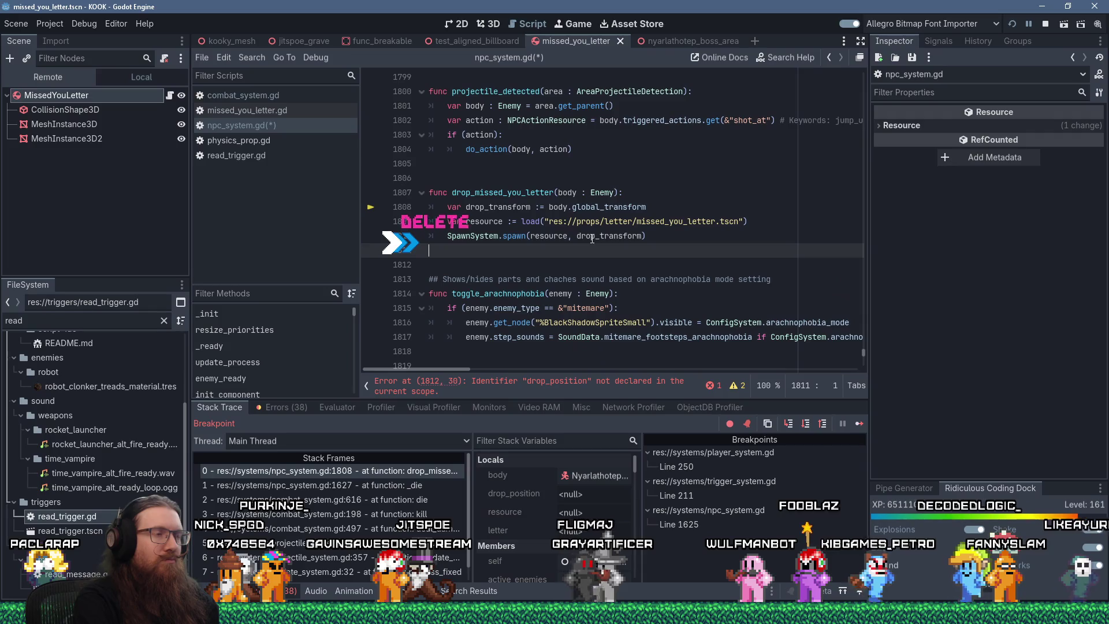
key(Up)
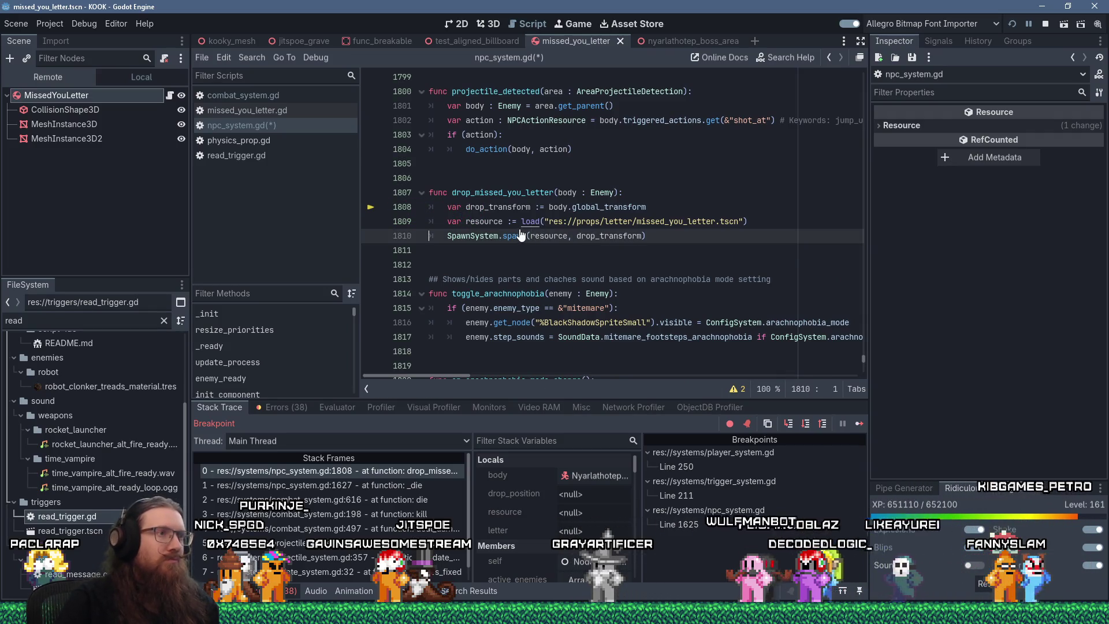
ctrl+click(523, 235)
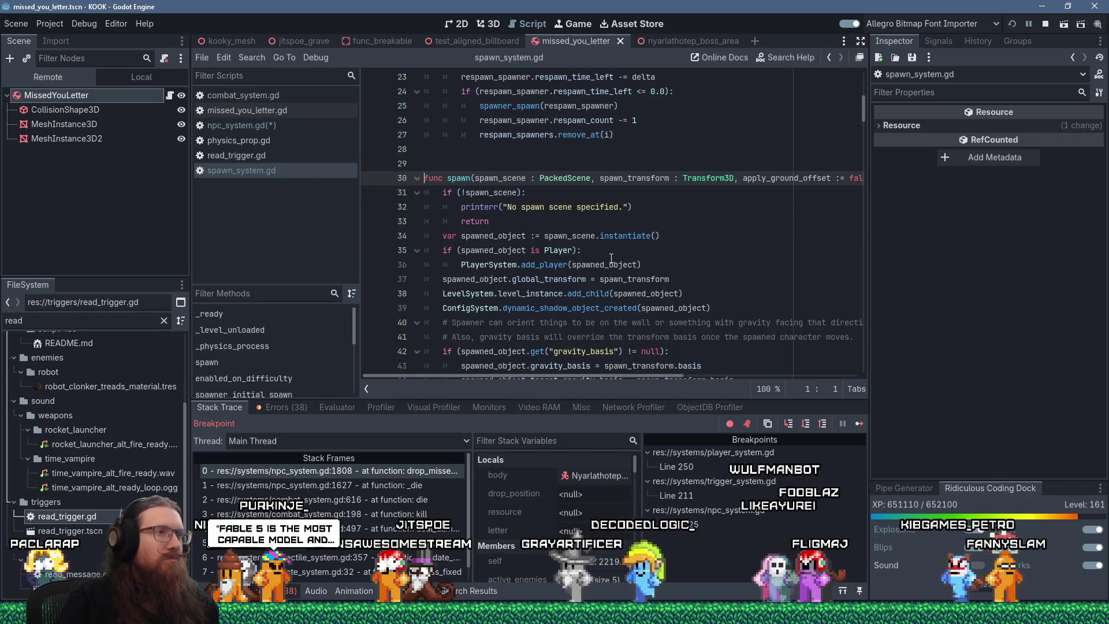
- Read through func spawn, highlighting add_spawned_entity uses and the apply_ground_offset condition
scroll(611, 258, down, 1)
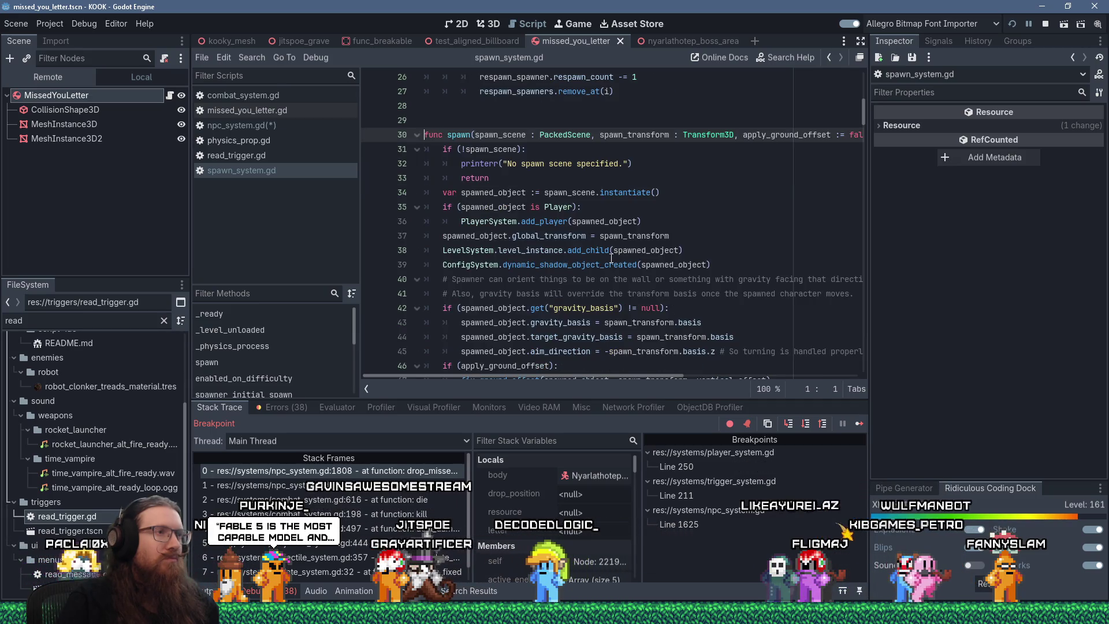
scroll(612, 258, down, 1)
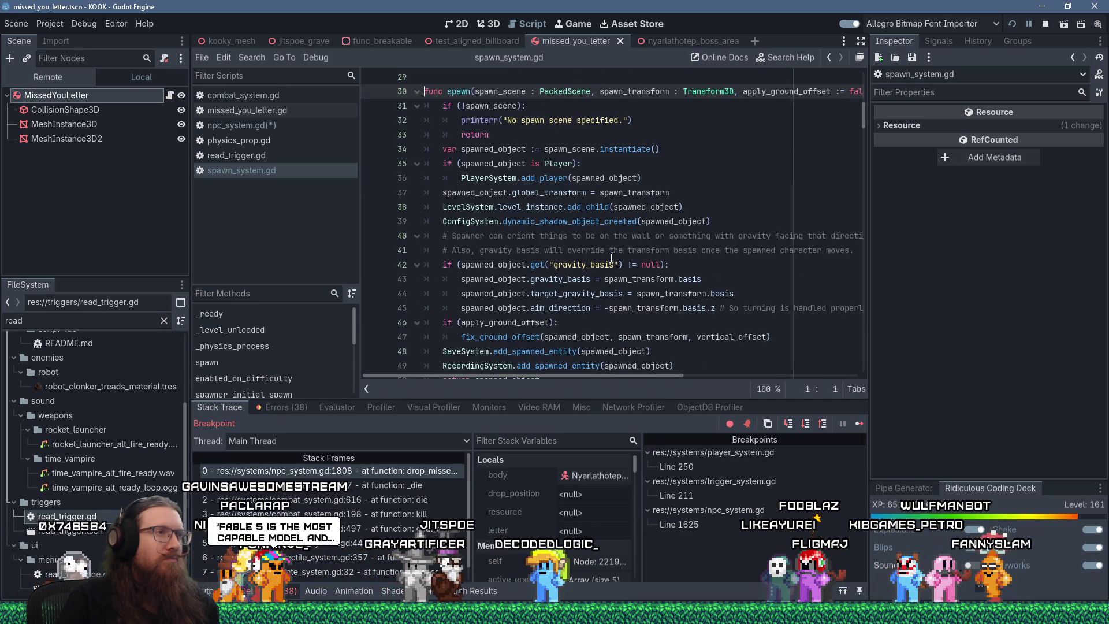
scroll(611, 258, down, 1)
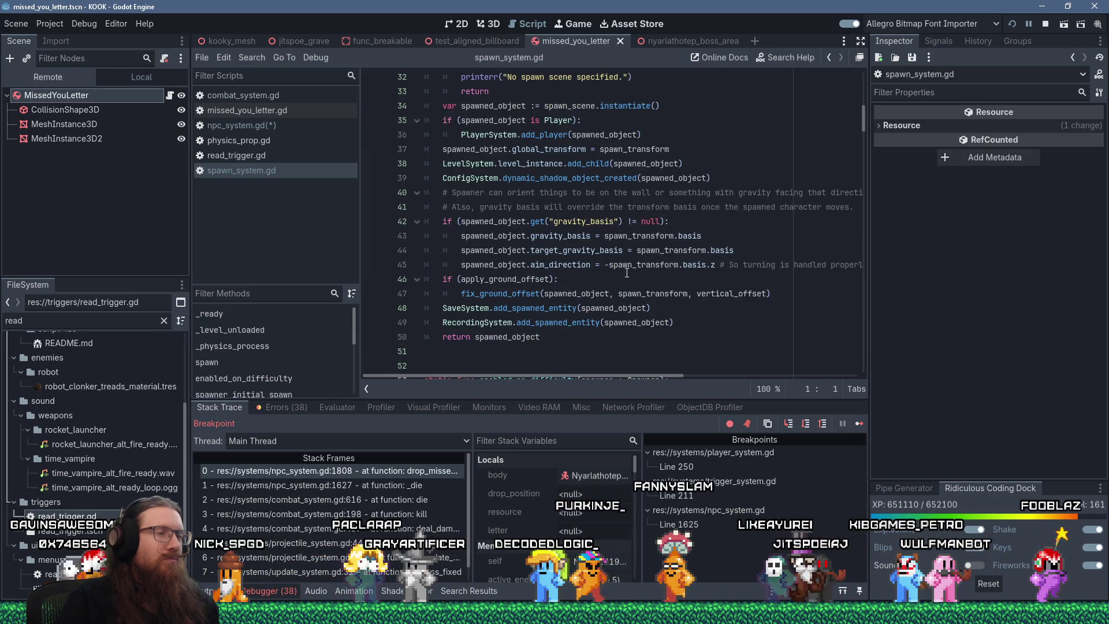
double_click(534, 308)
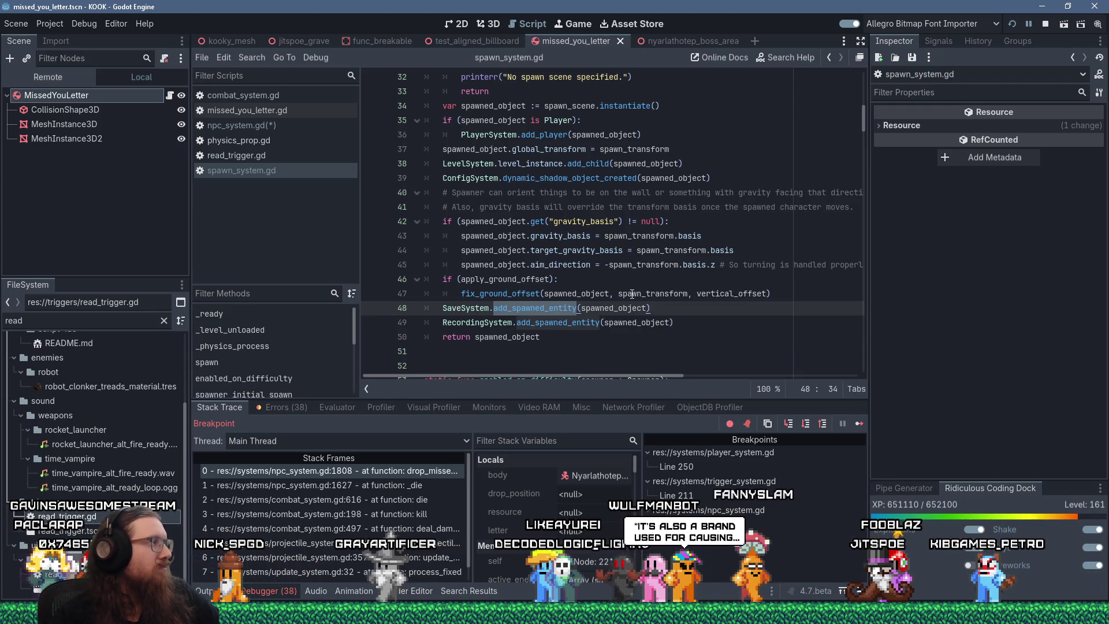
mouse_move(632, 295)
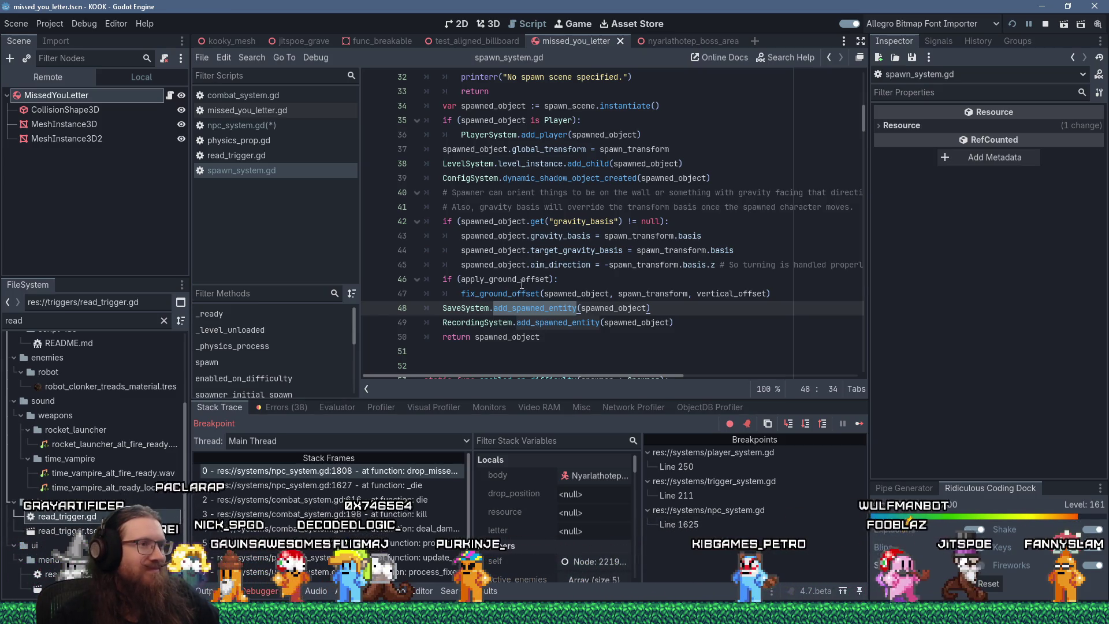
click(530, 280)
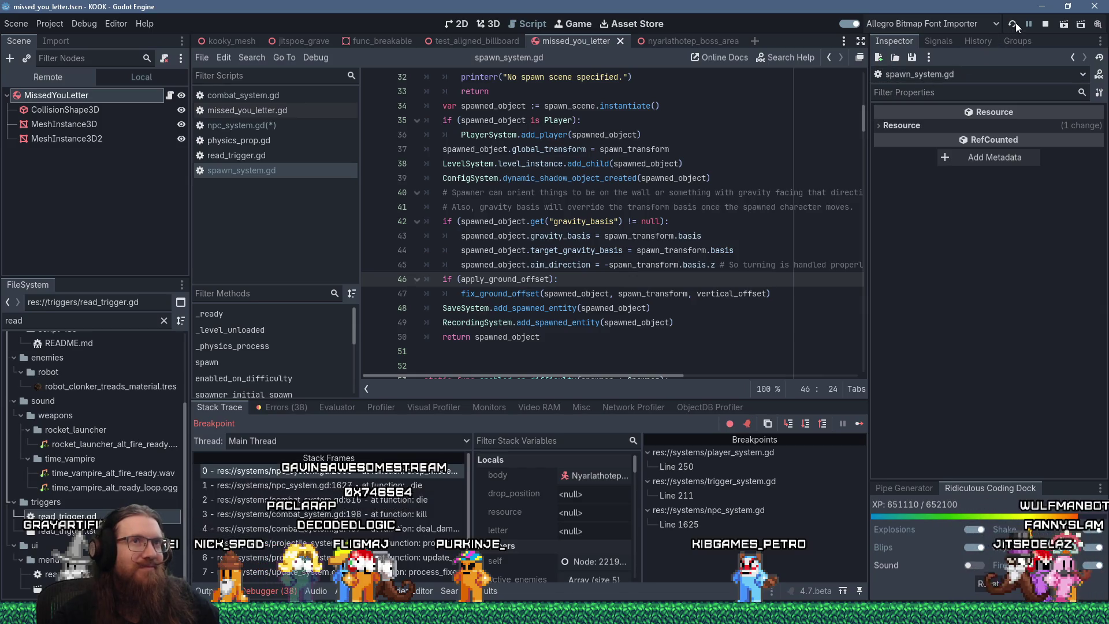
key(F5)
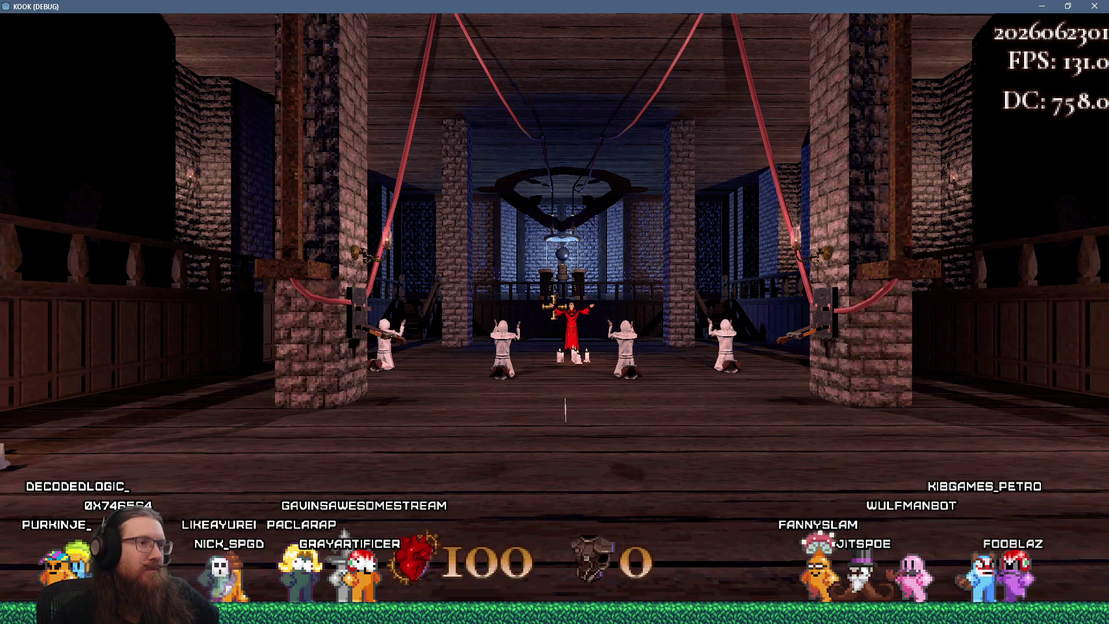
- Approach the red-robed cult leader, continue past the breakpoint twice, and open the in-game console
key(w)
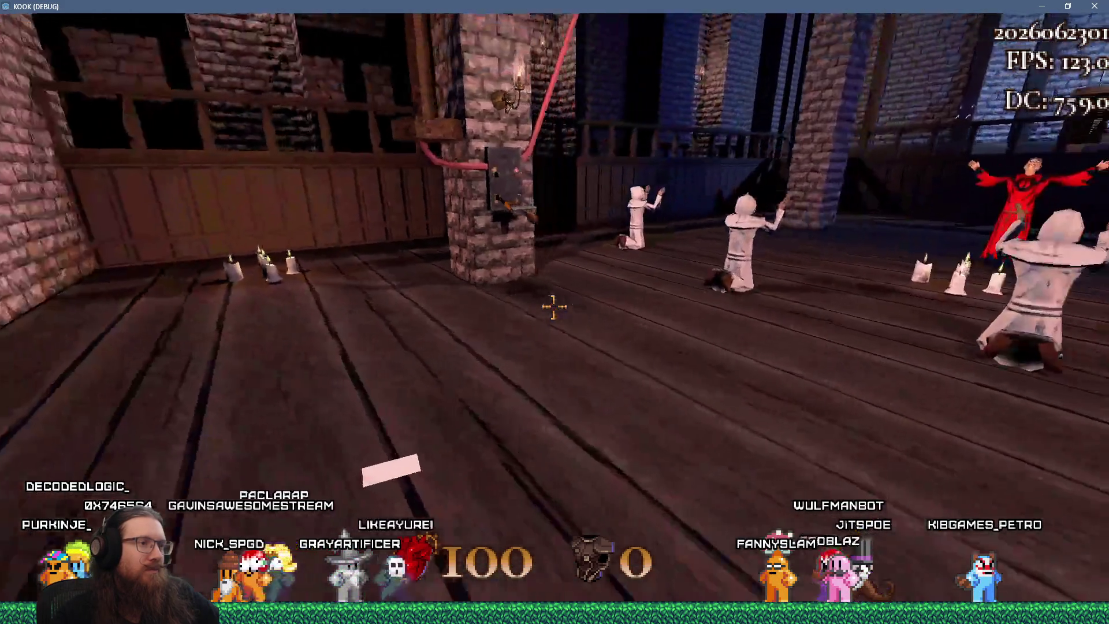
key(w)
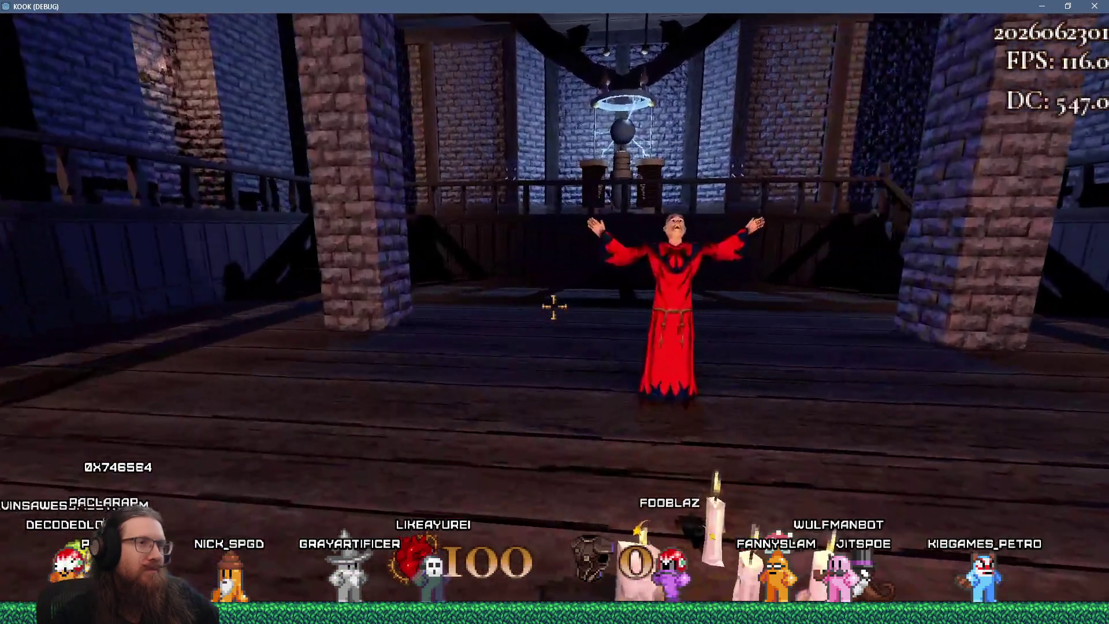
key(w)
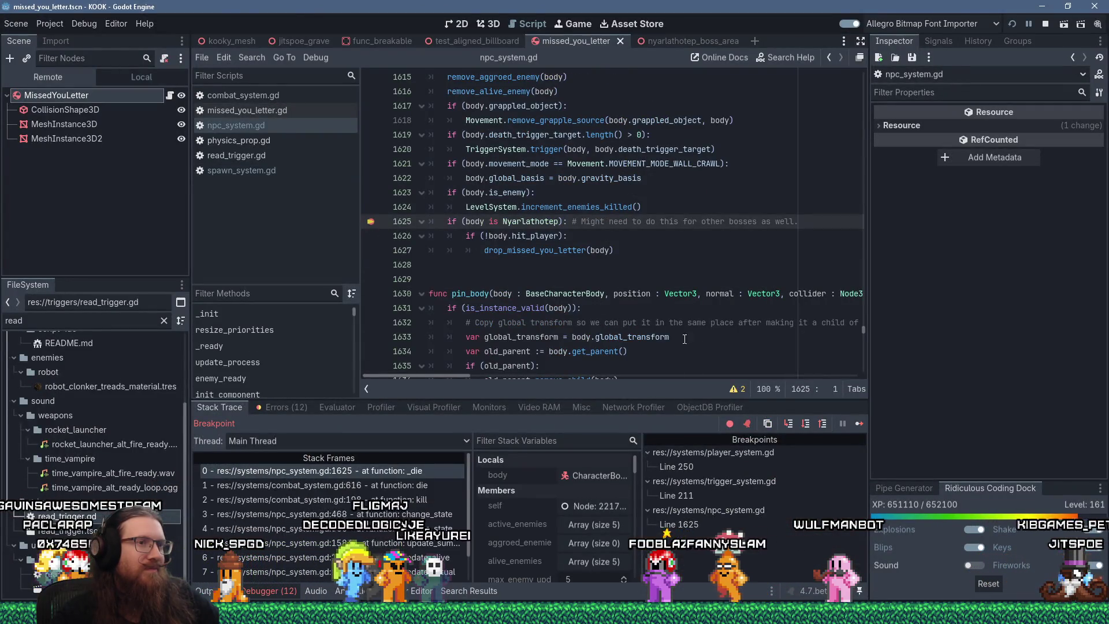
click(851, 424)
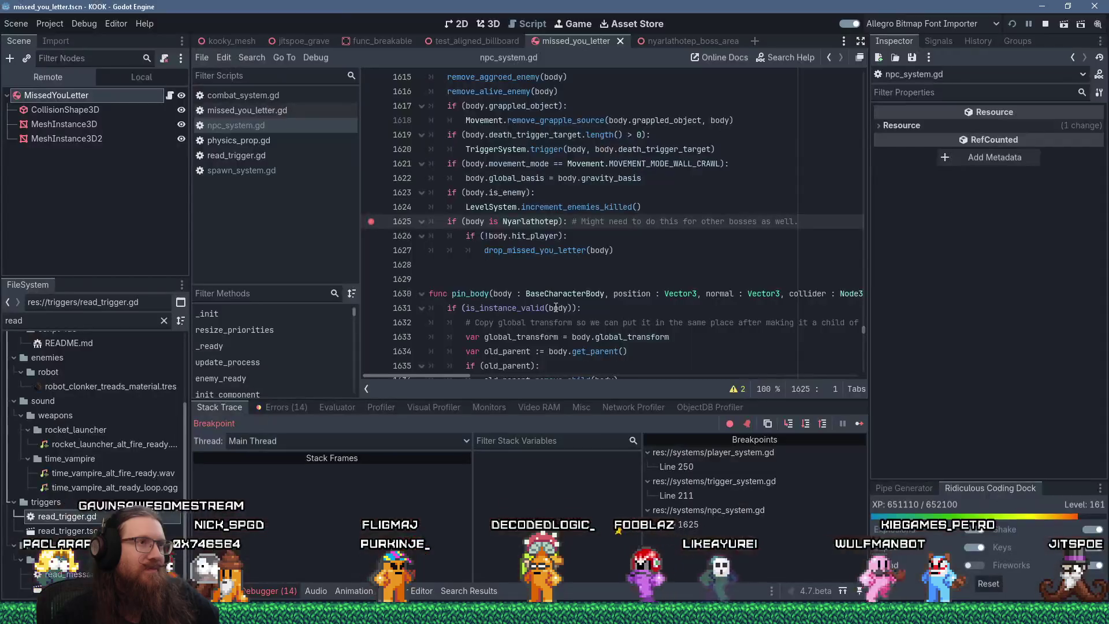
click(859, 425)
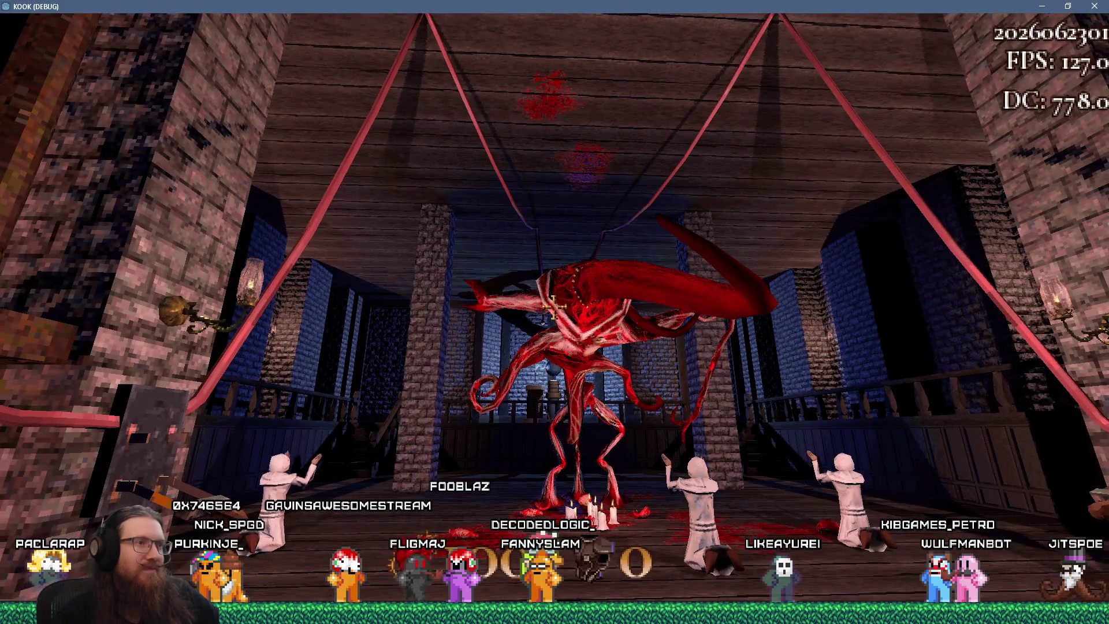
key(grave)
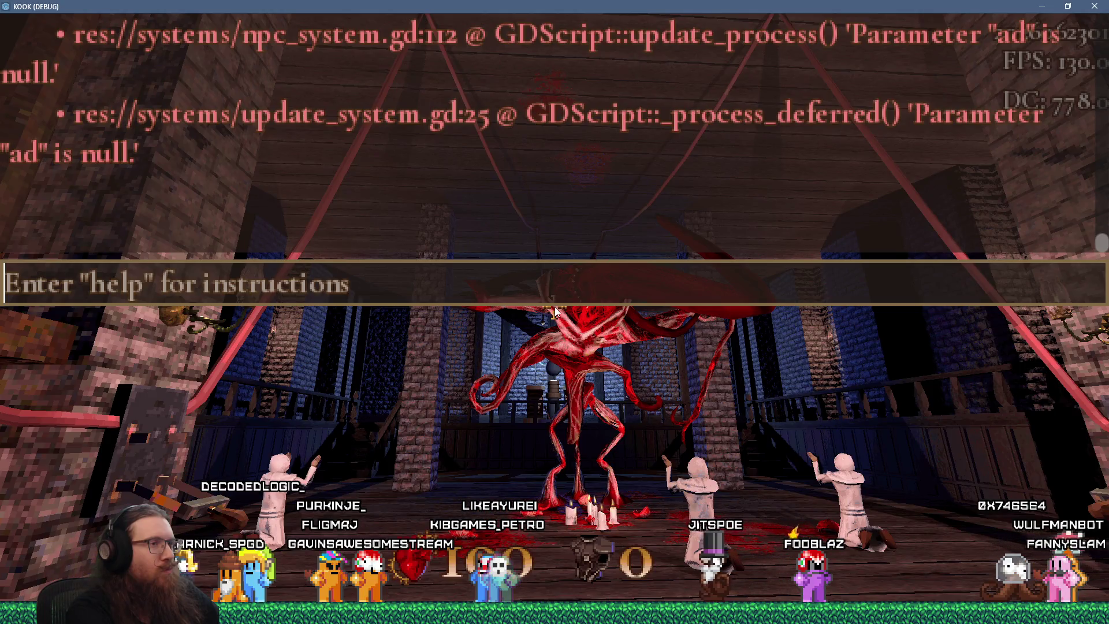
- Run the giveall console command and keep shooting the boss until it dies
text(givea)
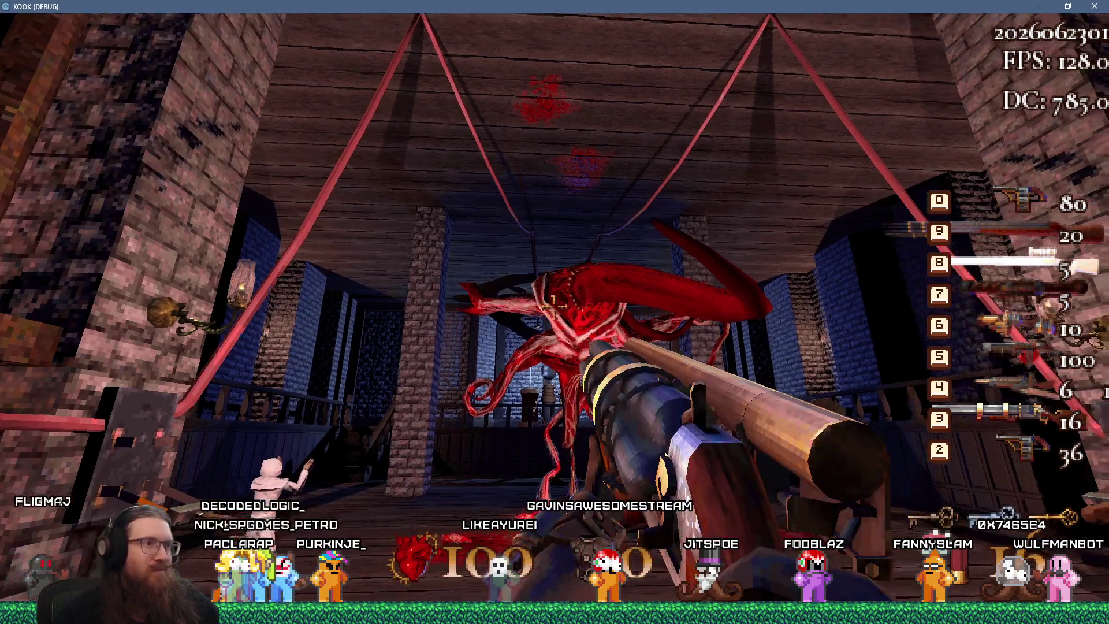
click(554, 307)
click(554, 307)
click(554, 307)
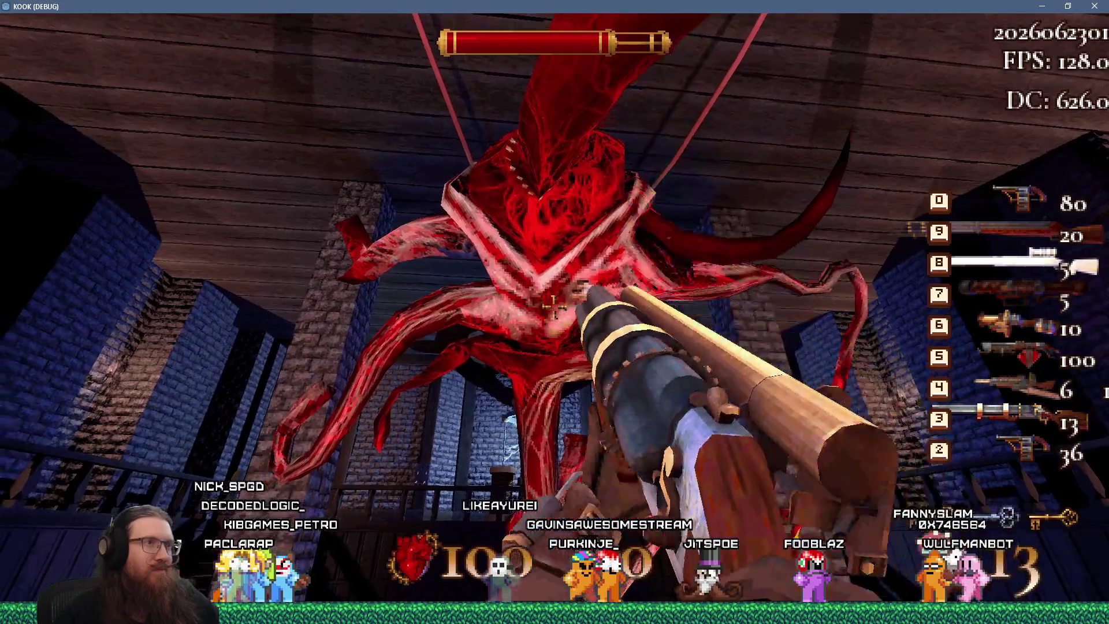
click(554, 308)
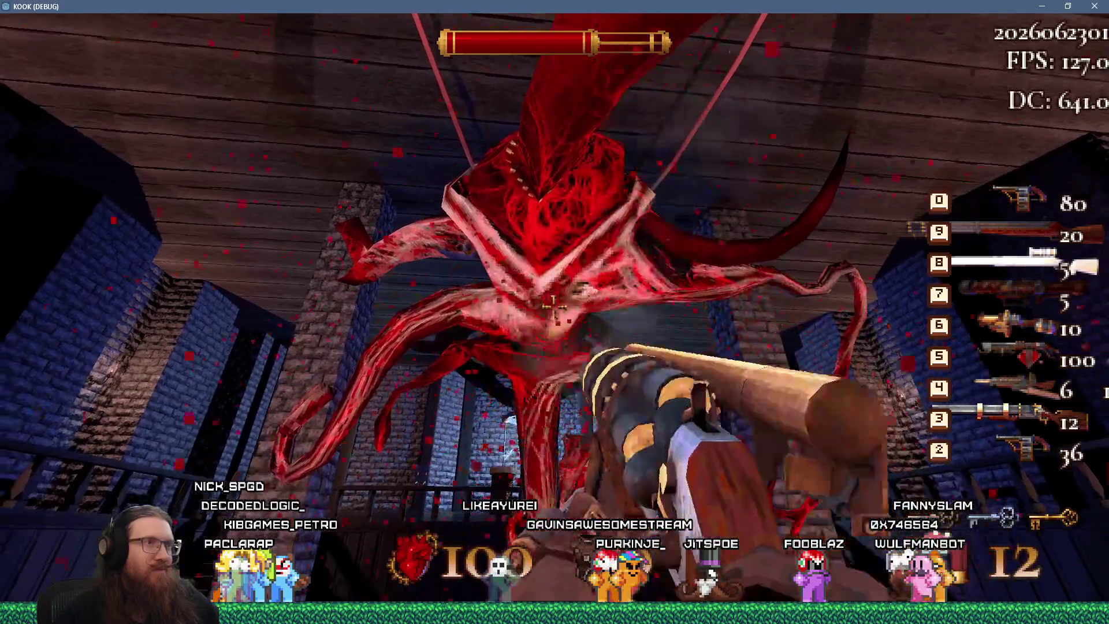
click(554, 307)
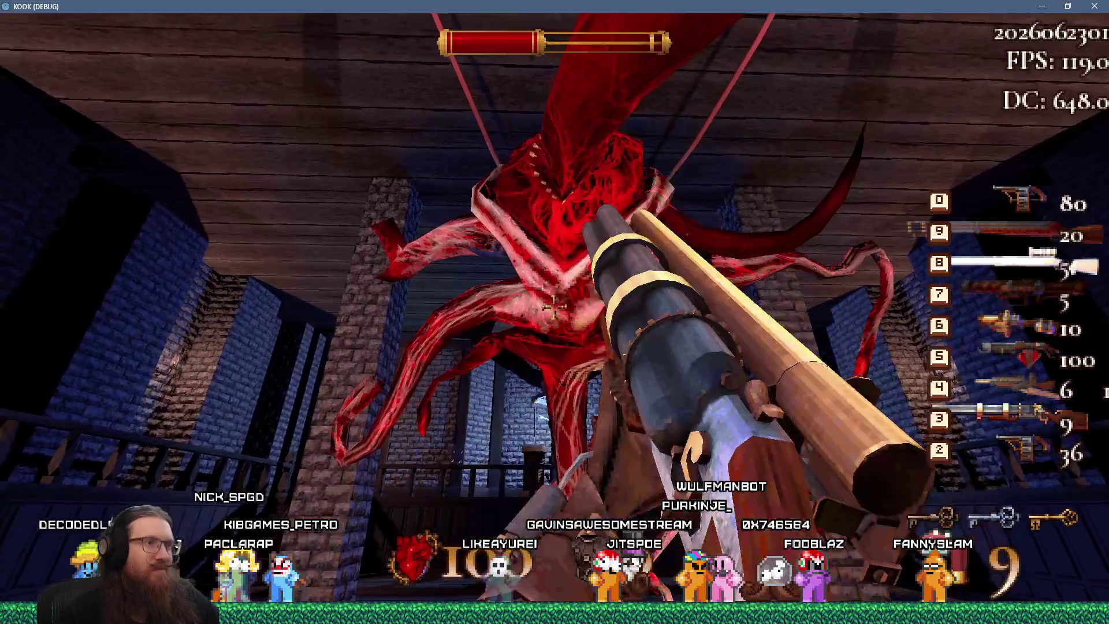
click(553, 307)
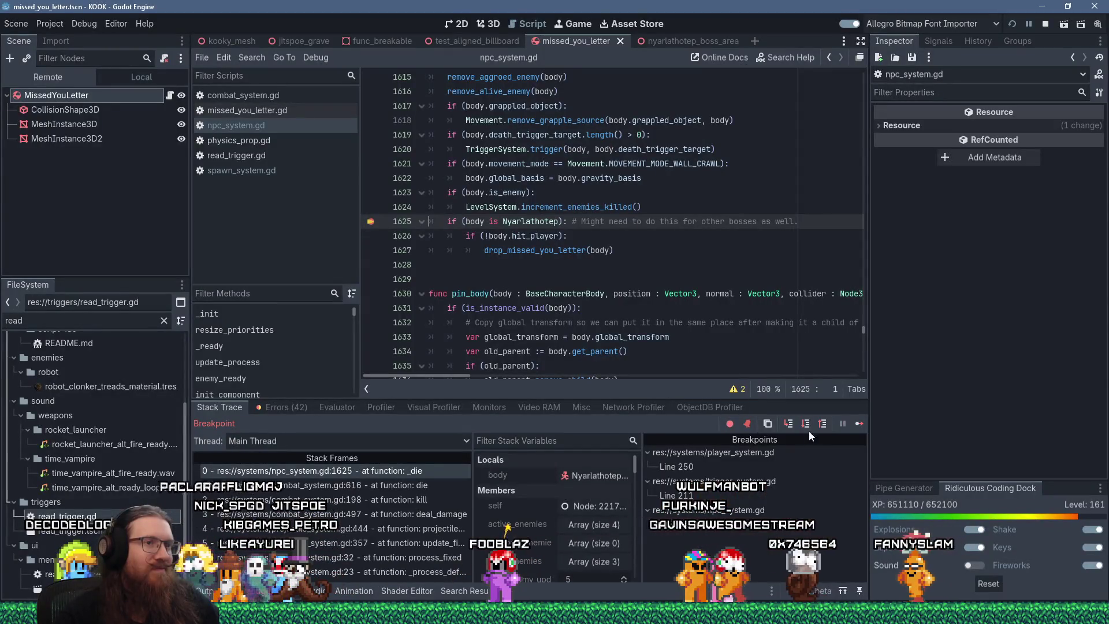
- Resume past the breakpoint and blow apart the candles and kneeling cultist
key(F12)
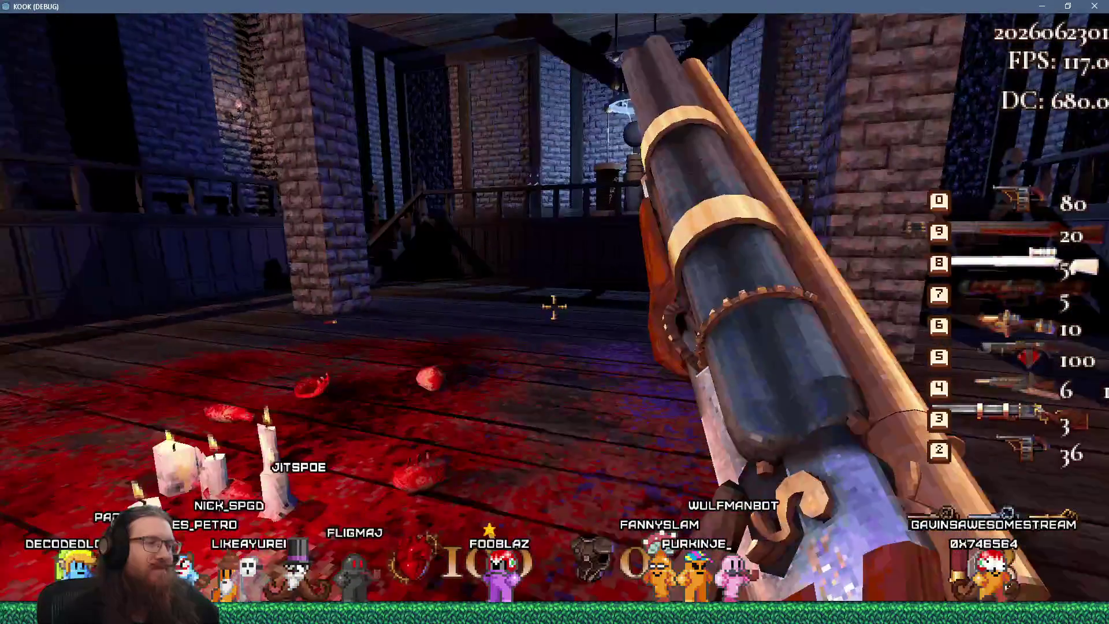
click(554, 308)
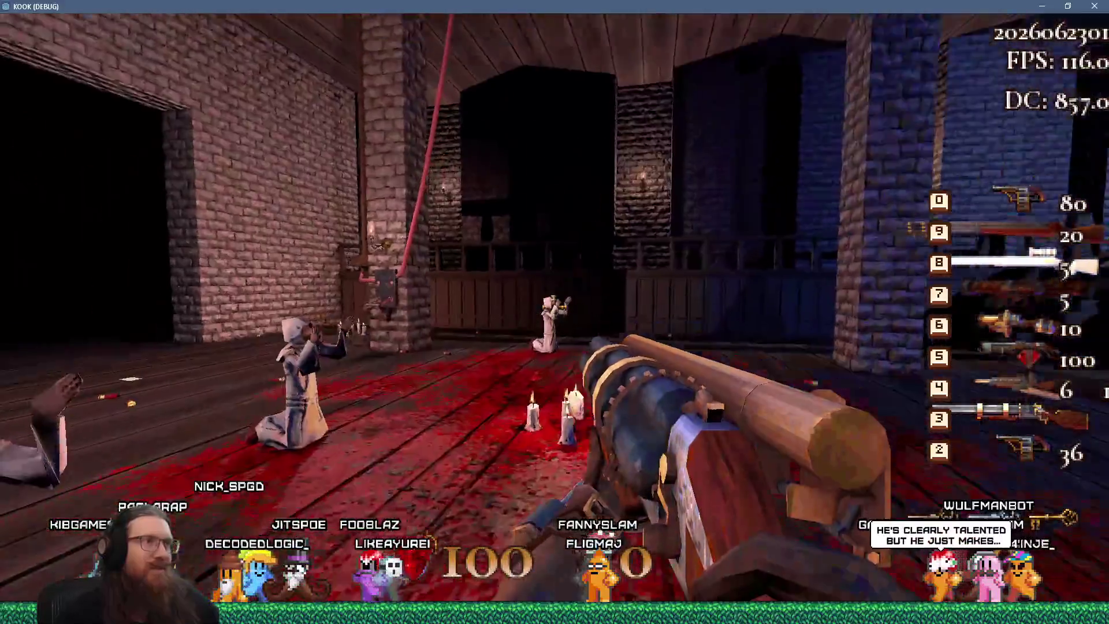
click(553, 306)
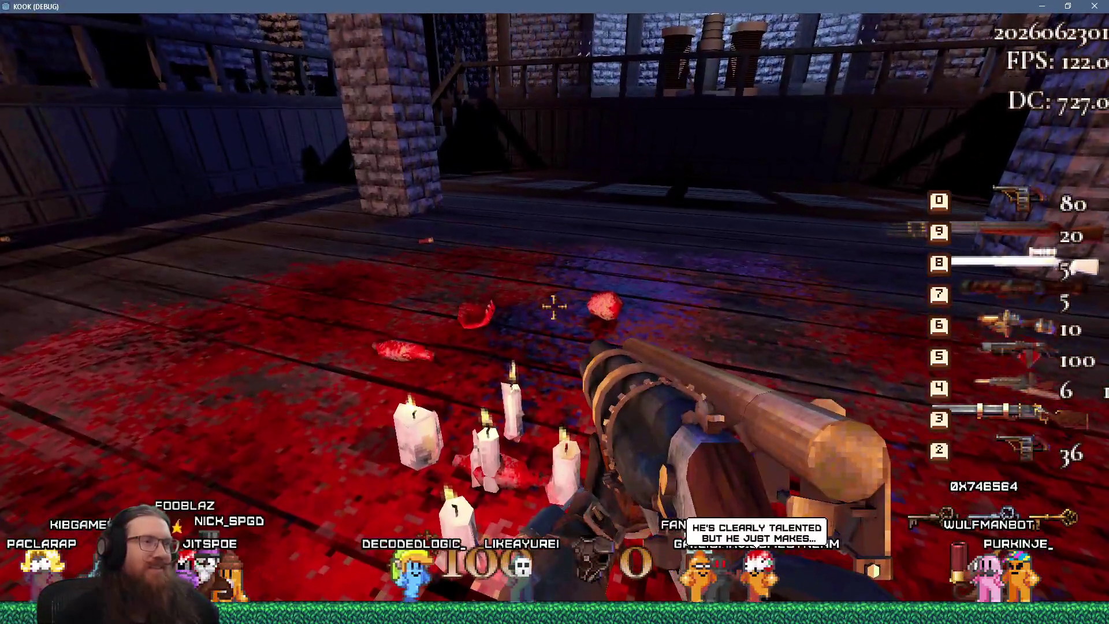
- Quit the game from the developer console to return to the editor
key(grave)
text(t)
key(Return)
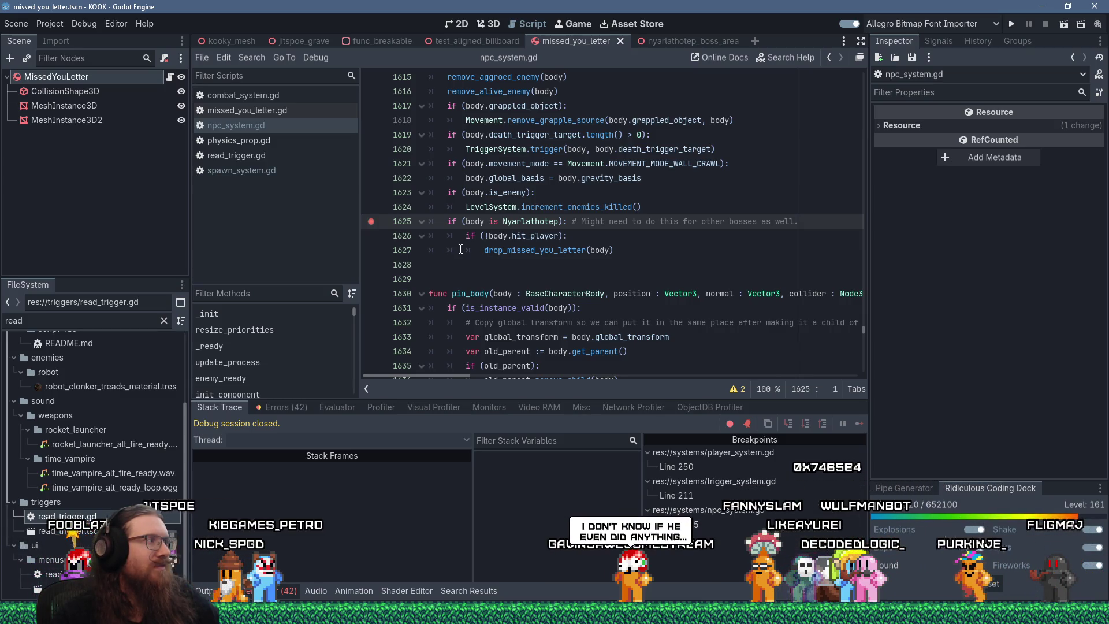
- Add a breakpoint at line 1614 at the start of _die and filter FileSystem on 'nyarlath'
scroll(461, 249, up, 3)
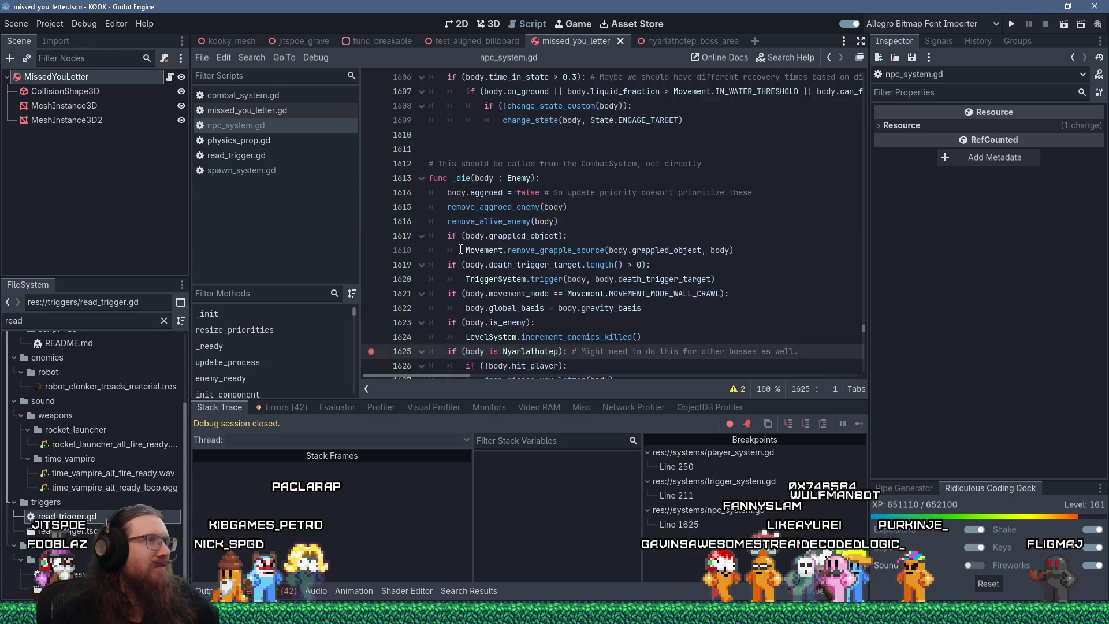
click(372, 193)
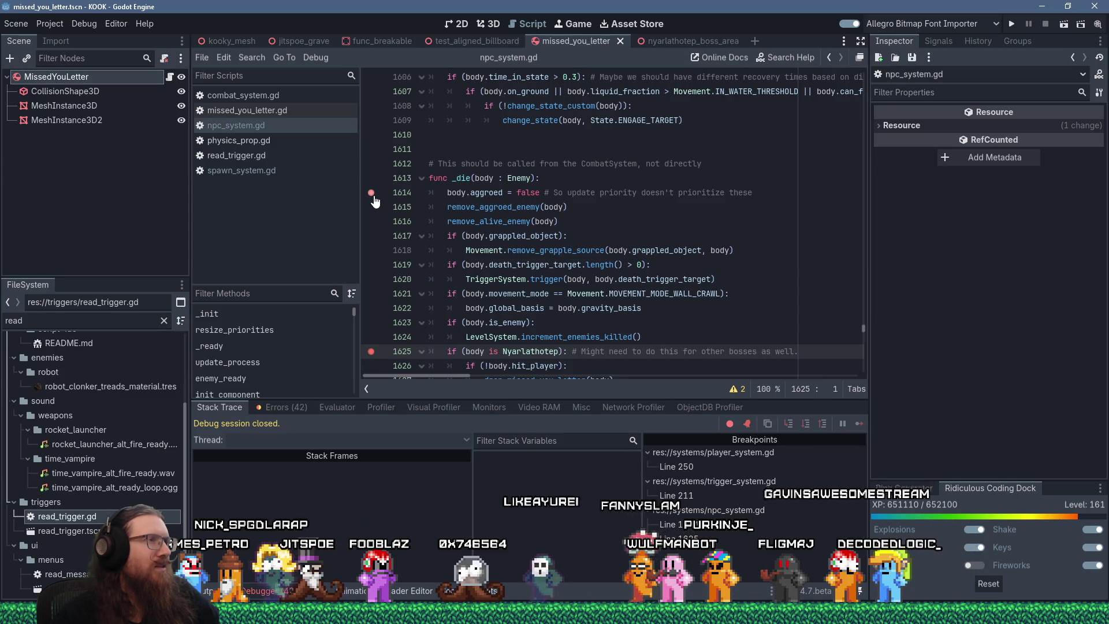
mouse_move(478, 218)
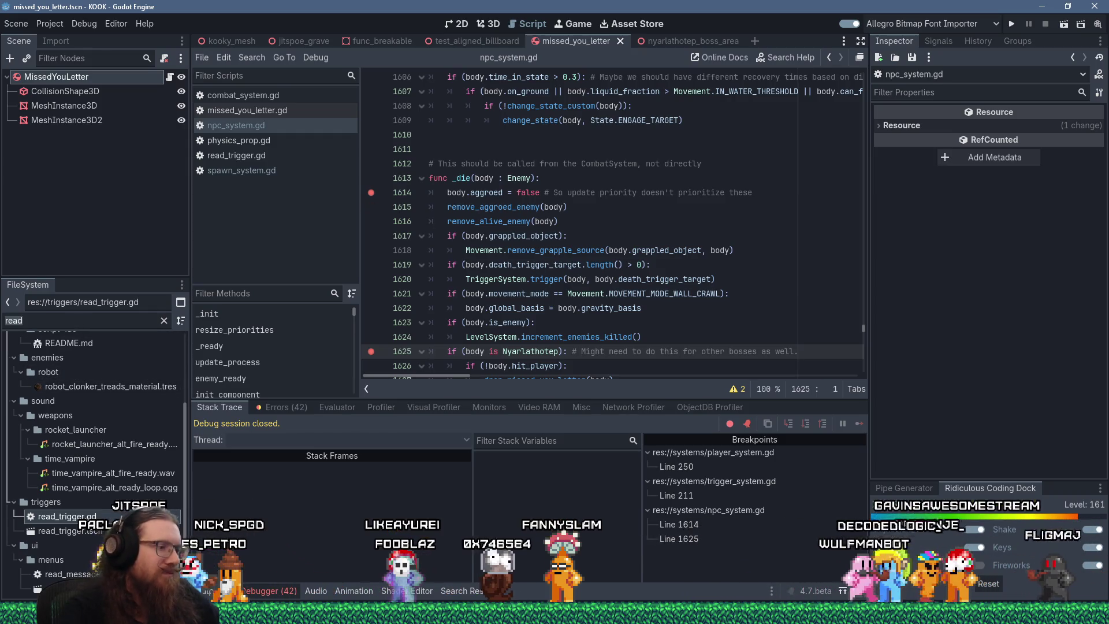
text(nyarlath)
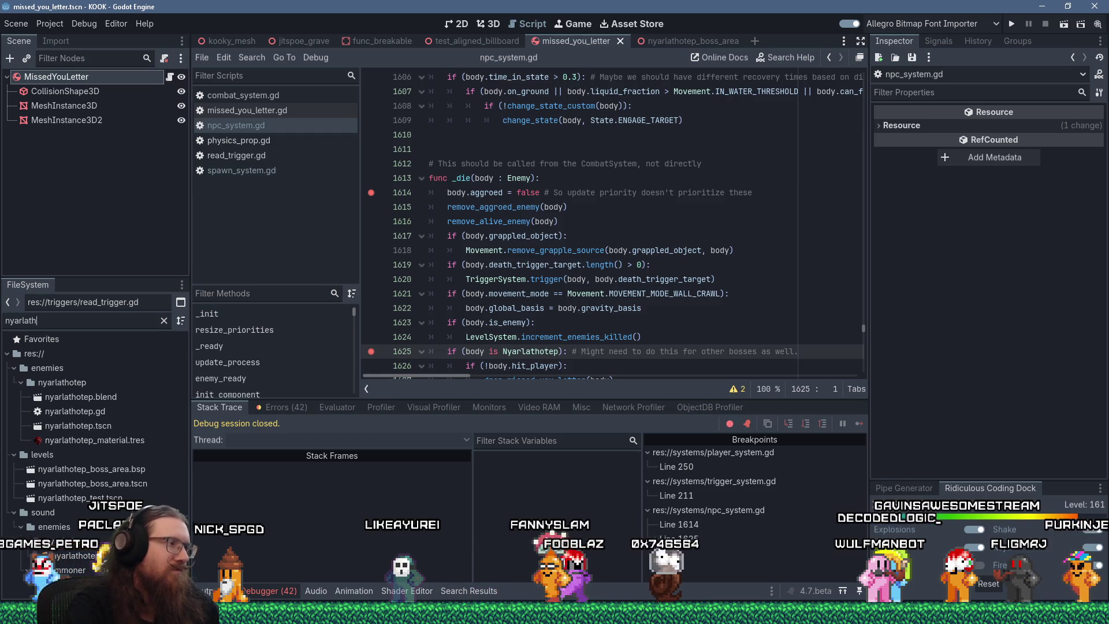
- In nyarlathotep.tscn set the root's Gib Health Threshold to -400.0, save, and run the game
double_click(78, 426)
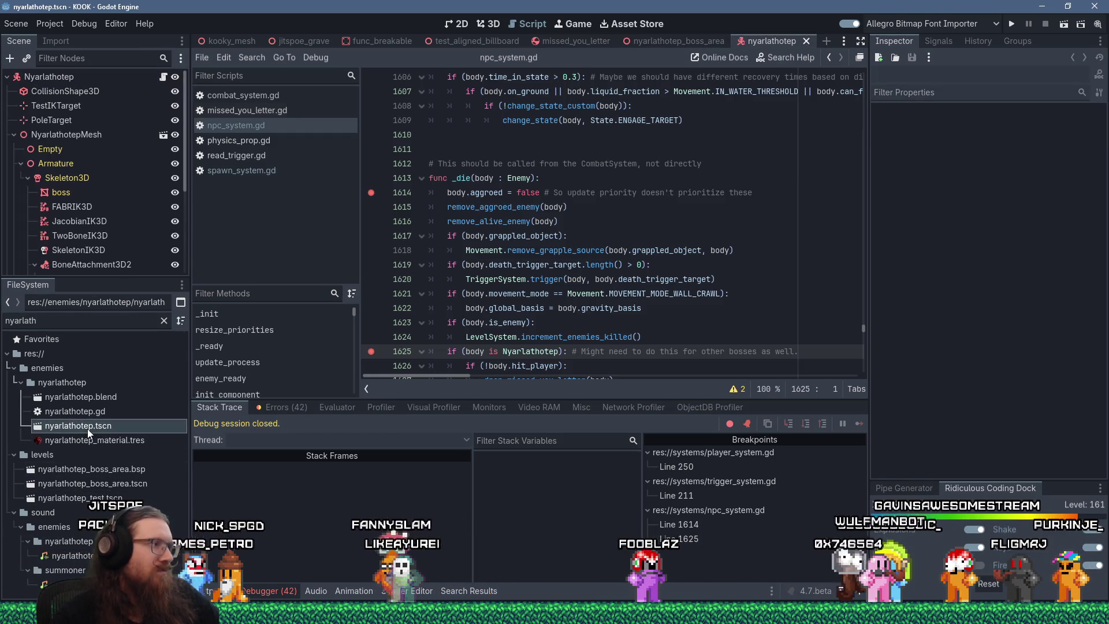
click(49, 79)
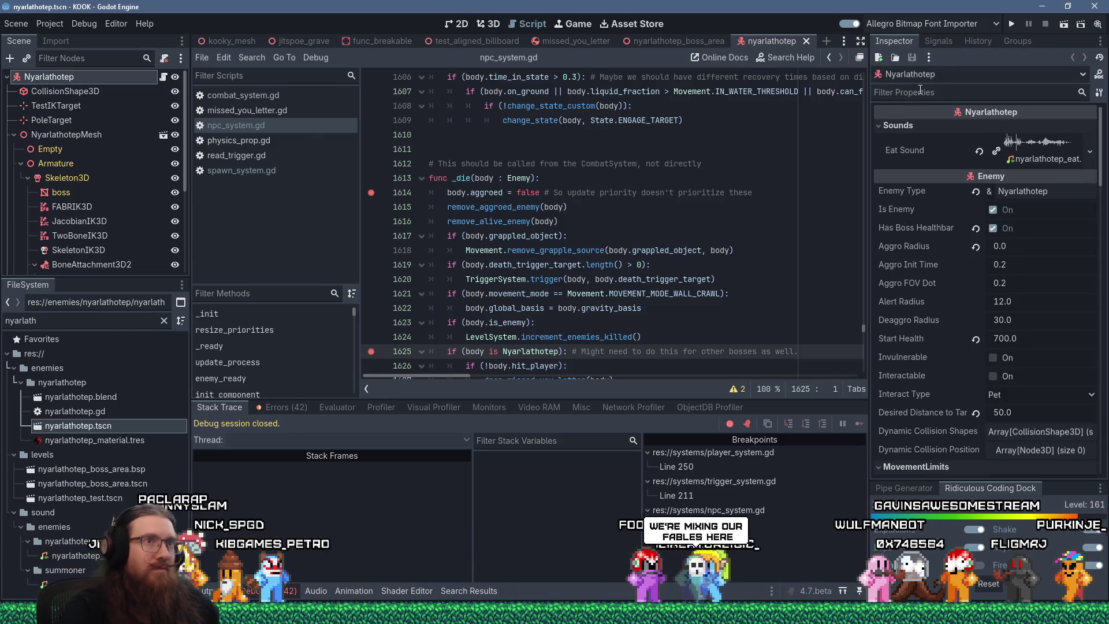
click(943, 95)
text(gib)
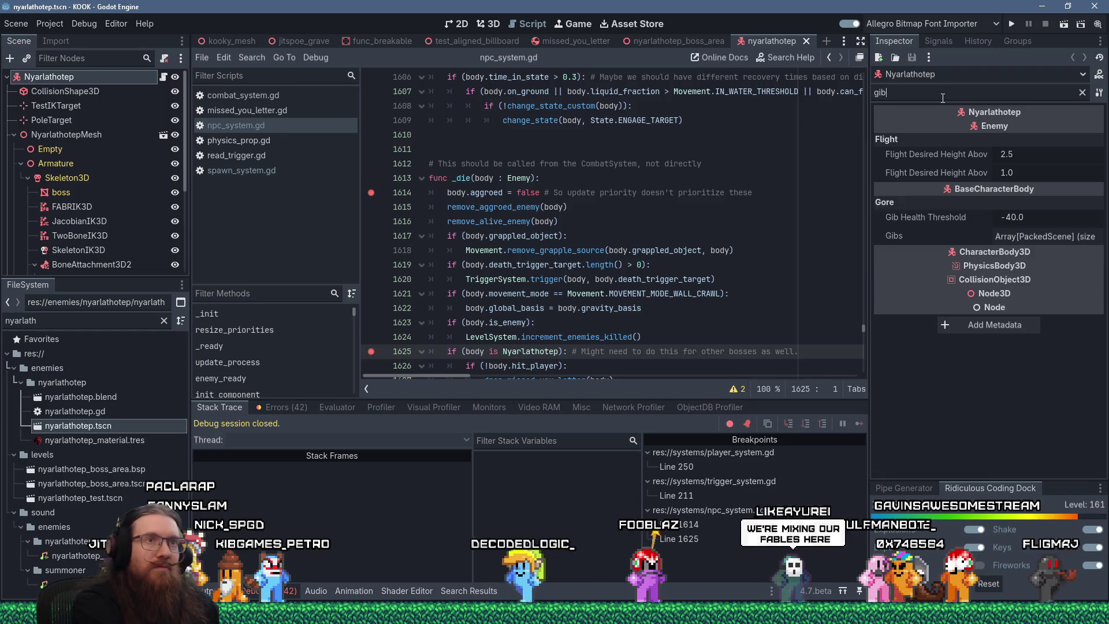
click(1015, 217)
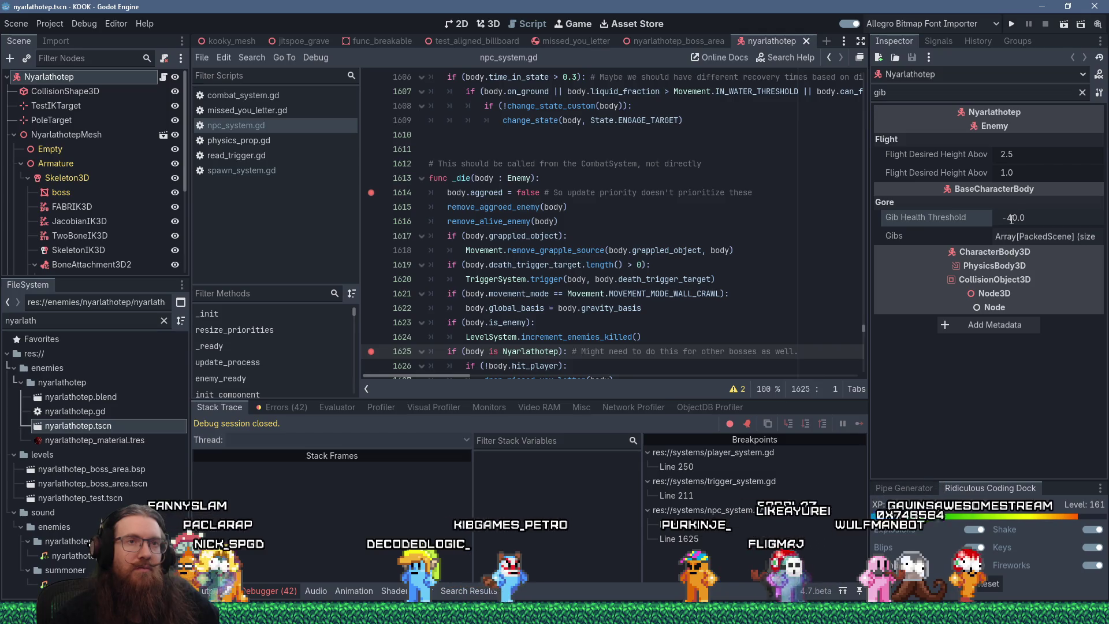
text(-400.0)
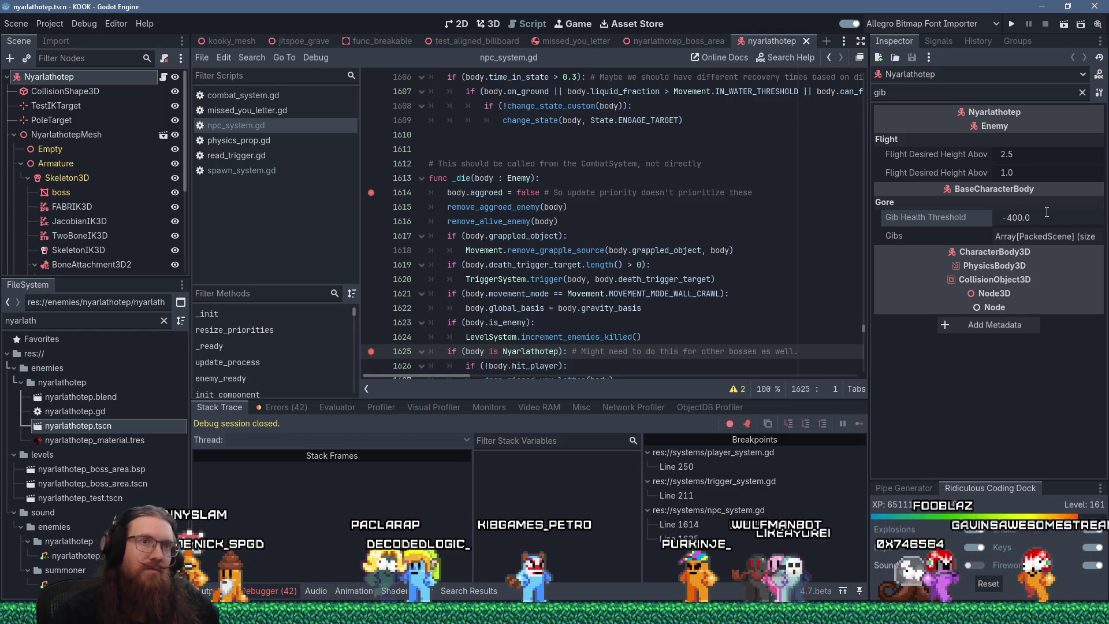
click(1060, 172)
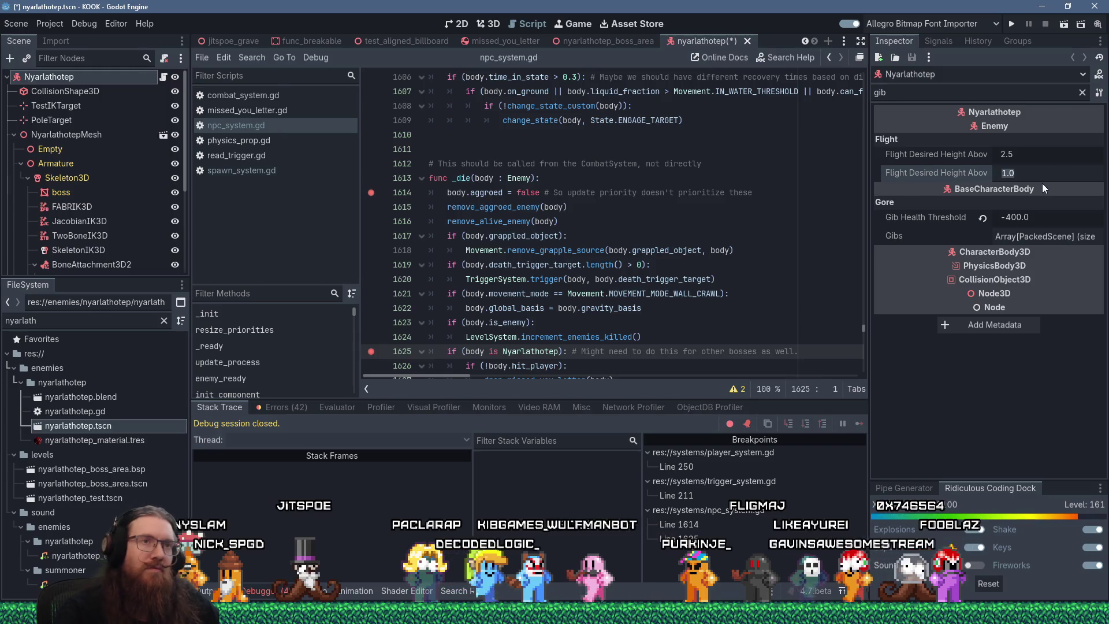
key(ctrl+s)
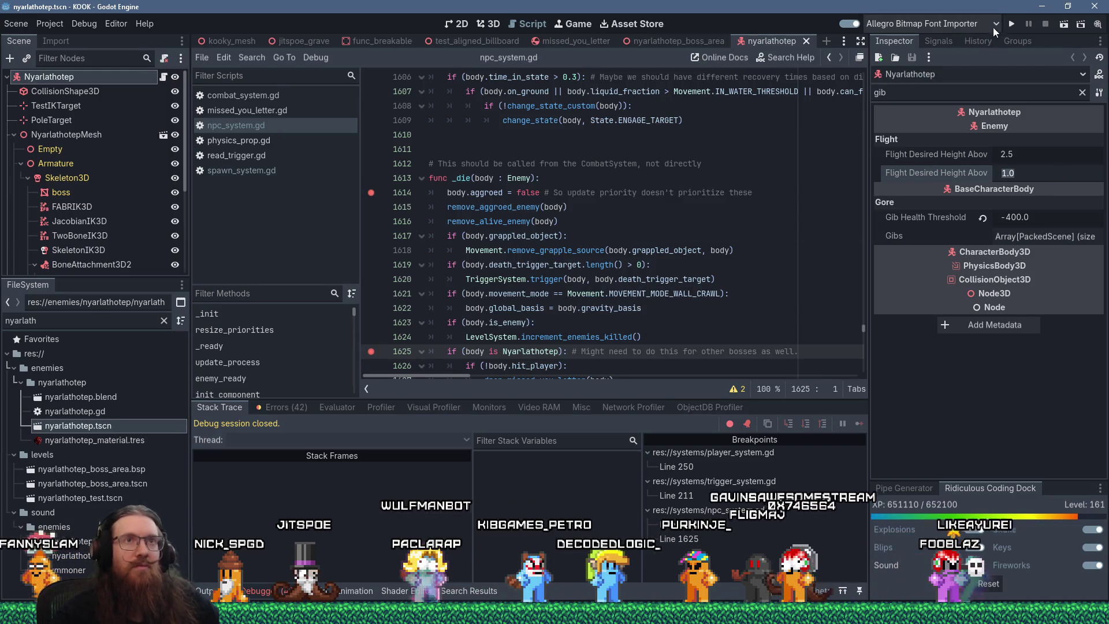
click(1011, 23)
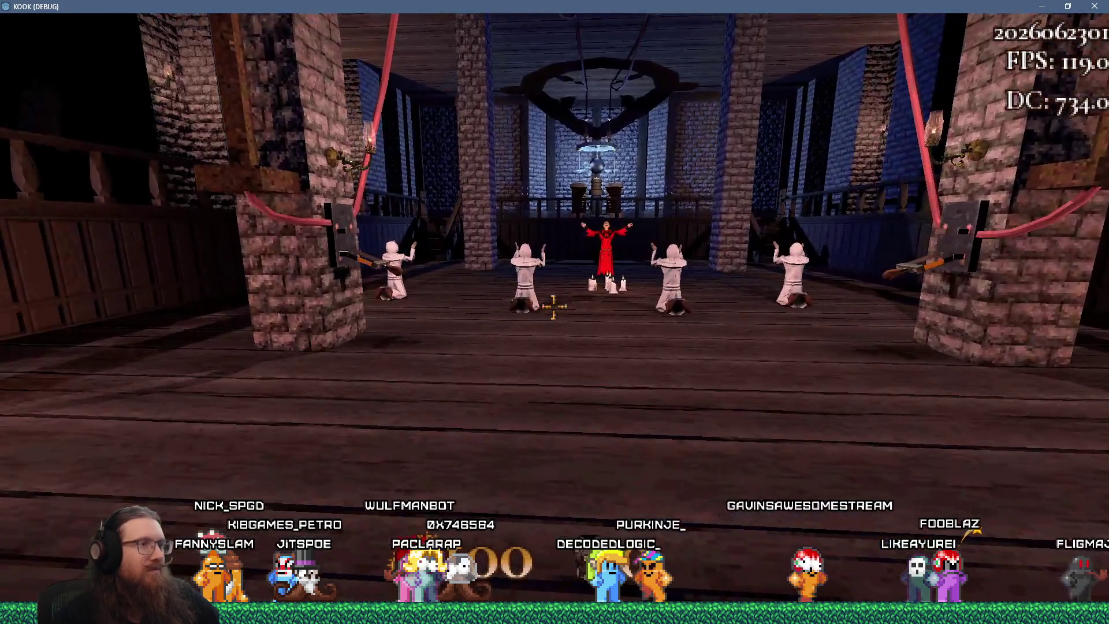
- Give all weapons via the console, switch to the slot-5 heavy gun, and fire at the priest
key(grave)
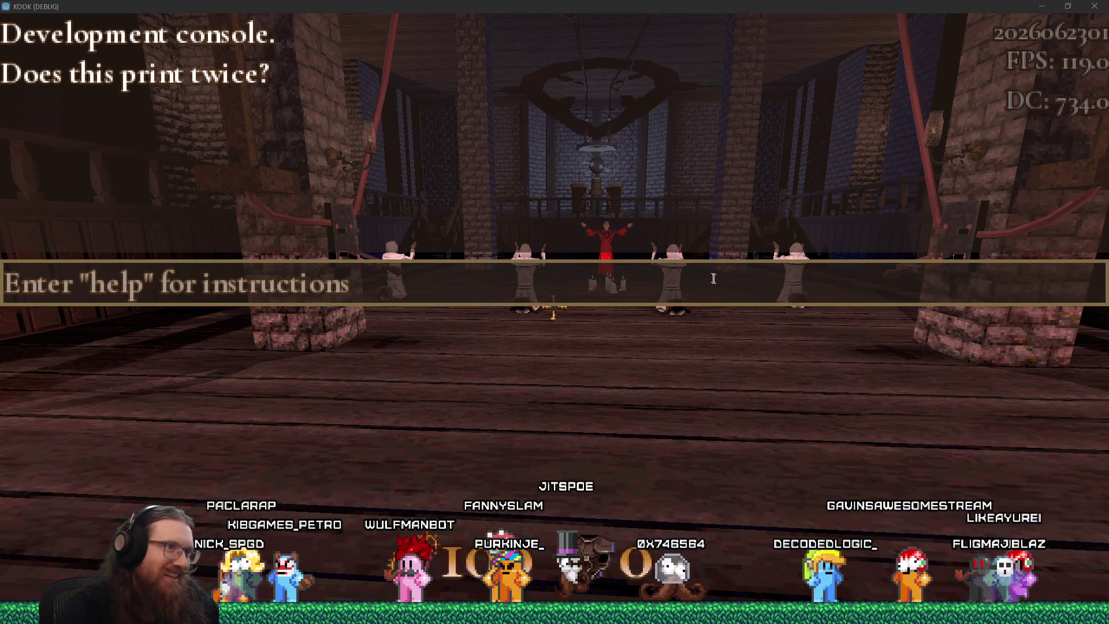
click(713, 279)
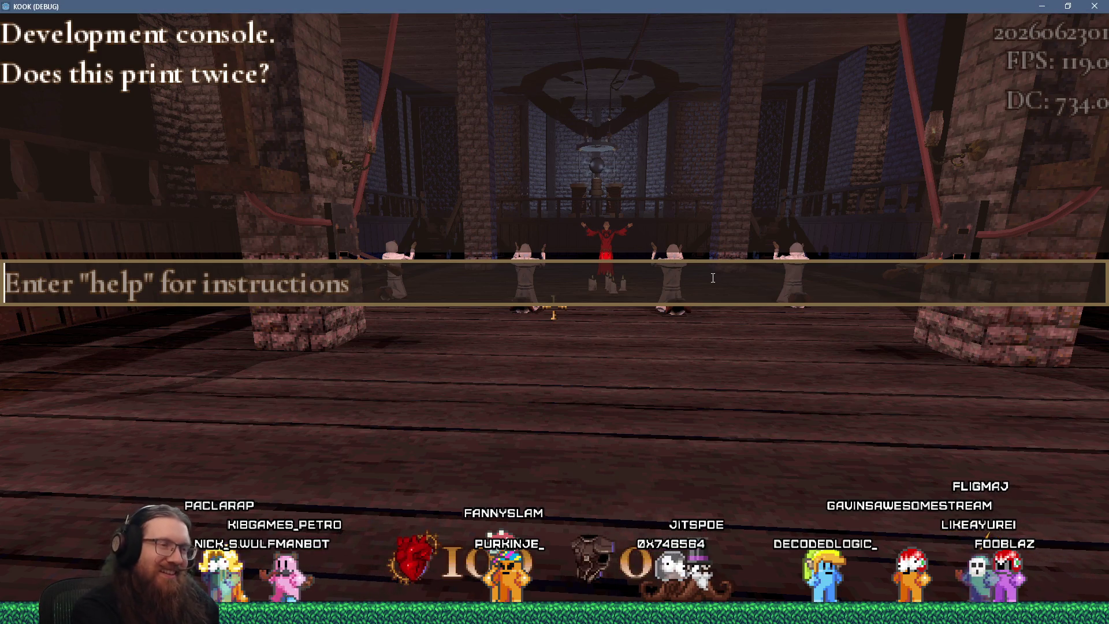
text(giveall)
key(Return)
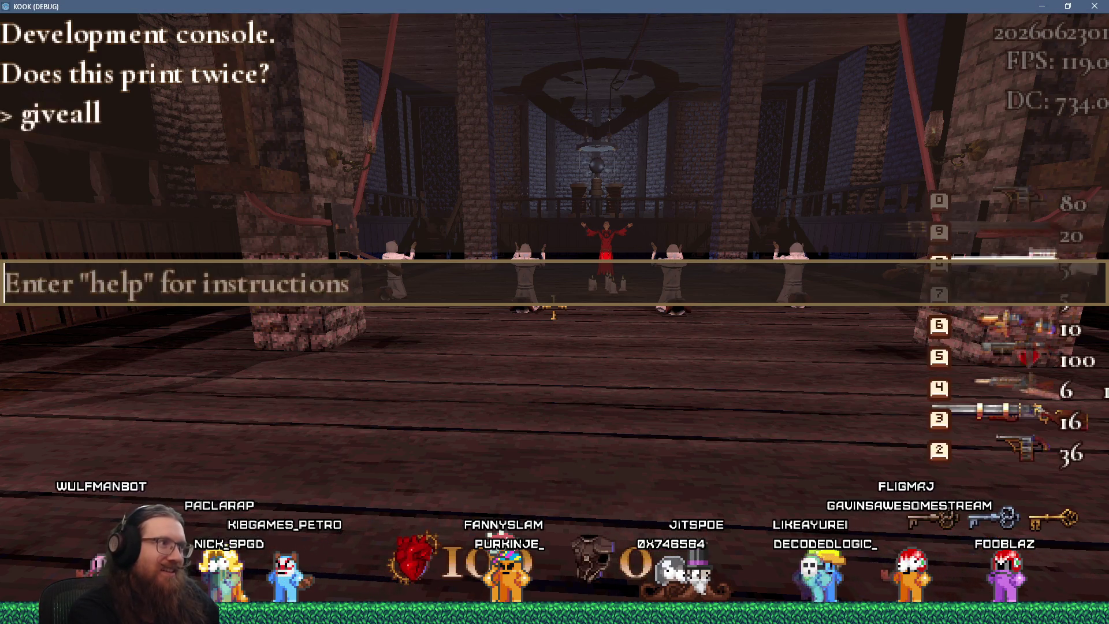
key(grave)
key(w)
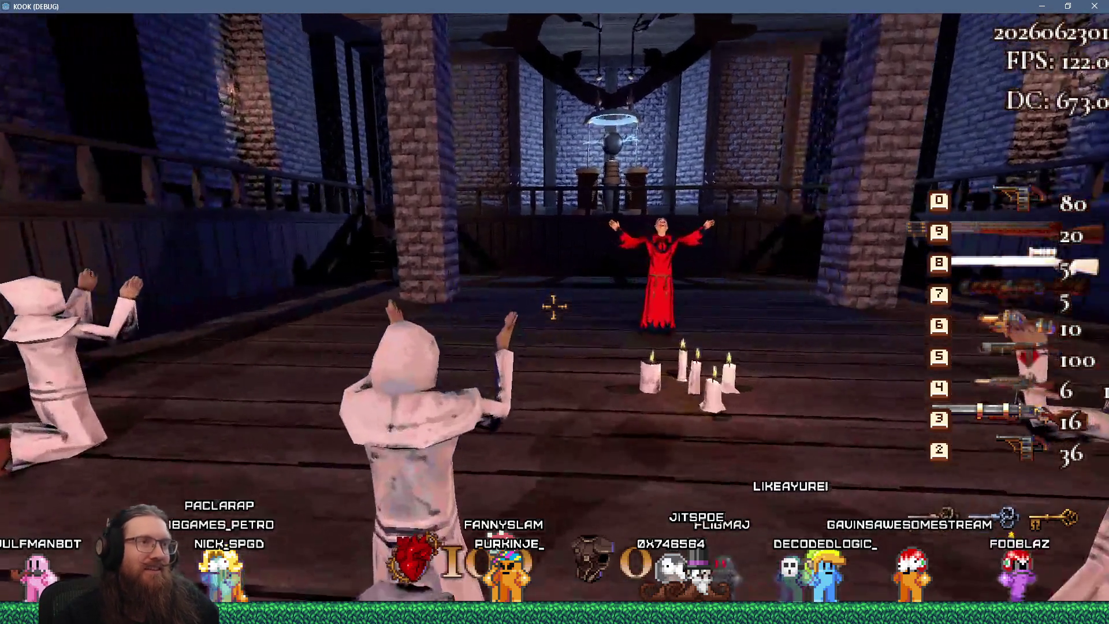
key(5)
click(555, 307)
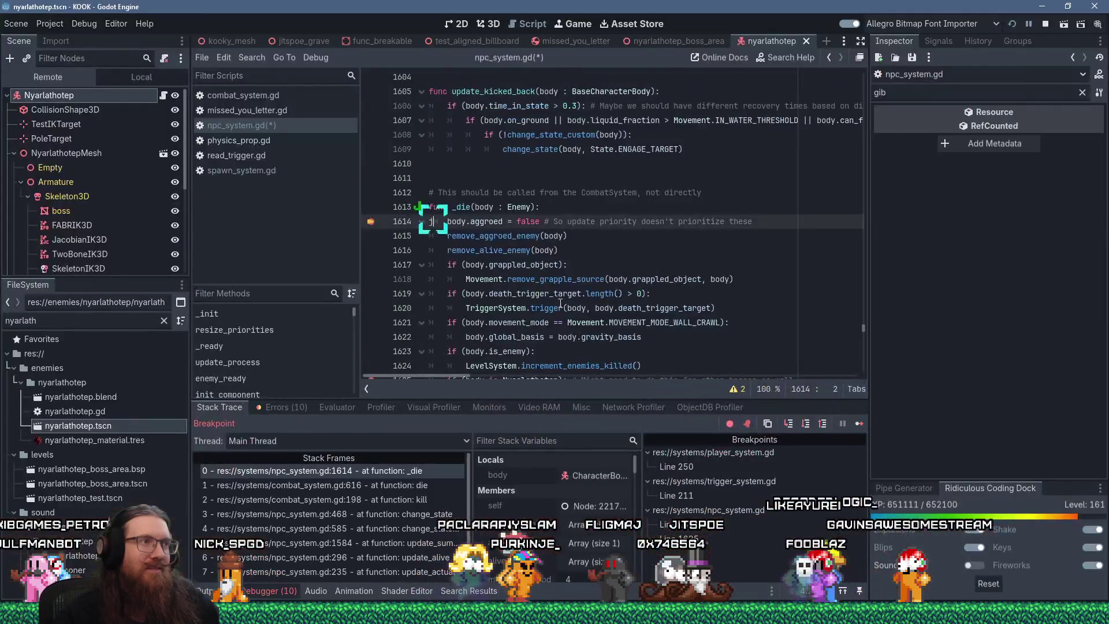
- Undo the stray 'j' typed into line 1614 and resume the paused game
text(j)
key(ctrl+z)
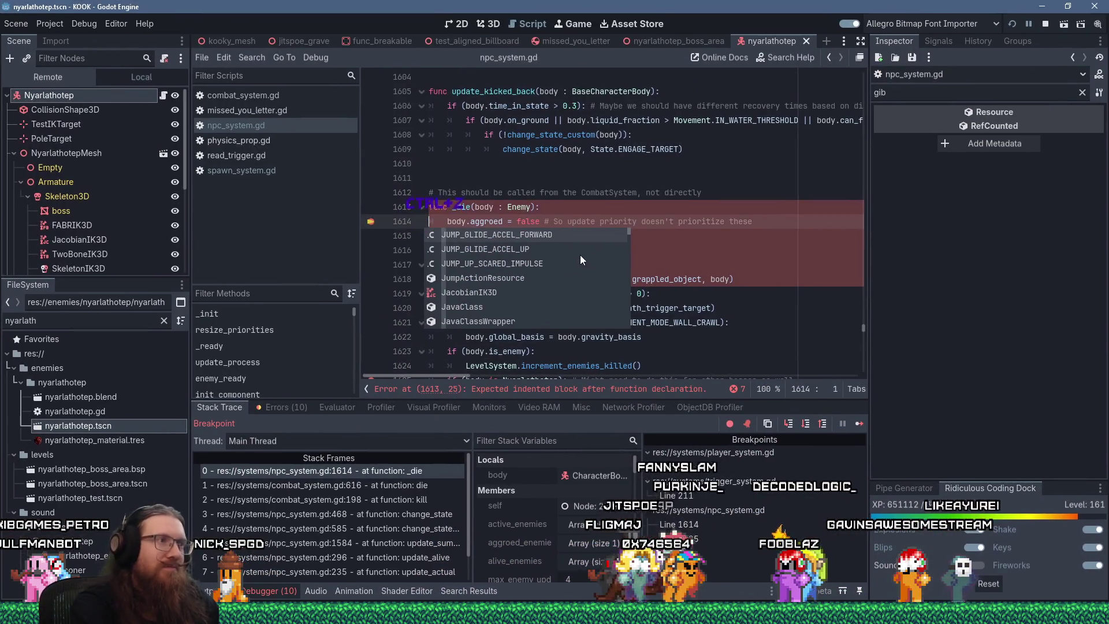
scroll(399, 237, down, 4)
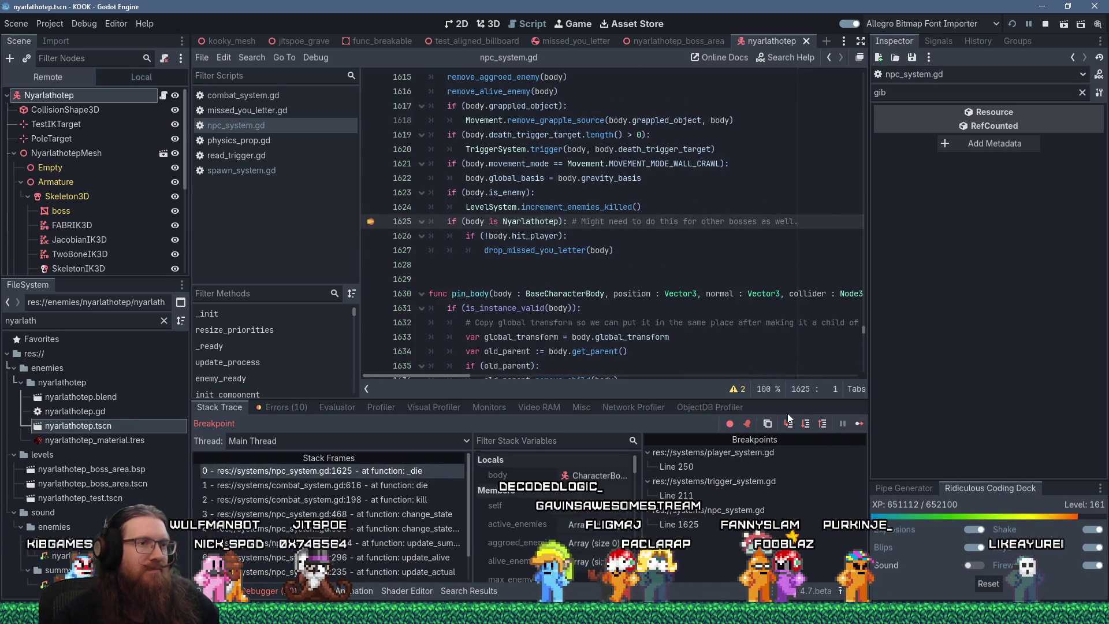
click(859, 423)
- Shoot the boss, step out to combat_system.gd, and continue past the line 1625 breakpoint
key(s)
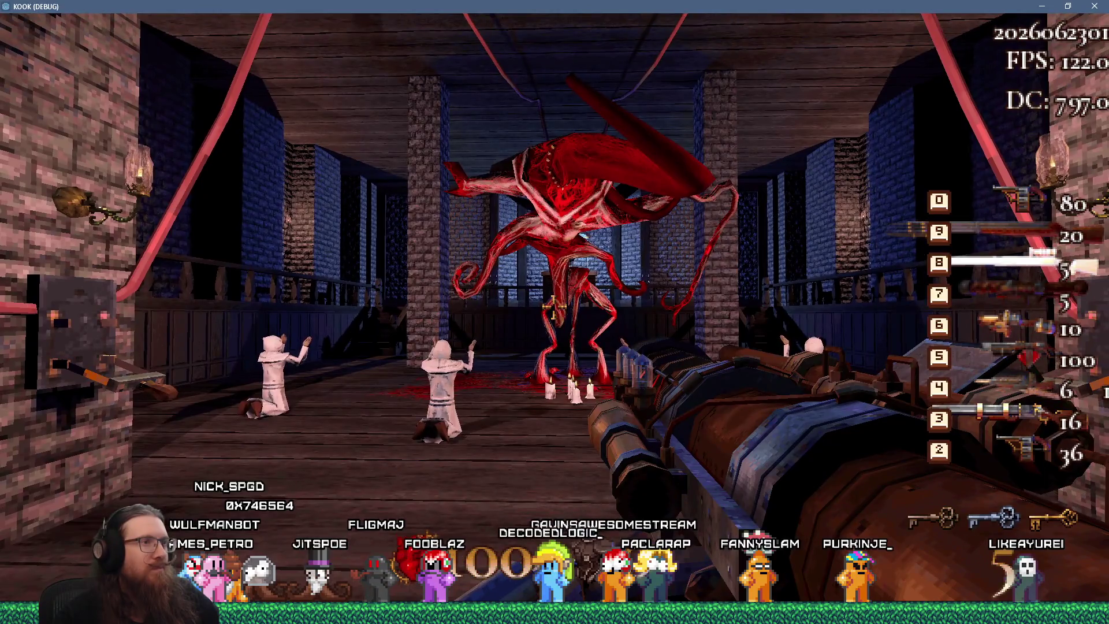
click(553, 309)
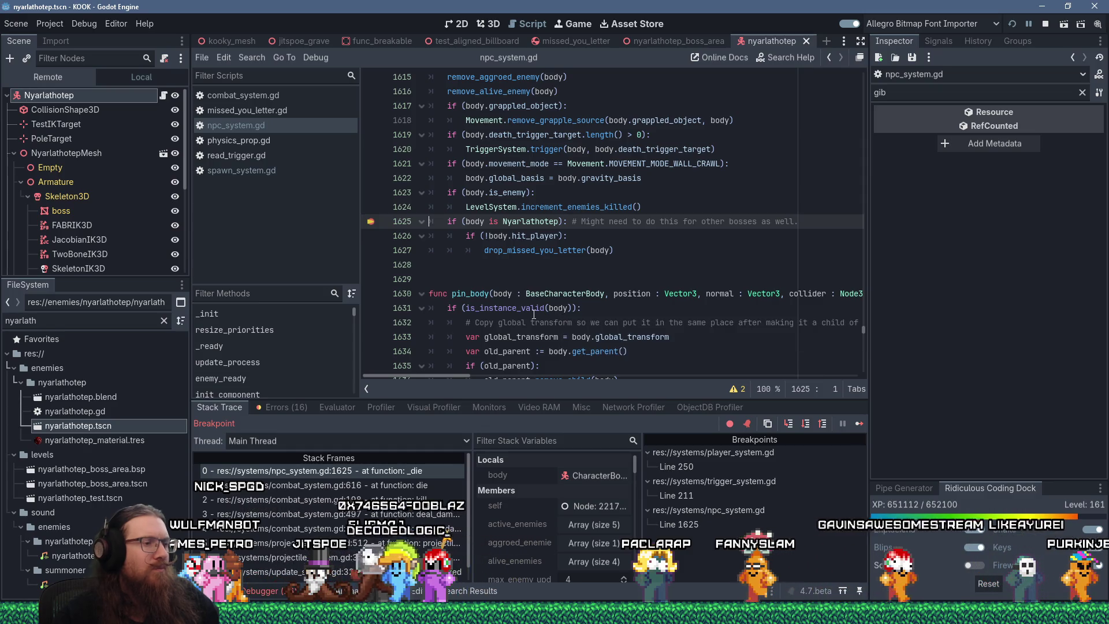
key(F10)
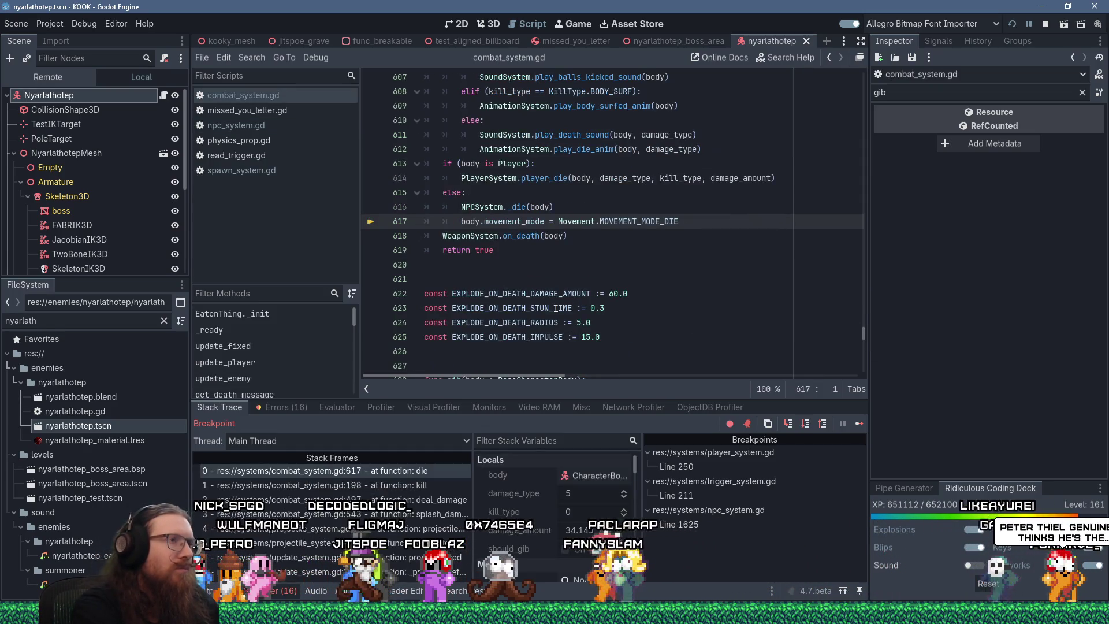
click(860, 424)
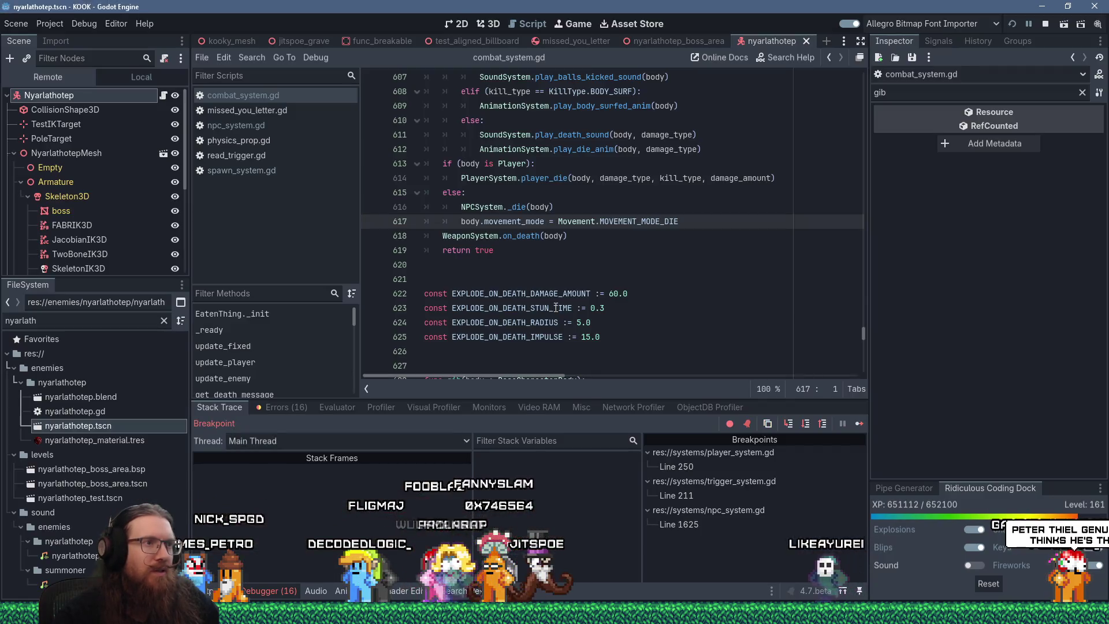
key(F12)
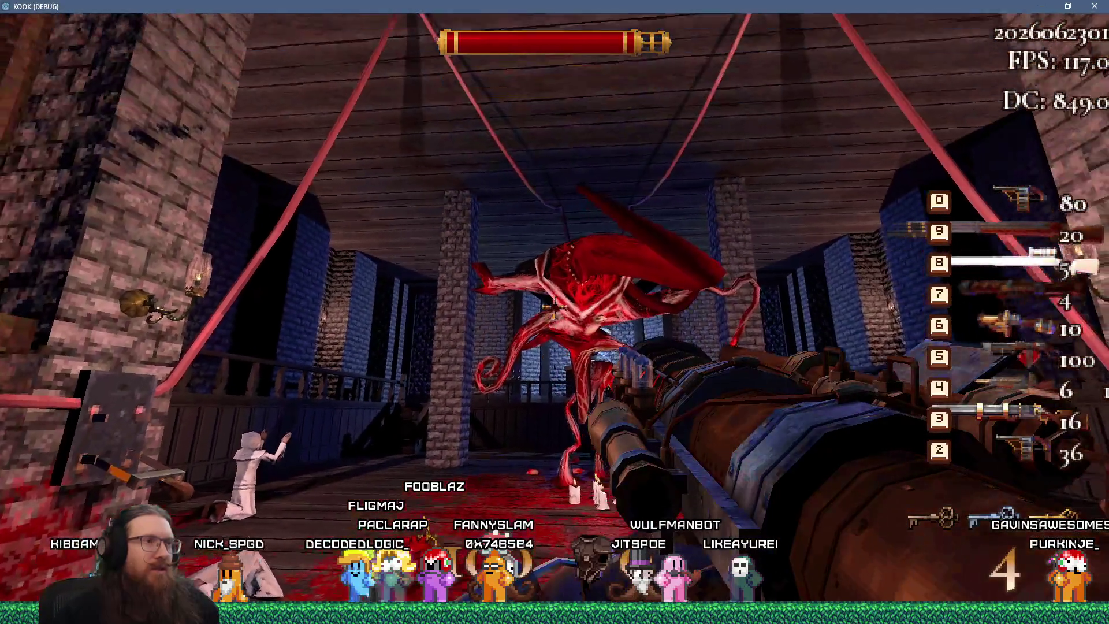
- Fire rockets at the boss until empty, then finish it with the slot-8 weapon
click(554, 312)
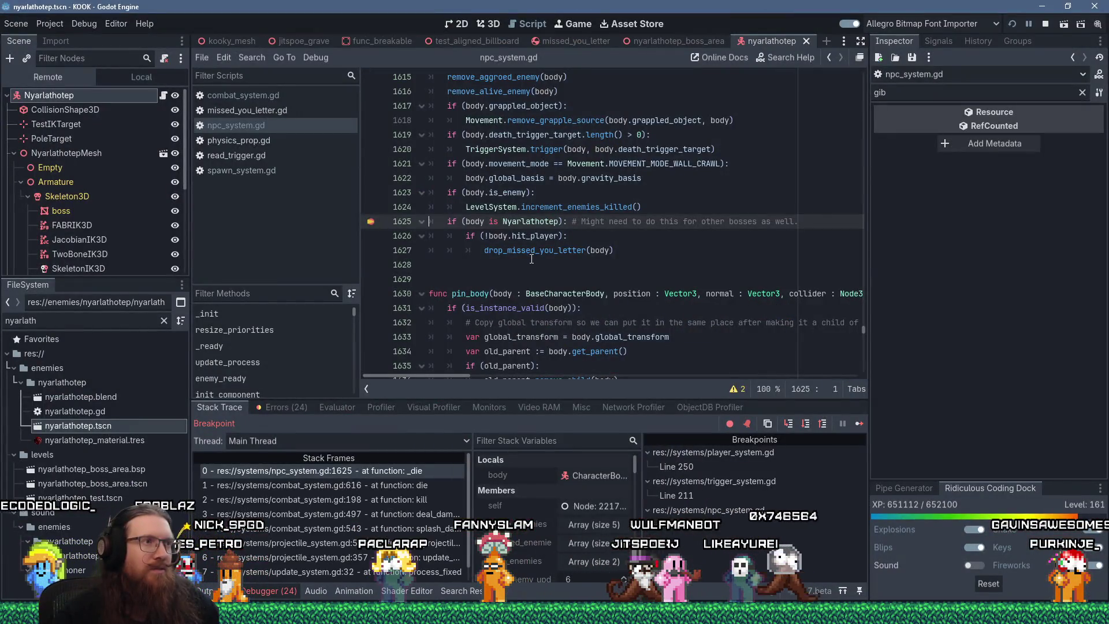
click(861, 426)
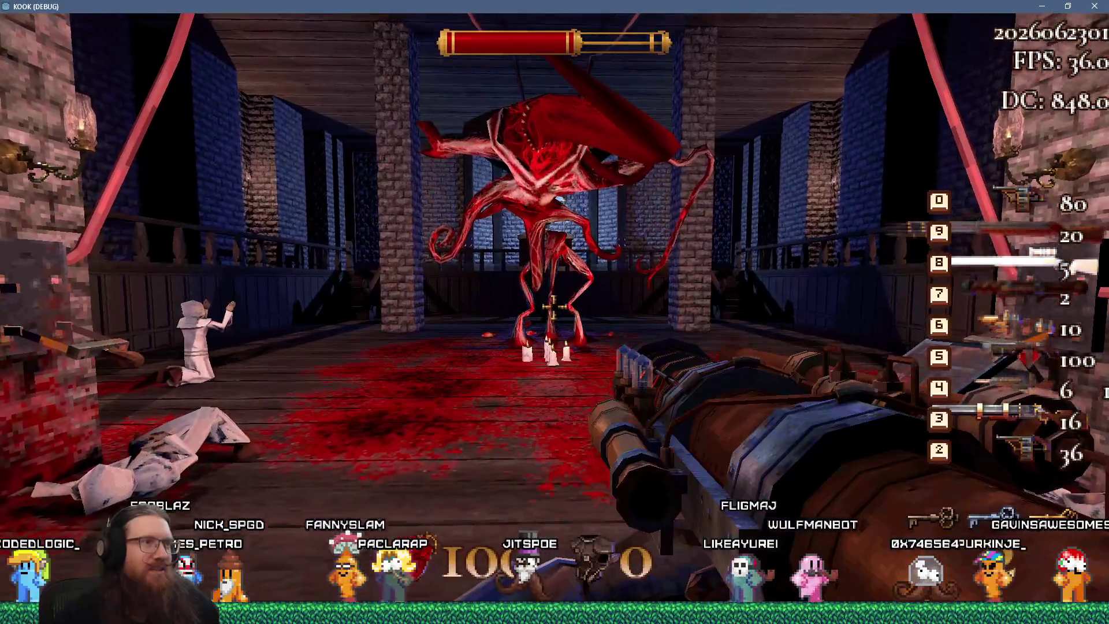
click(554, 312)
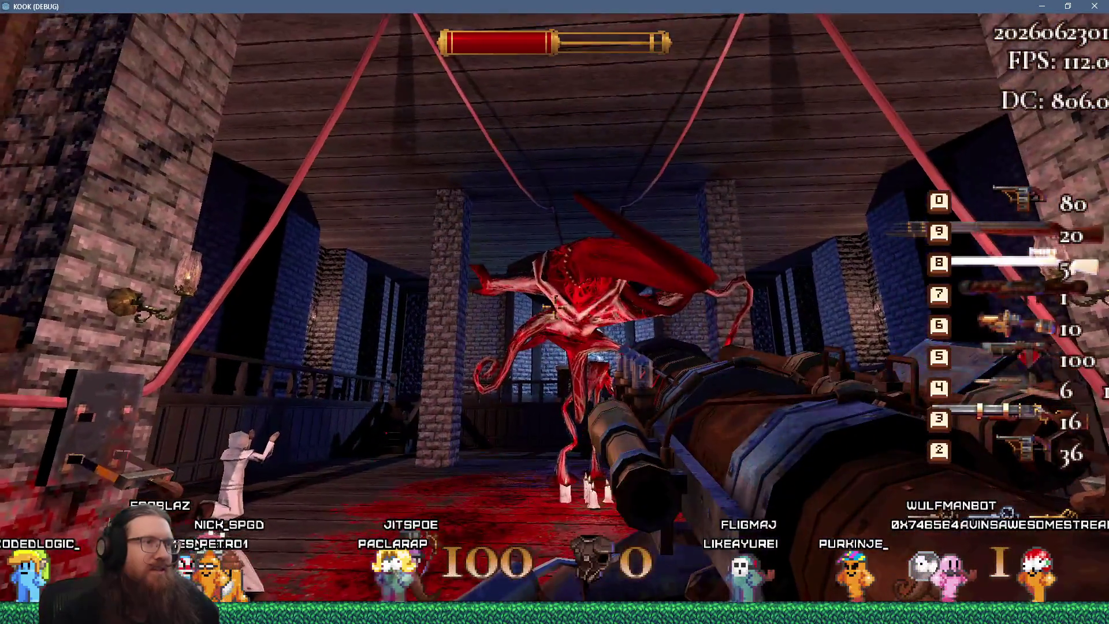
click(555, 312)
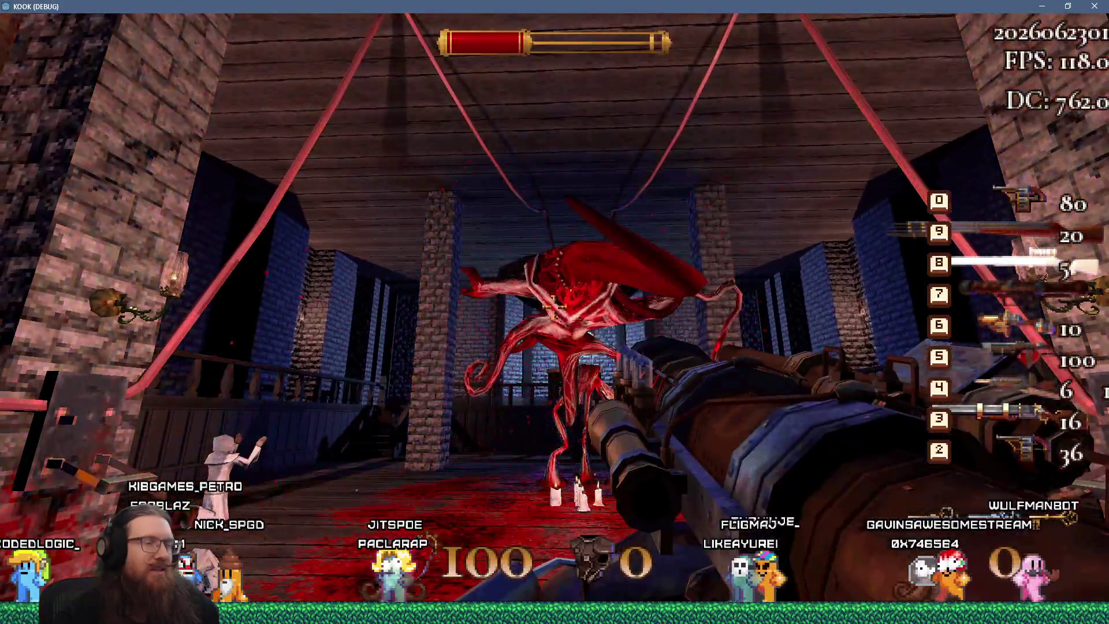
click(554, 312)
key(8)
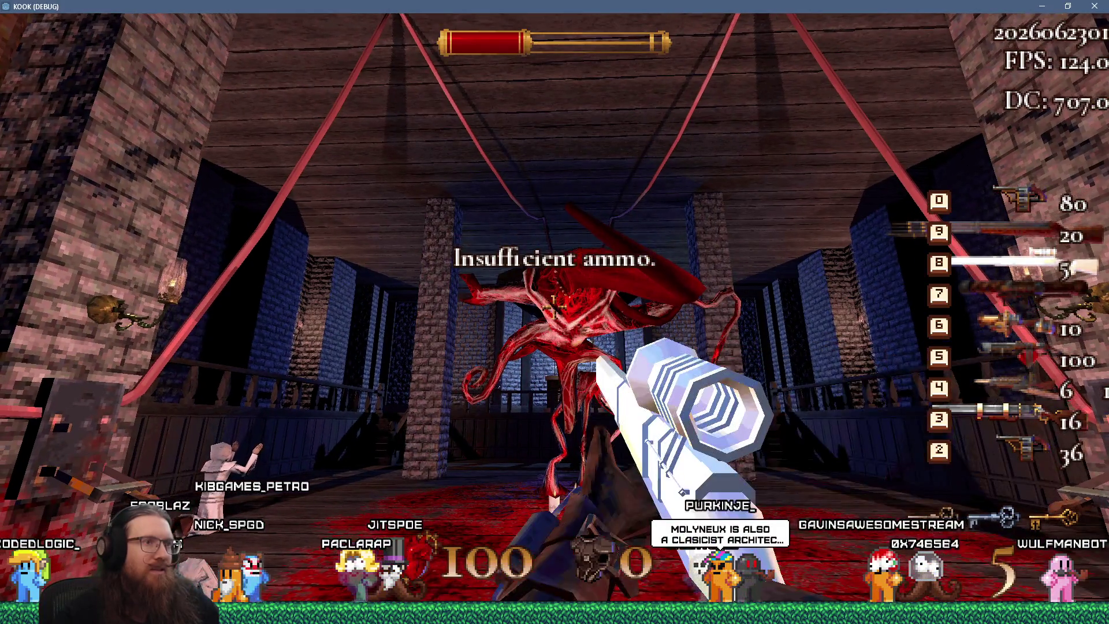
click(554, 312)
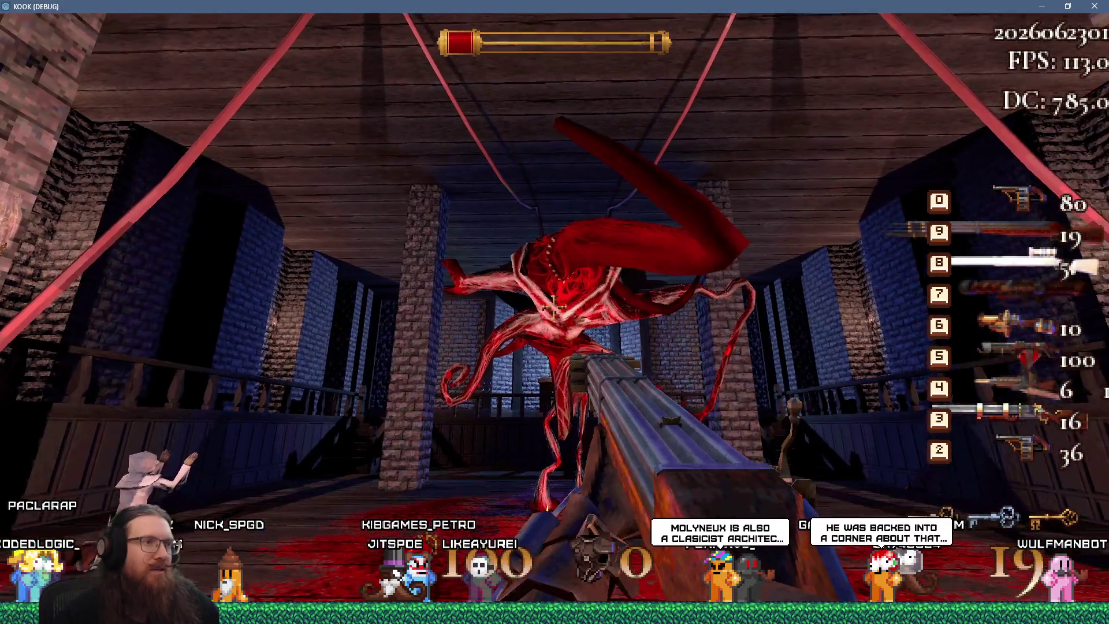
click(554, 312)
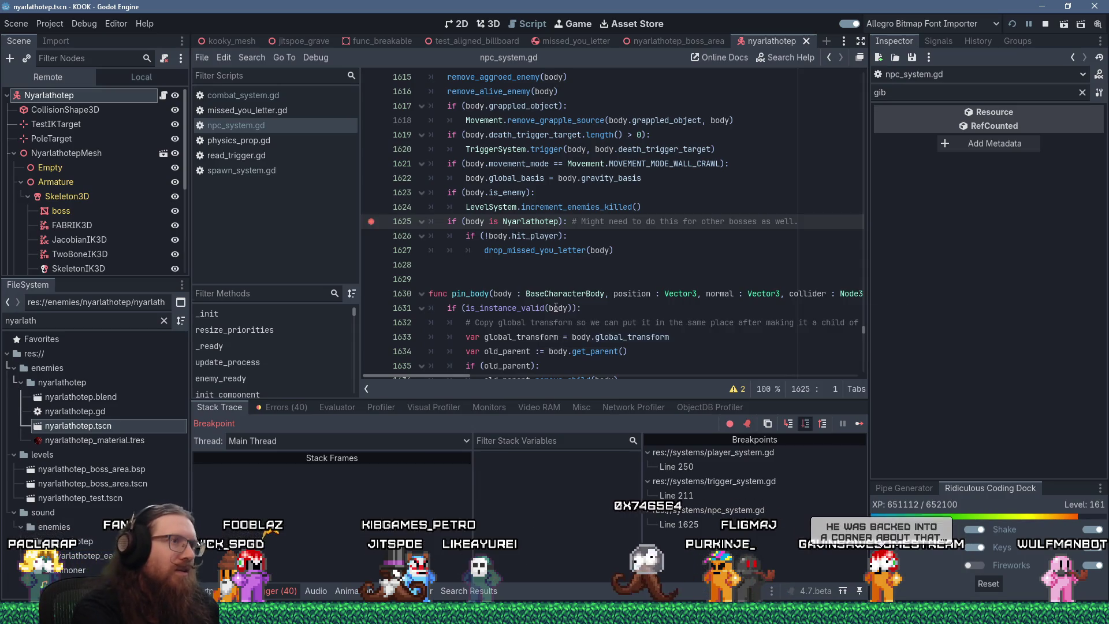
- Step past line 1625, resume the game, and walk up to the dropped letter
key(F10)
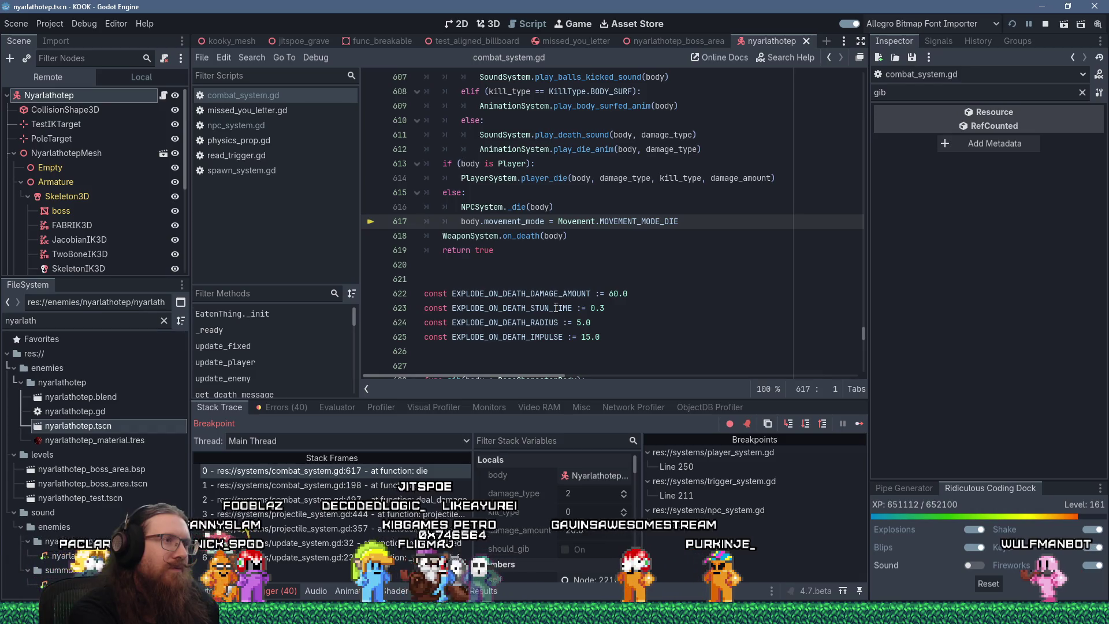
click(863, 427)
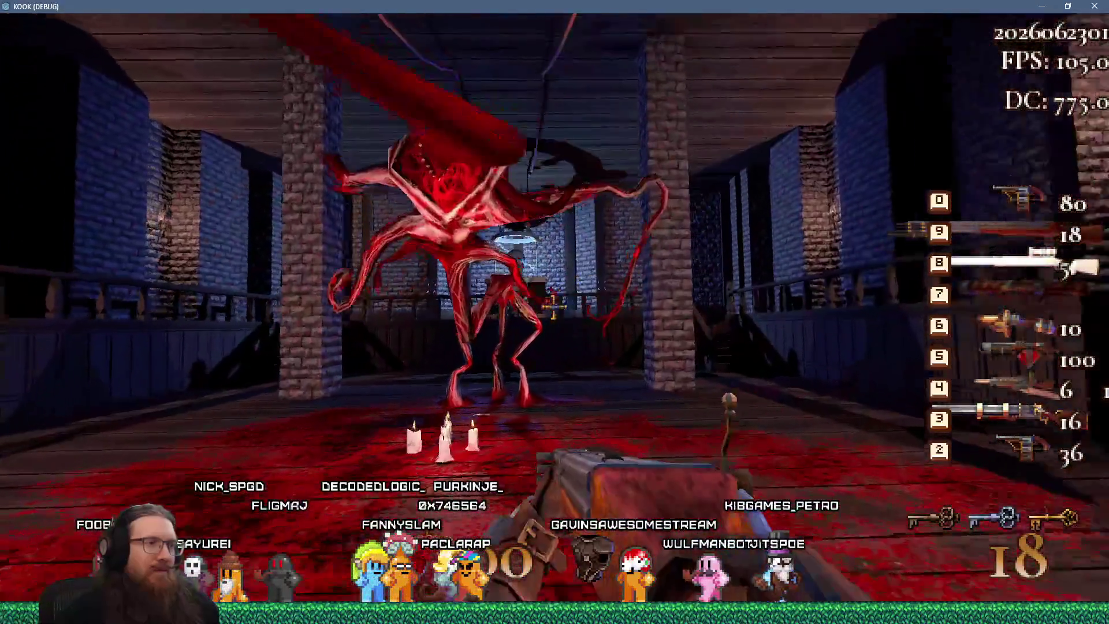
click(553, 306)
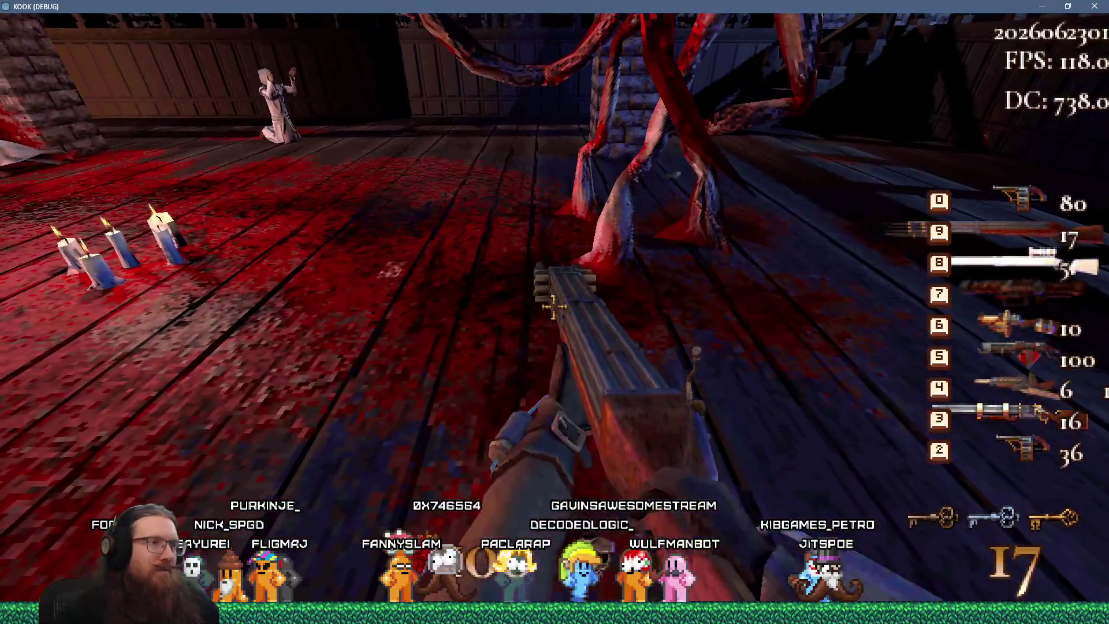
key(w)
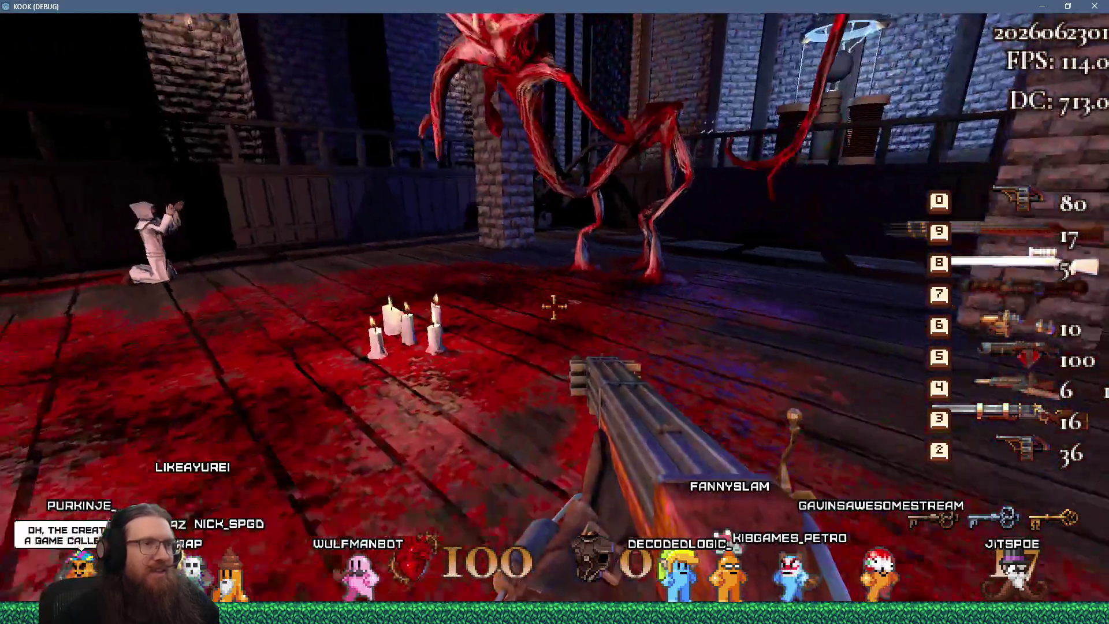
- Quit the game from the development console back to the editor
key(grave)
text(qu)
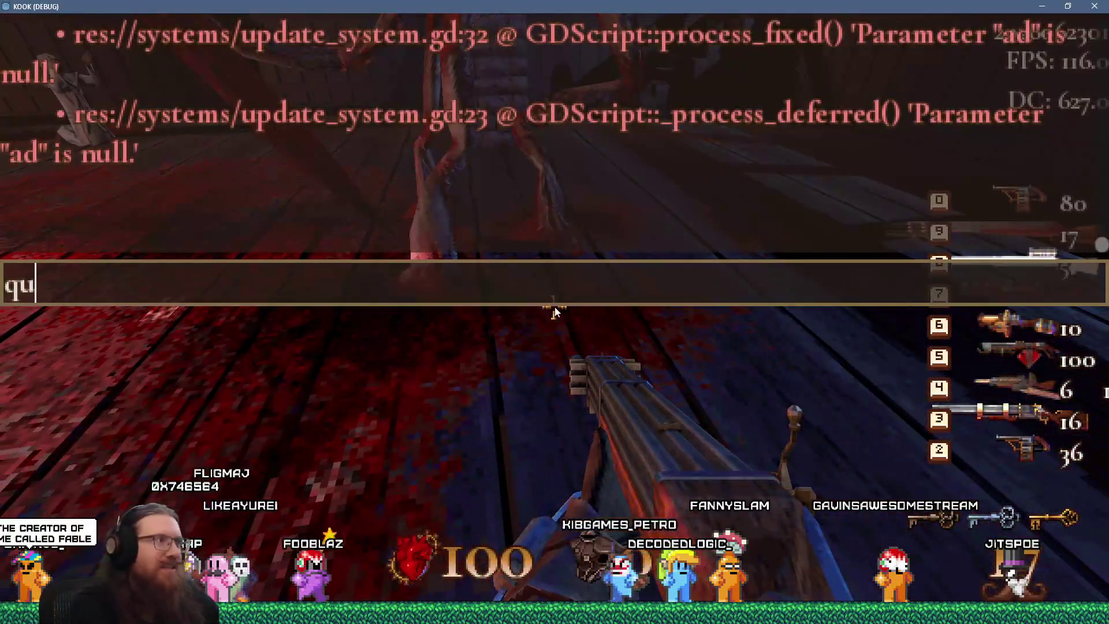
text(t)
key(Return)
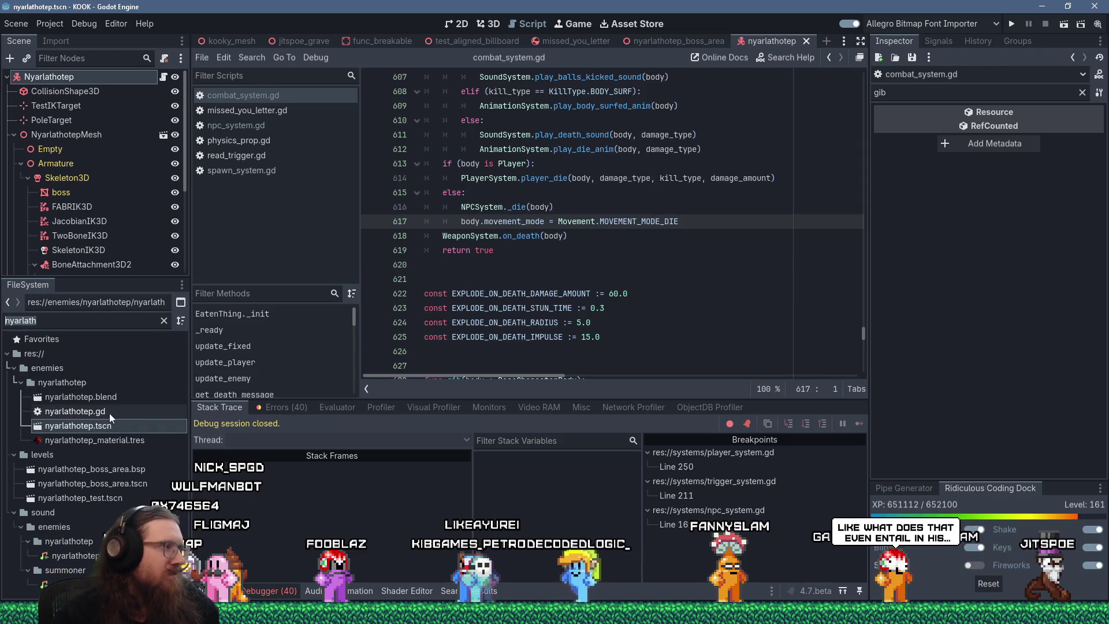
- Show the Nyarlathotep model in 3D and select its MouthPosition node
click(493, 23)
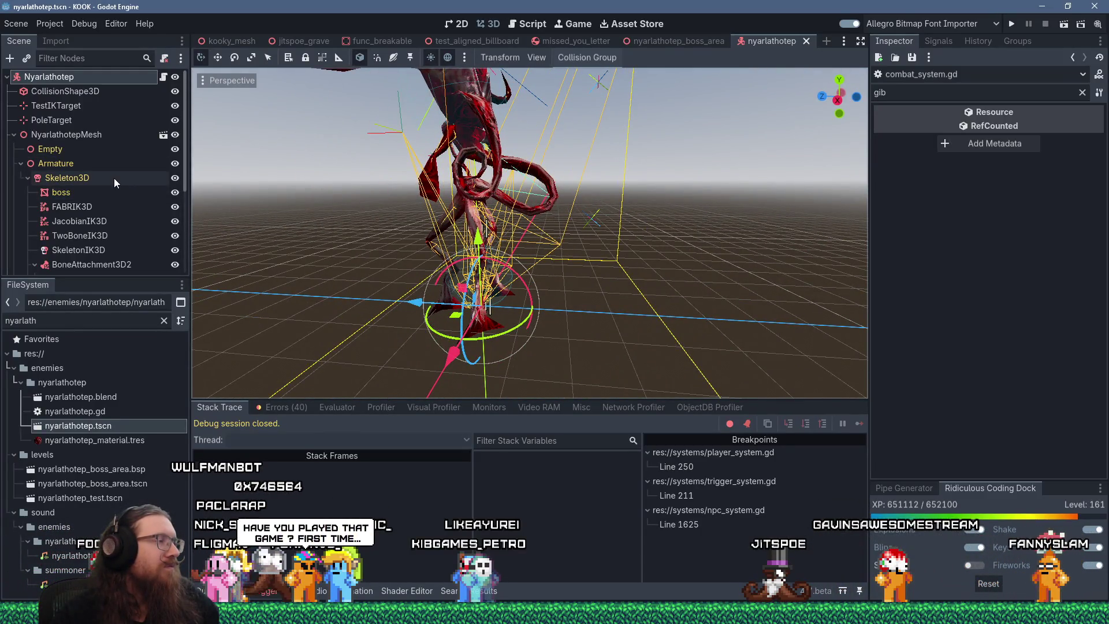
scroll(113, 178, down, 3)
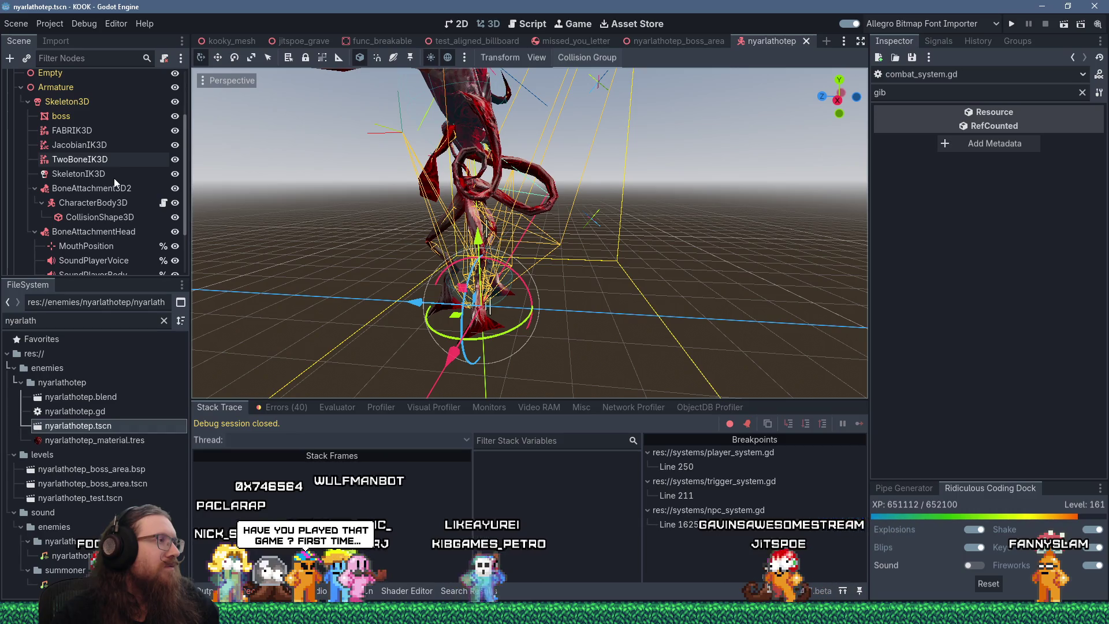
click(102, 246)
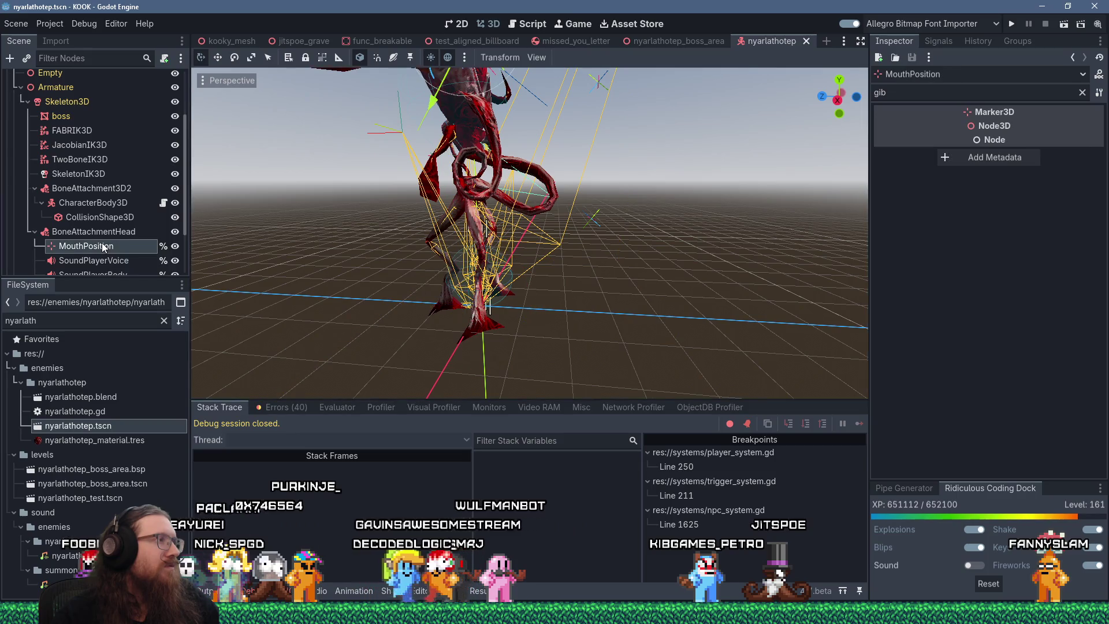
- In the Script workspace, start Search > Find in Files
click(525, 27)
click(252, 58)
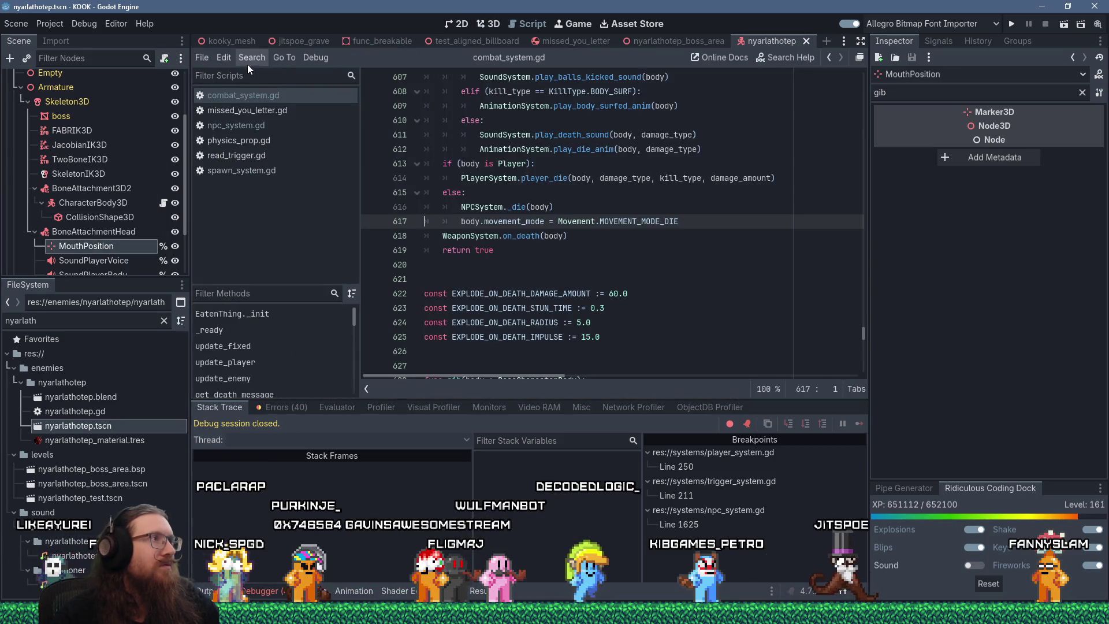
click(276, 138)
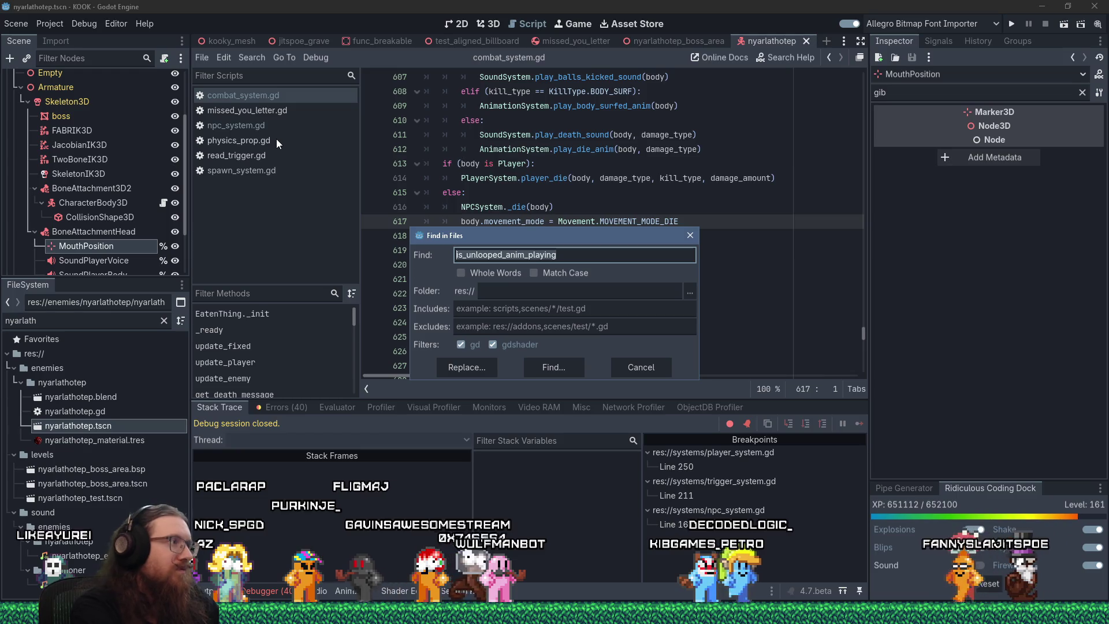
- Search all project files for 'mouthposition' and browse the combat_system.gd result
text(mouthposition)
key(Return)
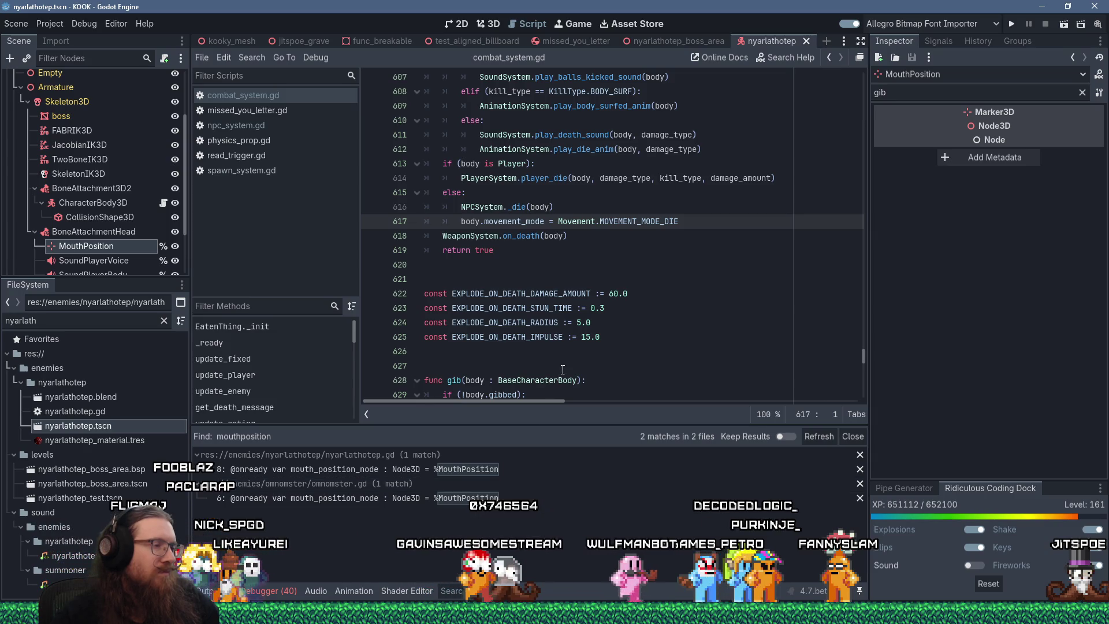
click(584, 337)
scroll(583, 337, down, 1)
scroll(583, 337, down, 3)
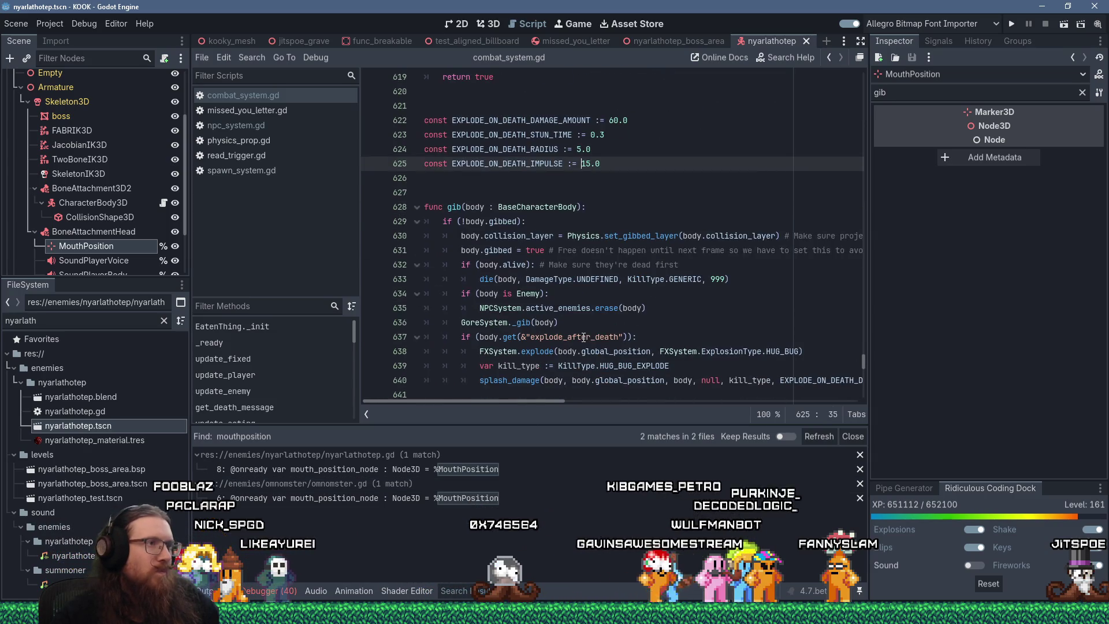
scroll(780, 361, down, 6)
scroll(780, 361, down, 15)
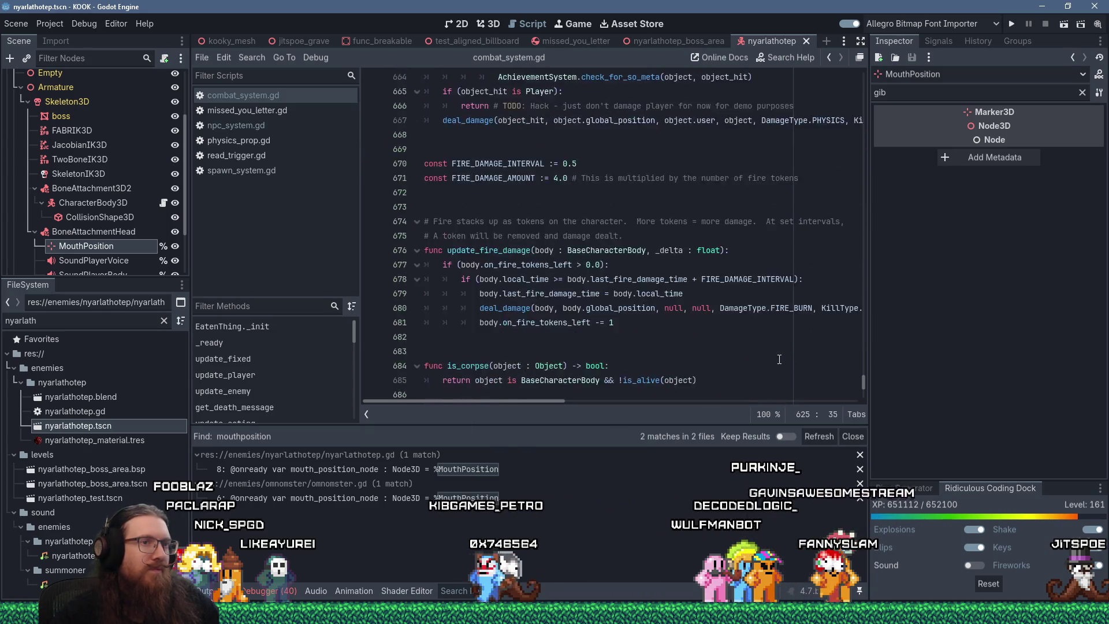
- Search combat_system.gd for 'drop_transf', then switch to npc_system.gd
click(744, 251)
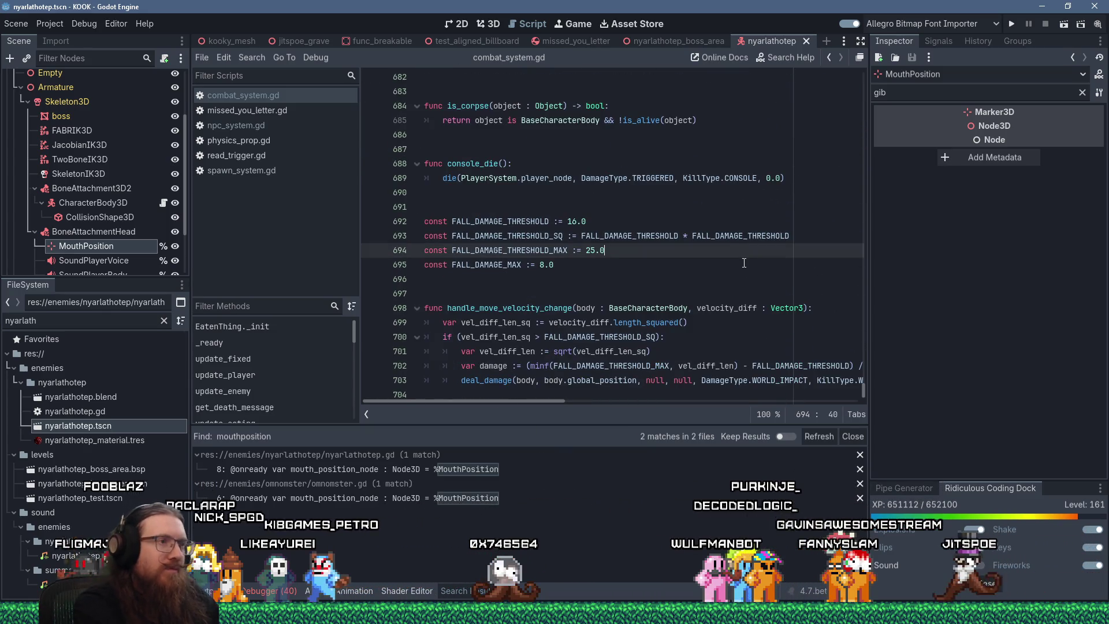
key(ctrl+f)
text(dro)
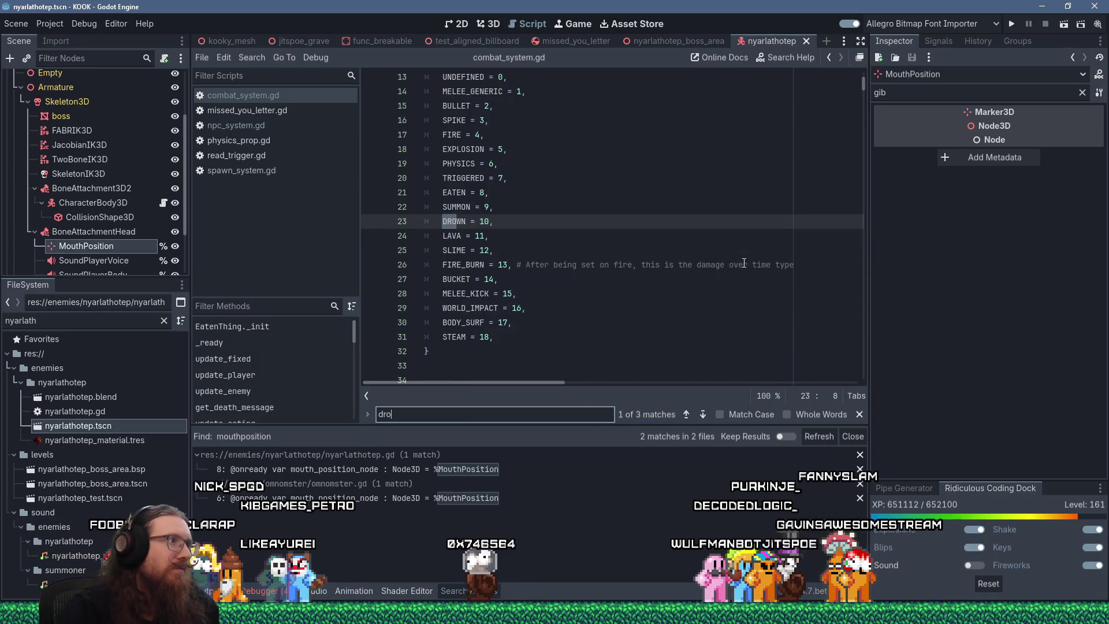
text(p_)
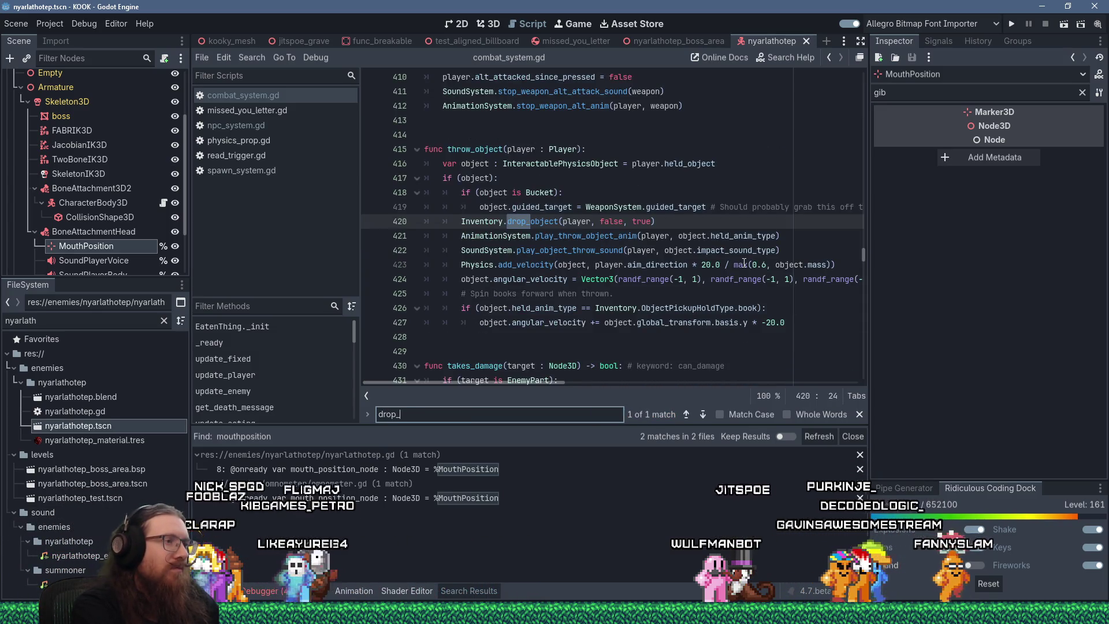
text(transf)
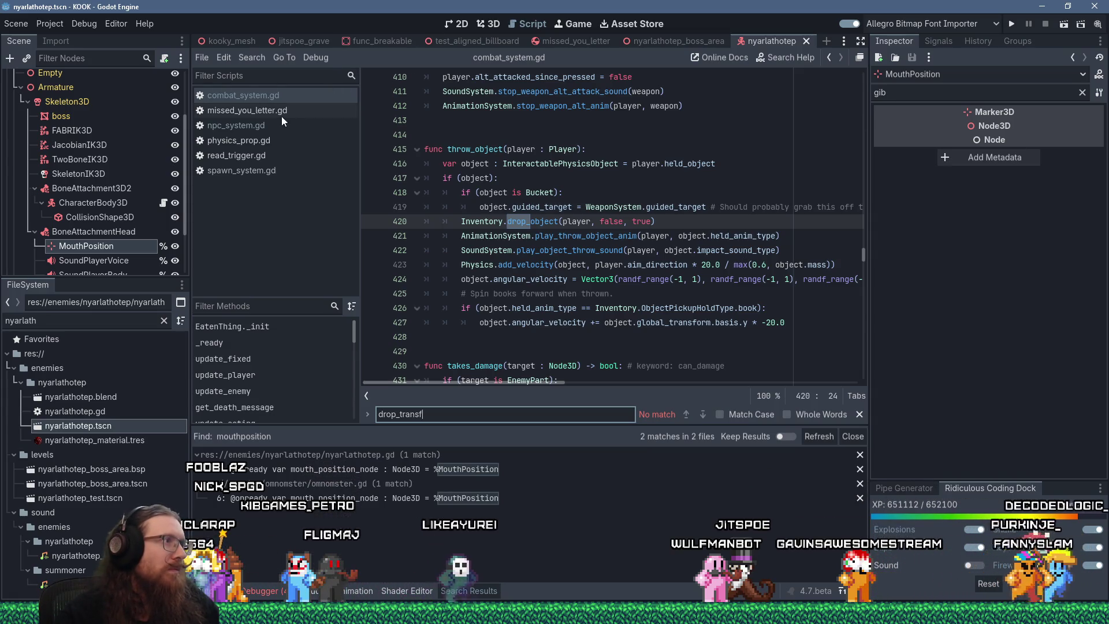
click(261, 125)
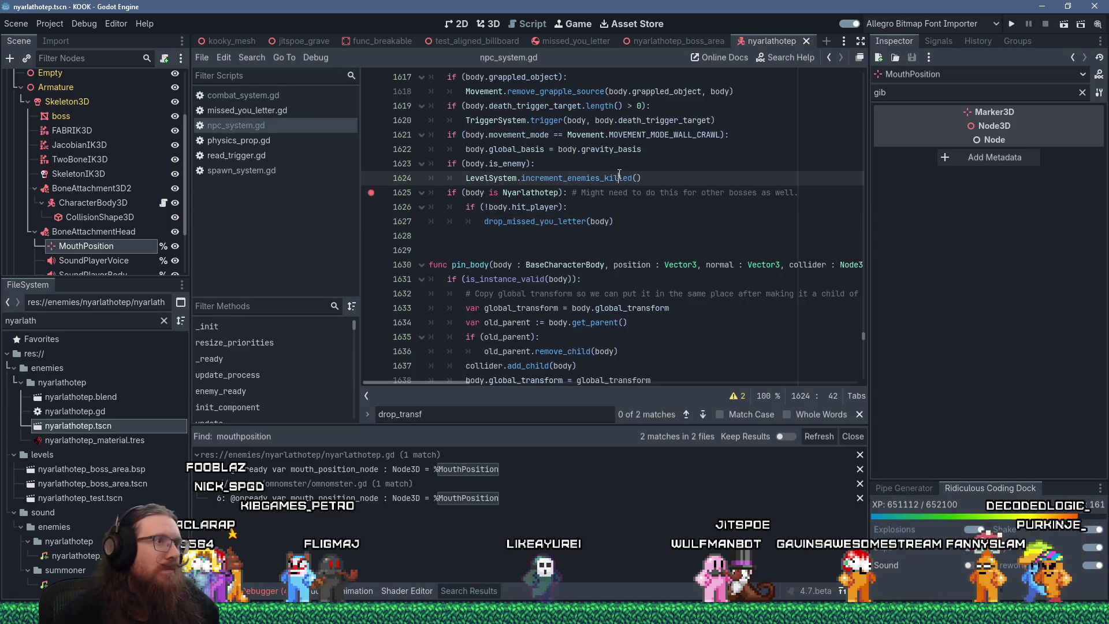
- In drop_missed_you_letter, add an 'if (body is Nyarlathotep)' branch setting drop_transform to mouth_position_node.global_transform
ctrl+click(548, 221)
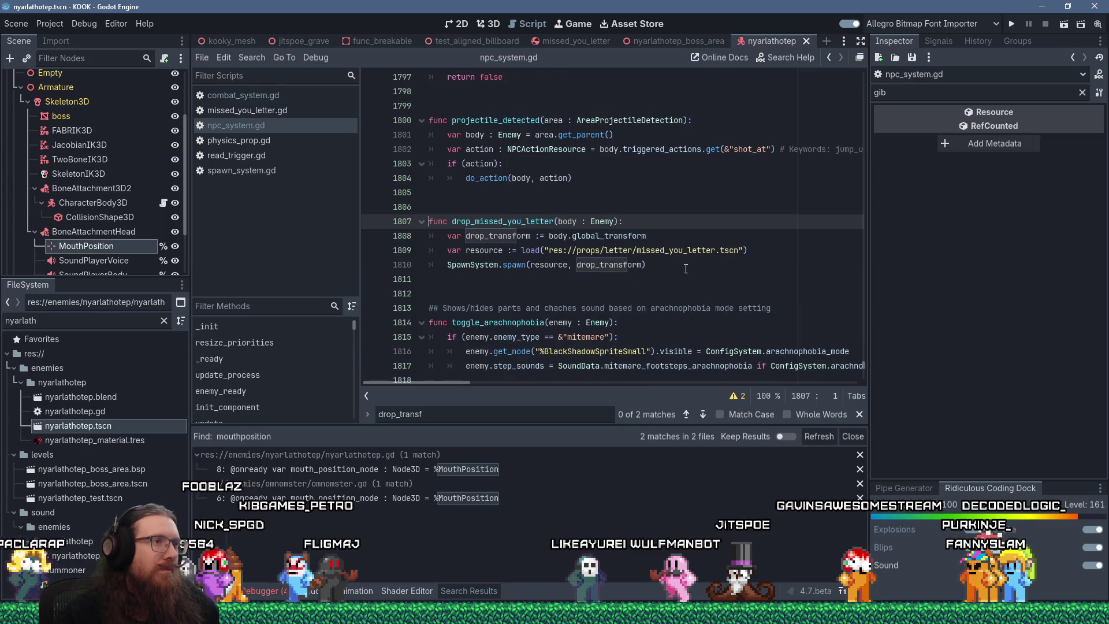
click(773, 250)
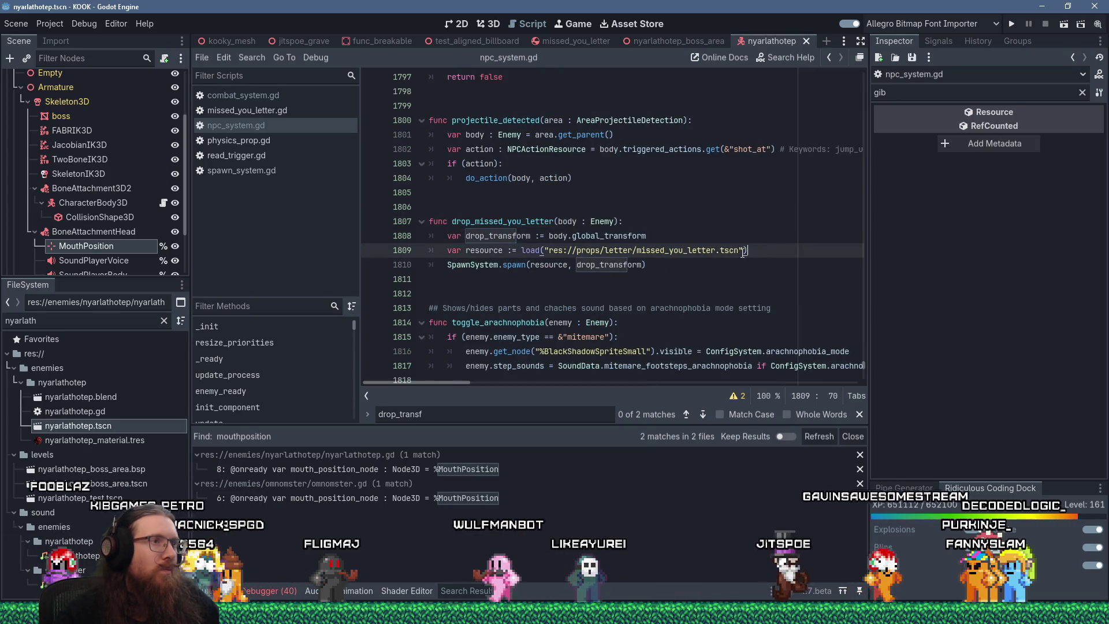
key(Return)
text(if ()
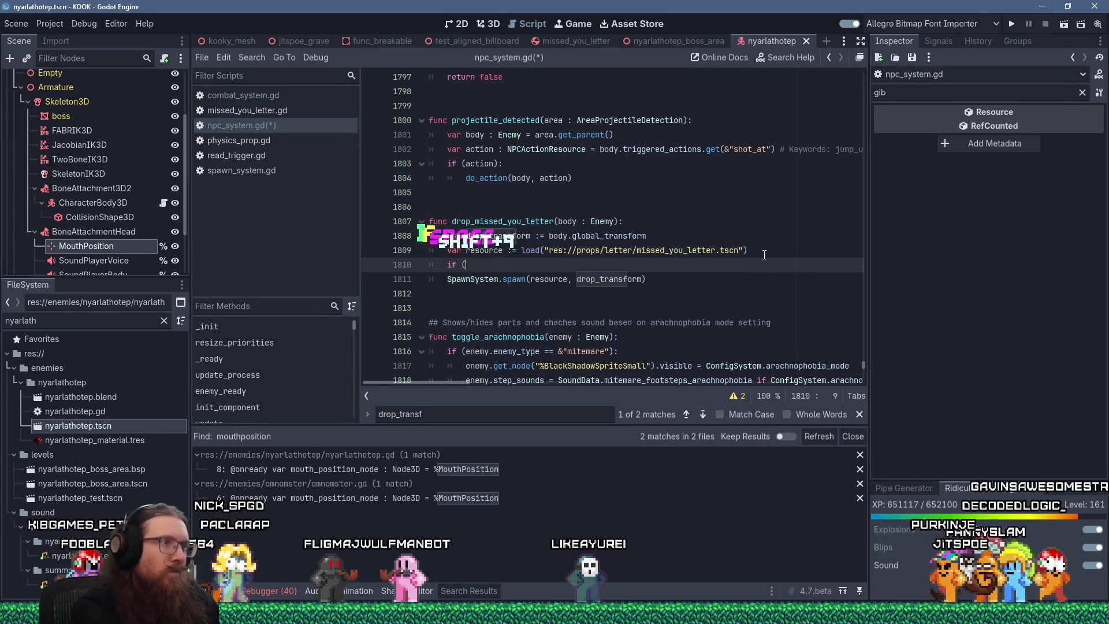
text(body is Nyarla)
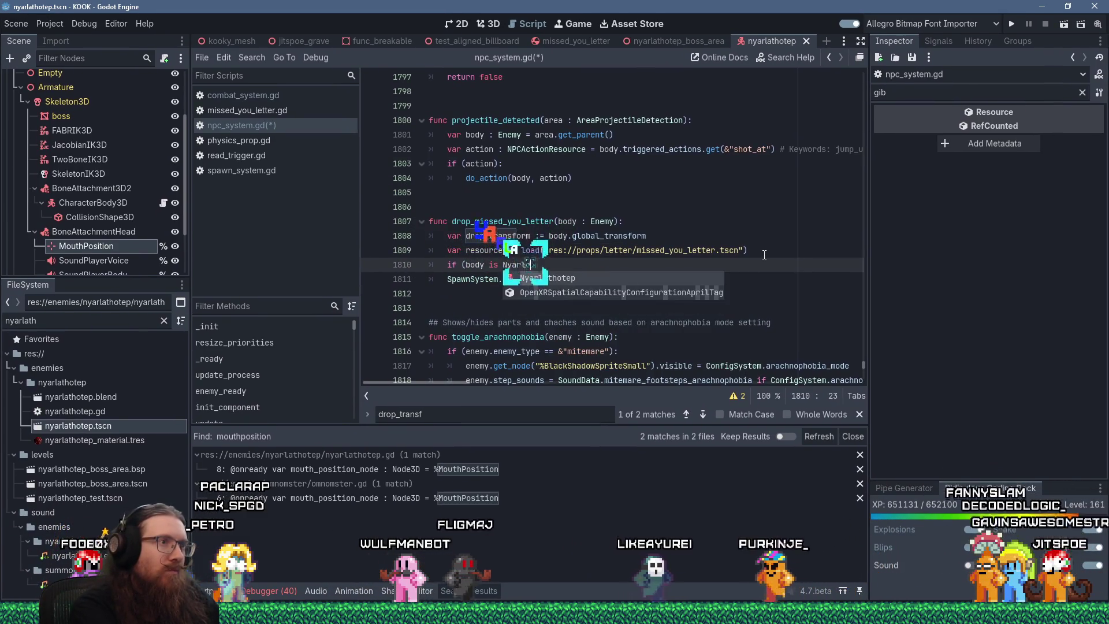
key(Return)
text():)
key(Return)
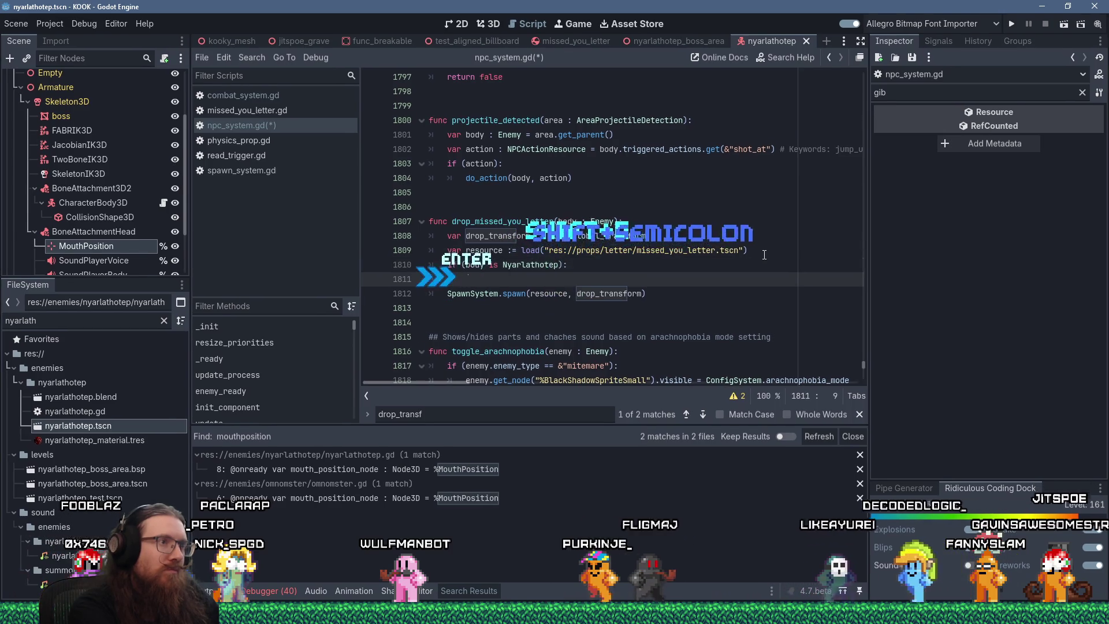
text(drop_transform \)
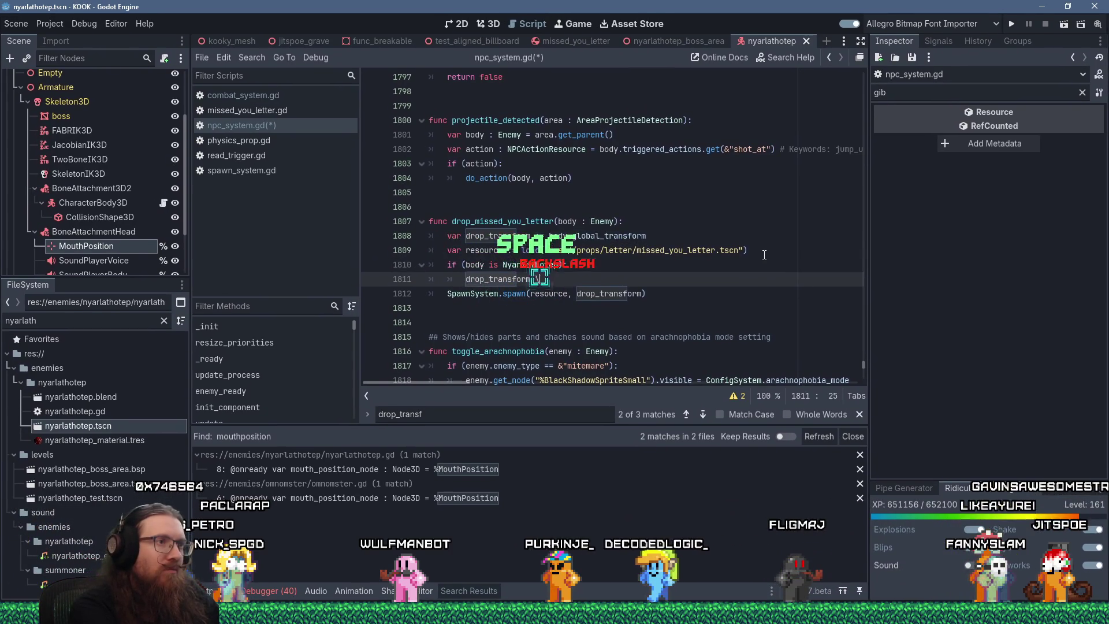
key(BackSpace)
text(* )
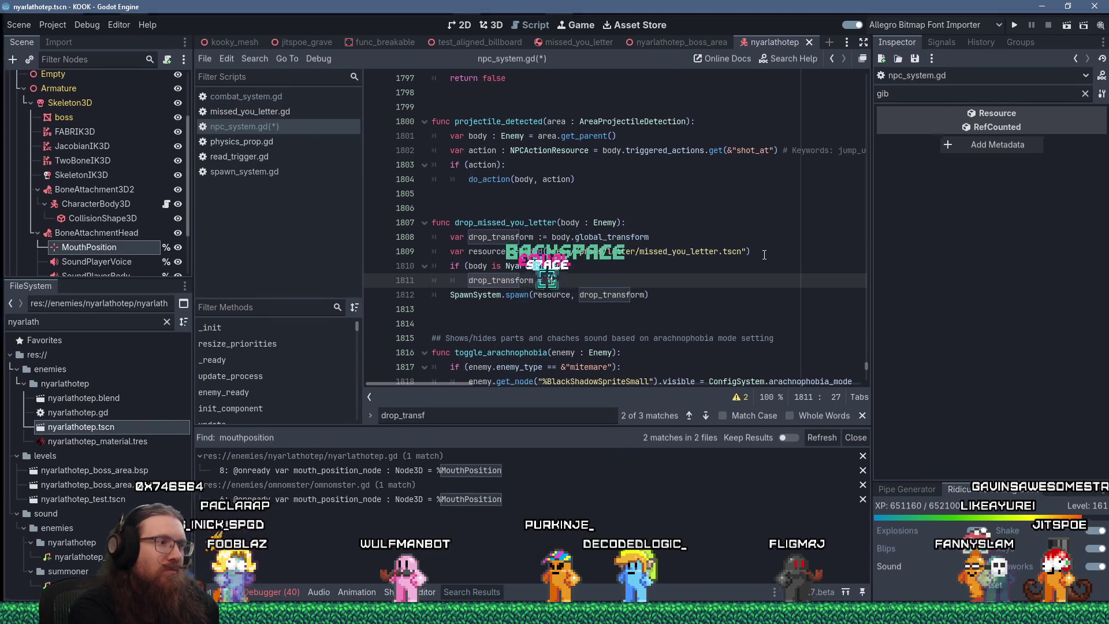
text(mouth_po)
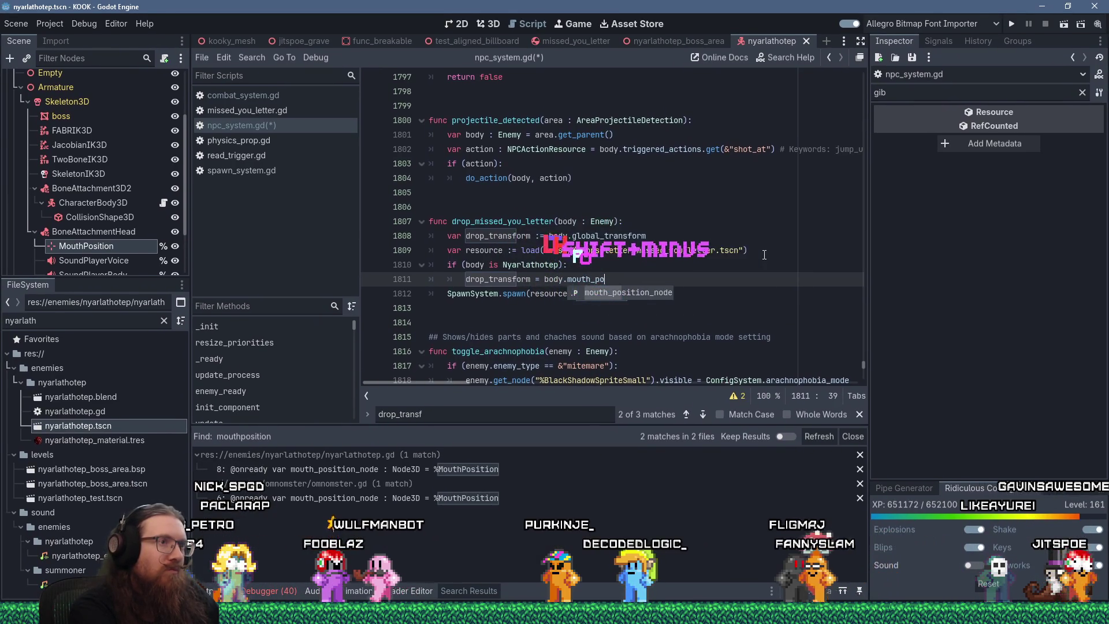
text(sition_node.glob)
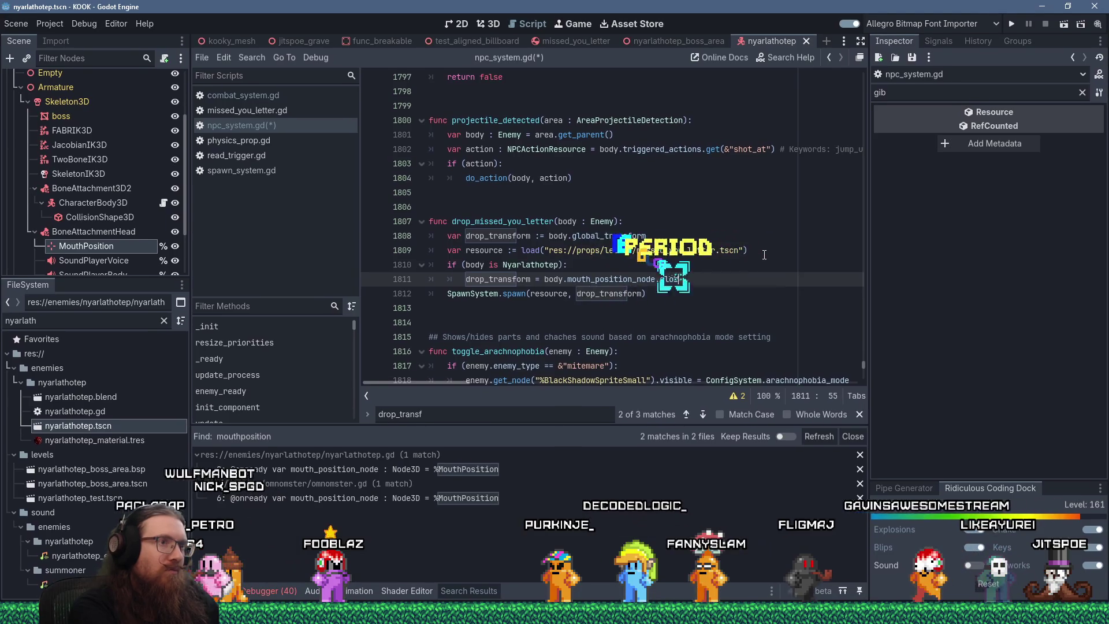
text(al_transform)
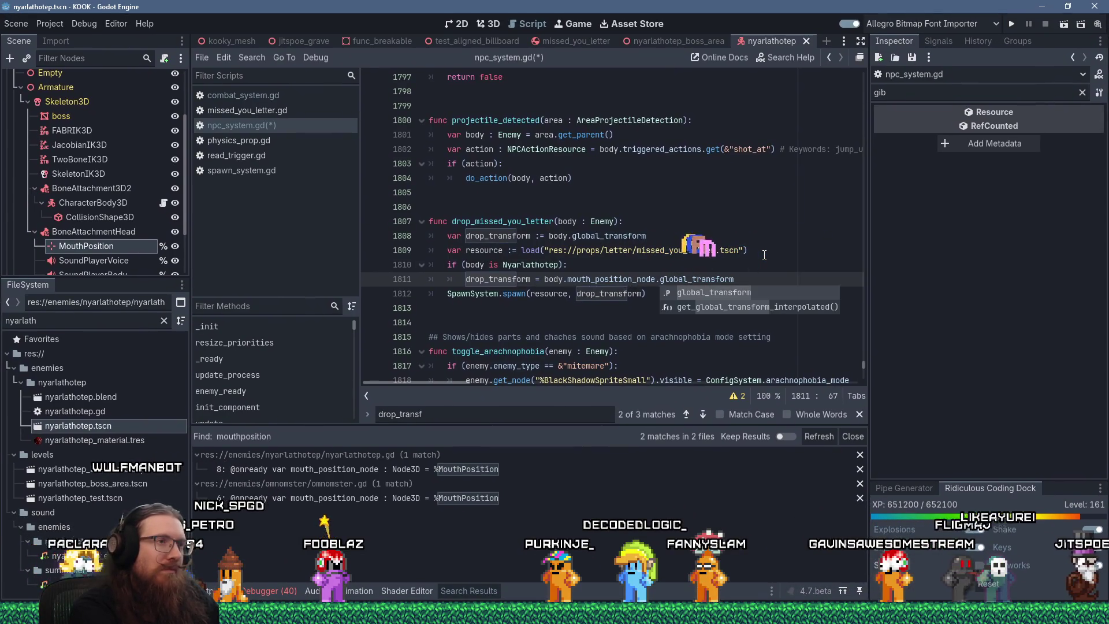
- Check the missed_you_letter.tscn resource path and save npc_system.gd
click(646, 253)
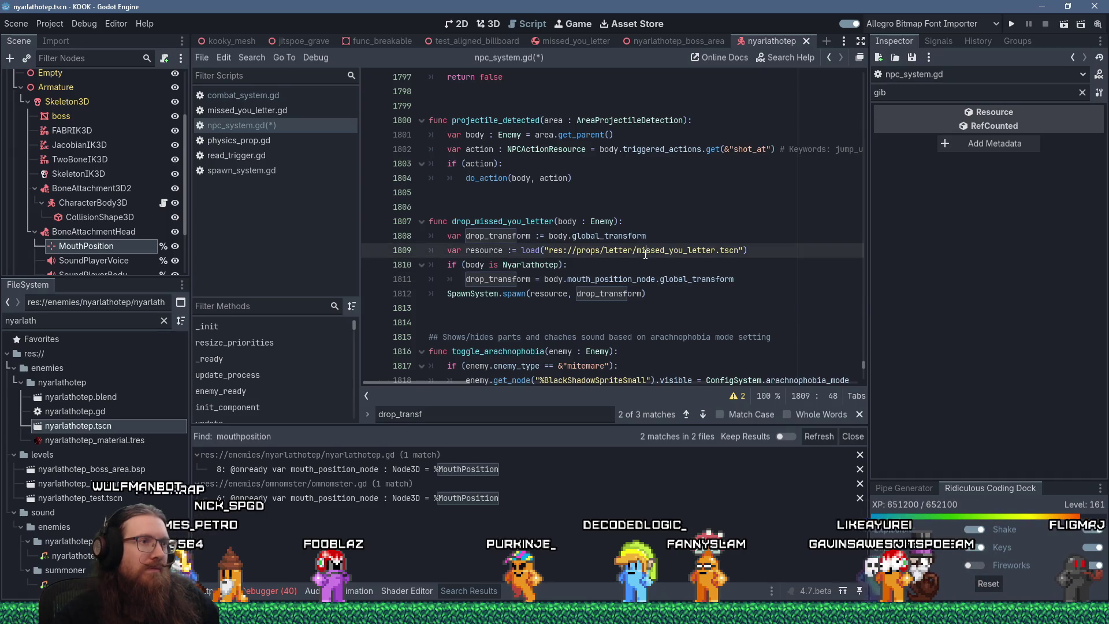
mouse_move(646, 254)
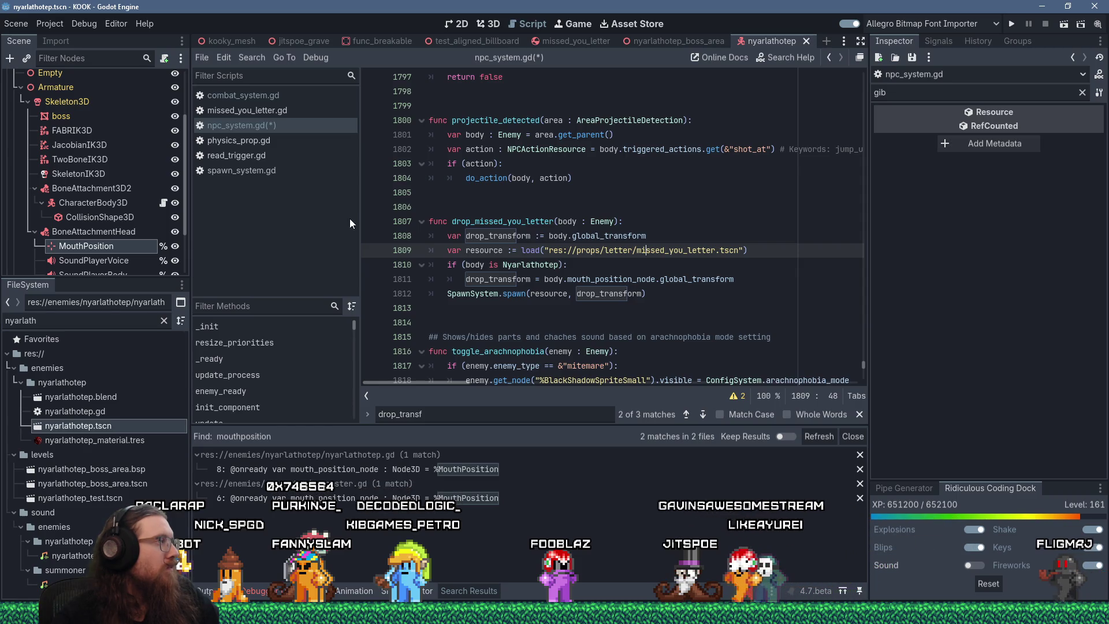
click(583, 213)
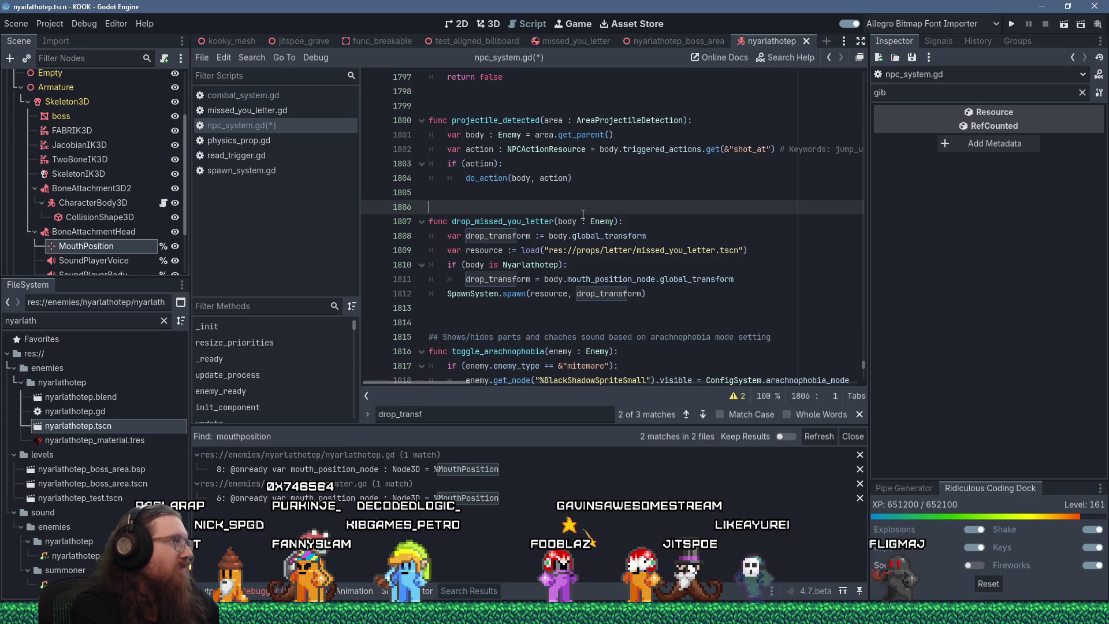
key(ctrl+s)
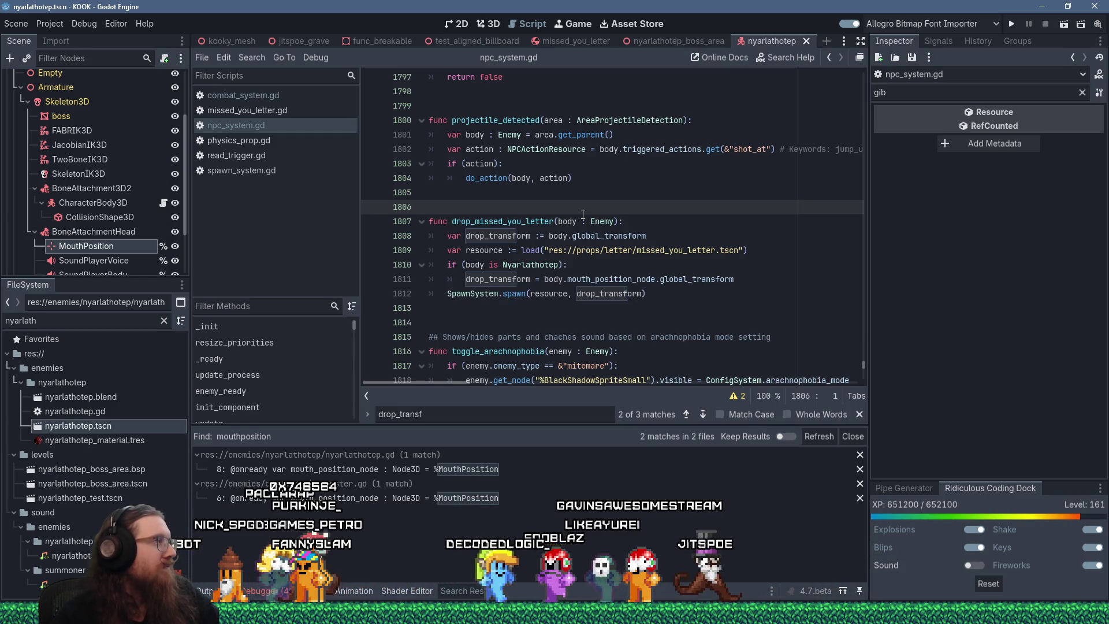
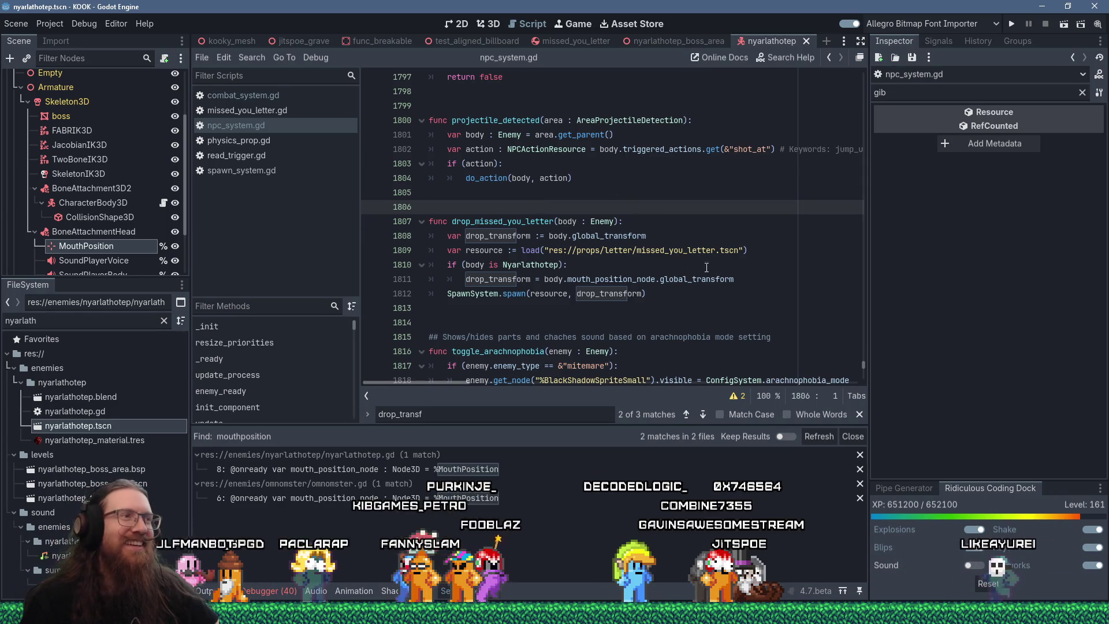
- Place the caret on blank lines between 1798 and 1806 of the open text
click(510, 198)
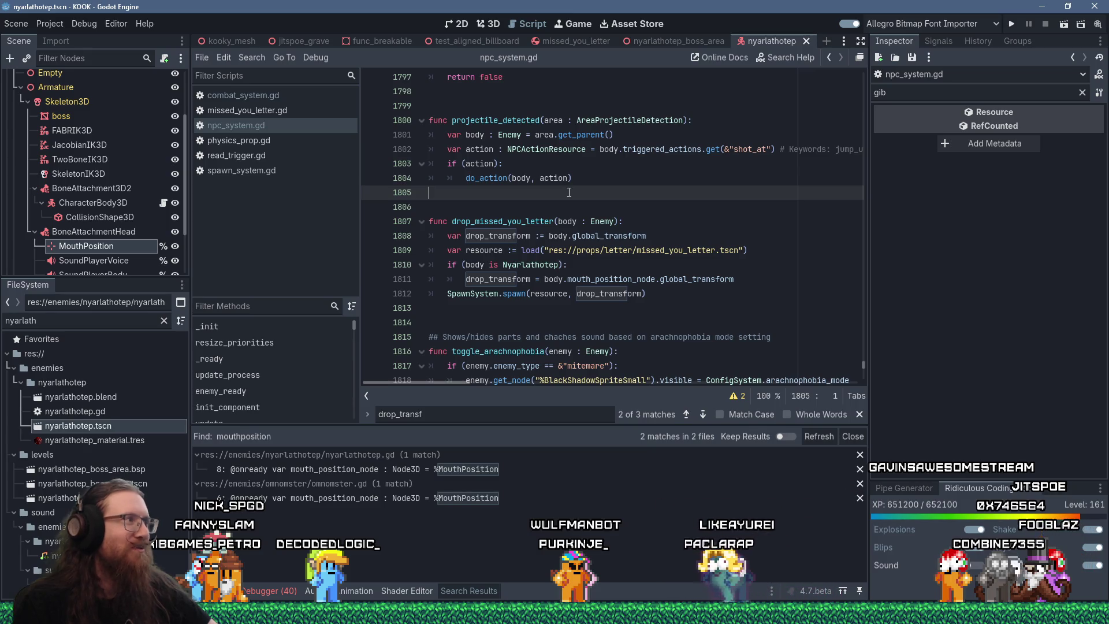
scroll(586, 234, up, 5)
click(563, 319)
scroll(574, 267, down, 5)
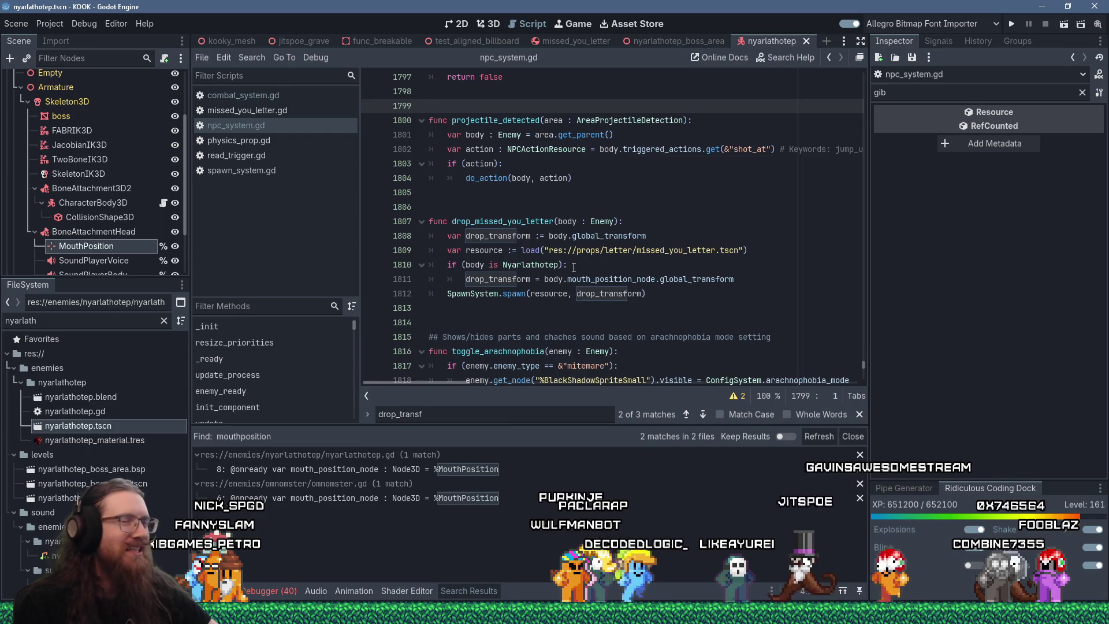
scroll(560, 266, up, 2)
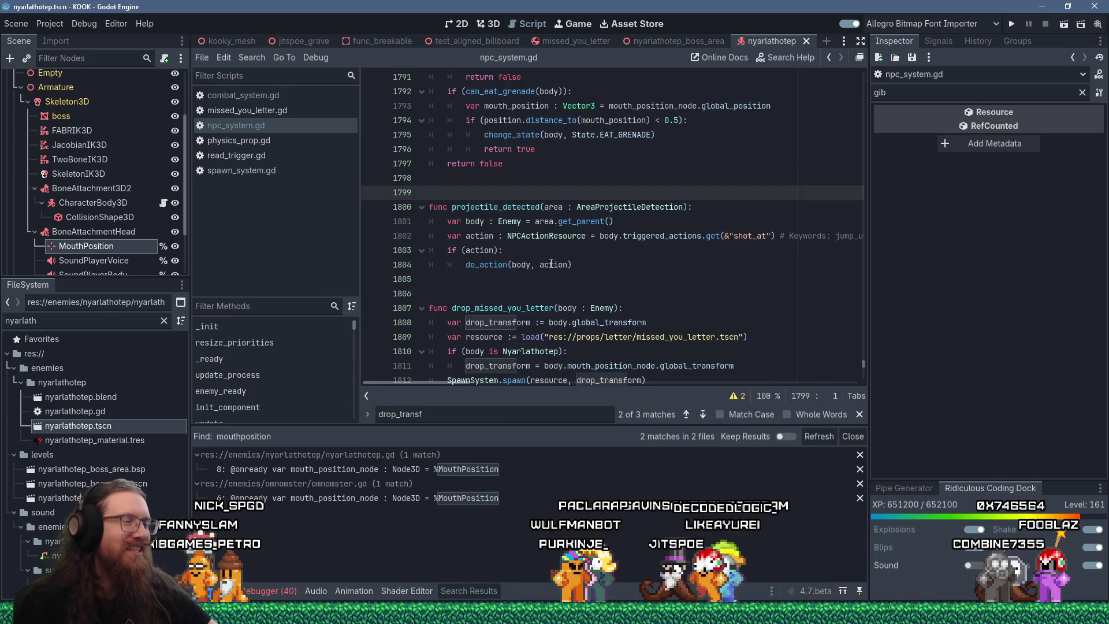
click(548, 279)
key(Down)
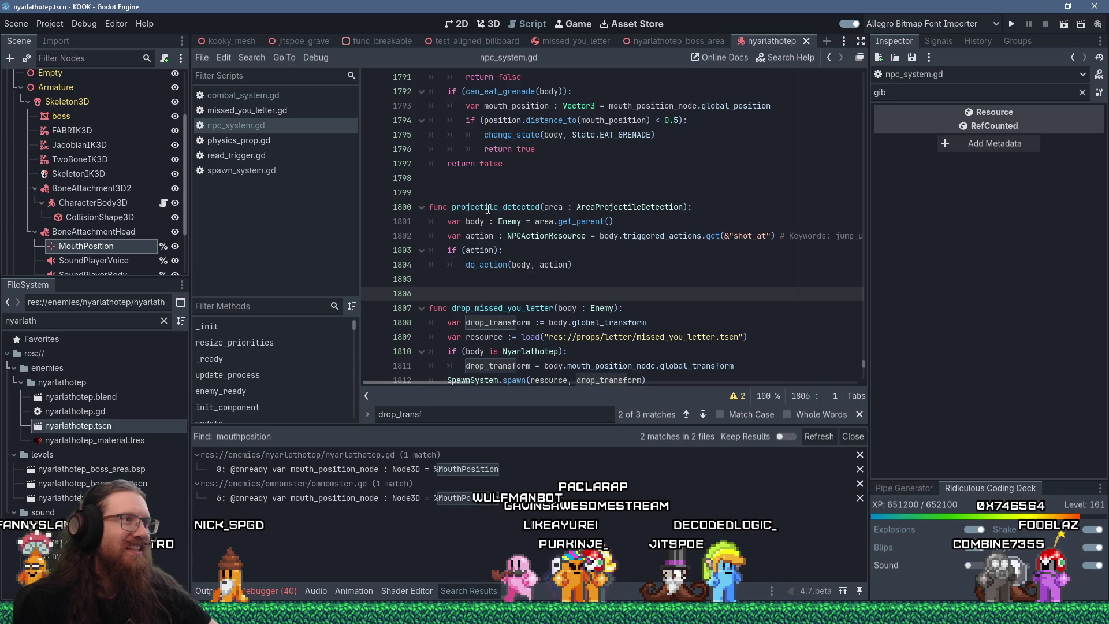
click(489, 193)
click(489, 180)
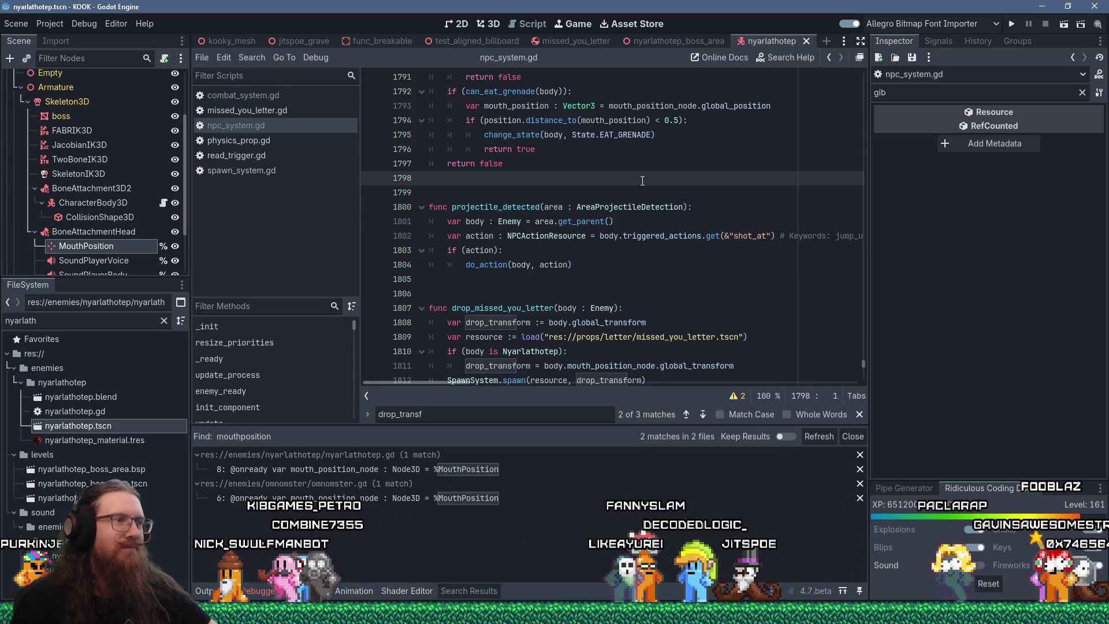
- Move the caret to blank line 1779, then back to blank line 1806
scroll(644, 179, down, 2)
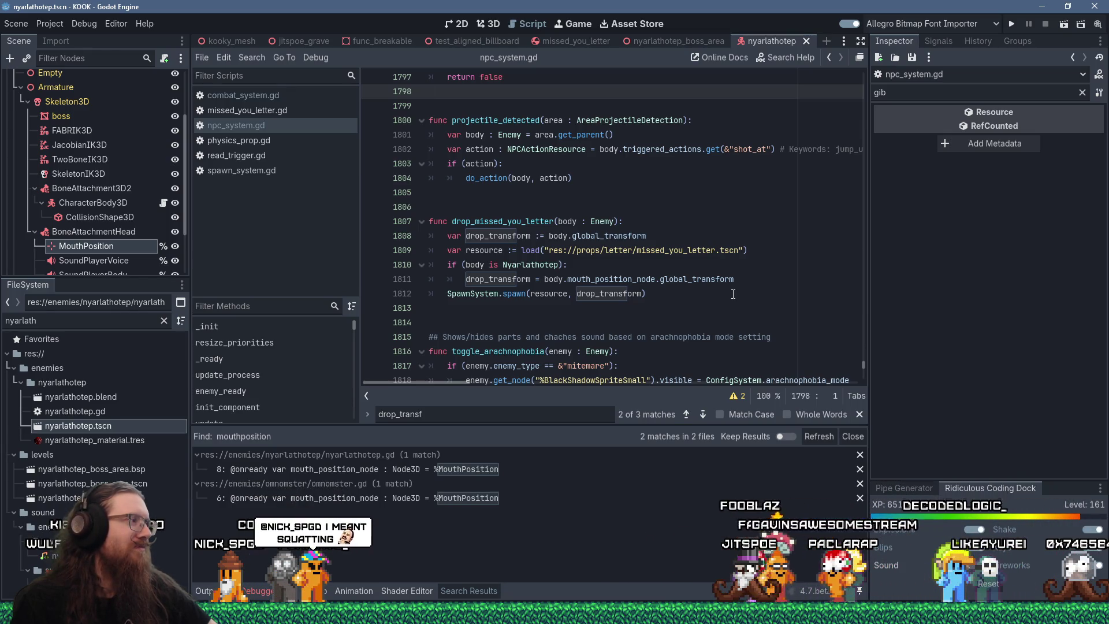
scroll(733, 294, up, 5)
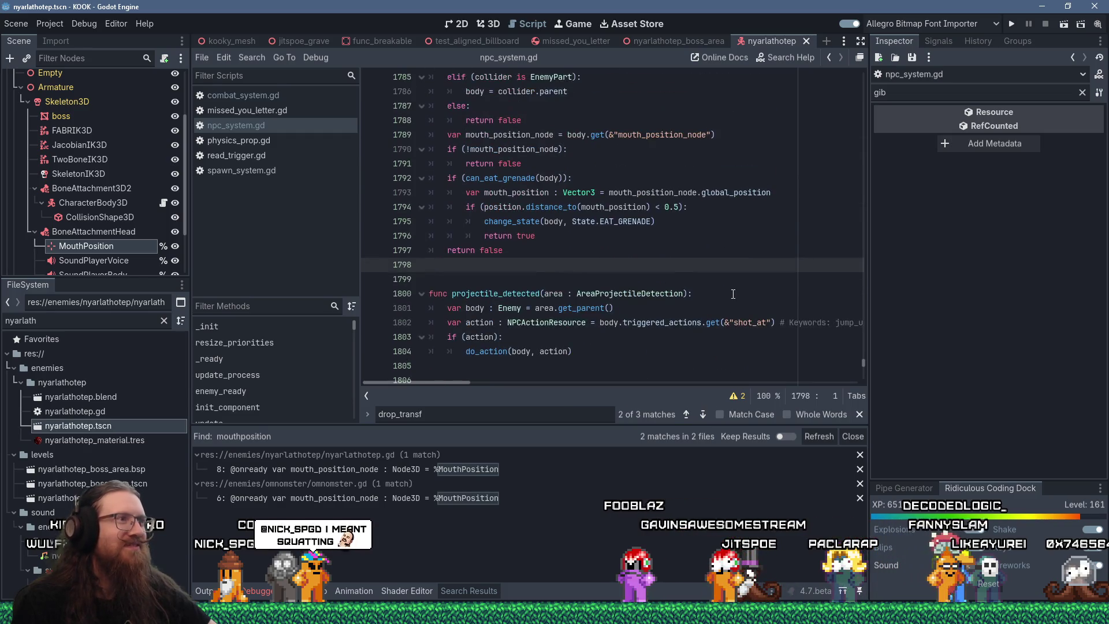
scroll(733, 294, up, 6)
click(577, 298)
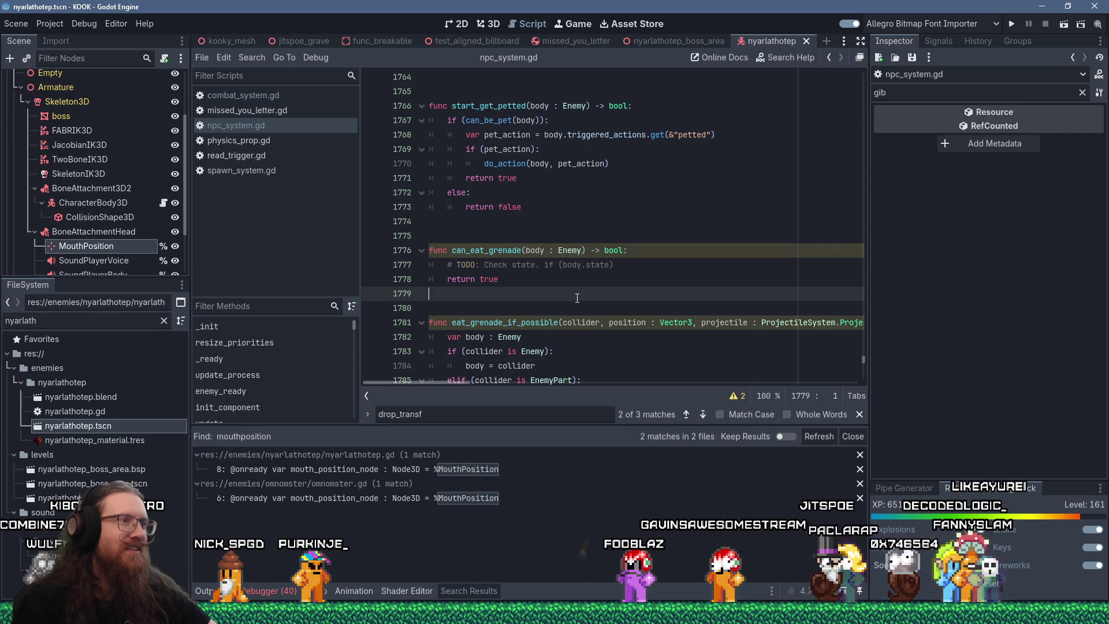
scroll(577, 298, down, 10)
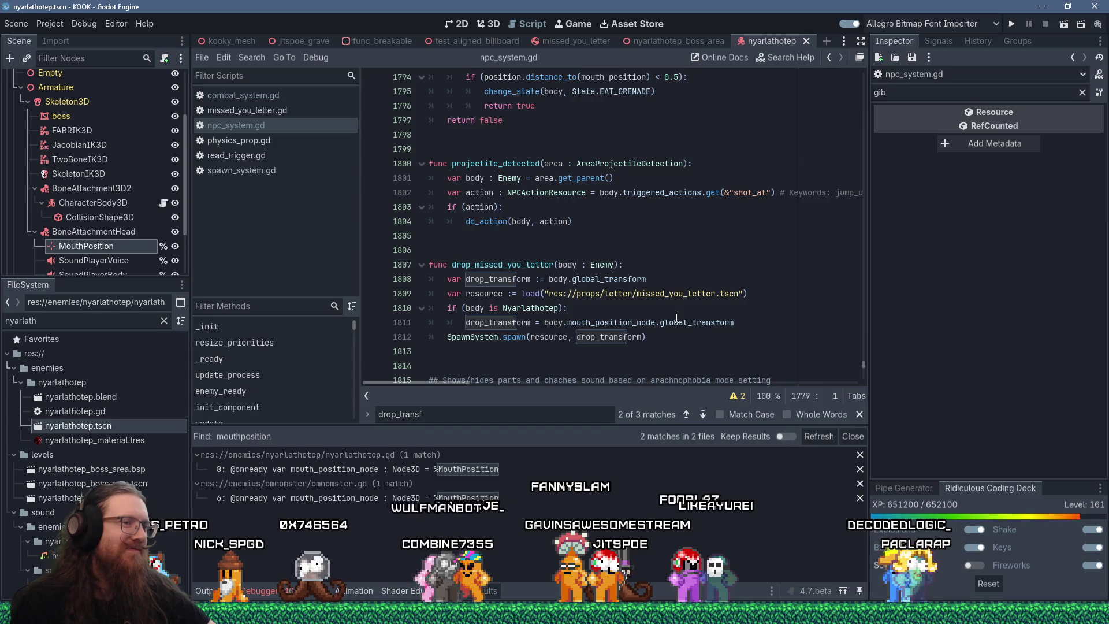
mouse_move(677, 318)
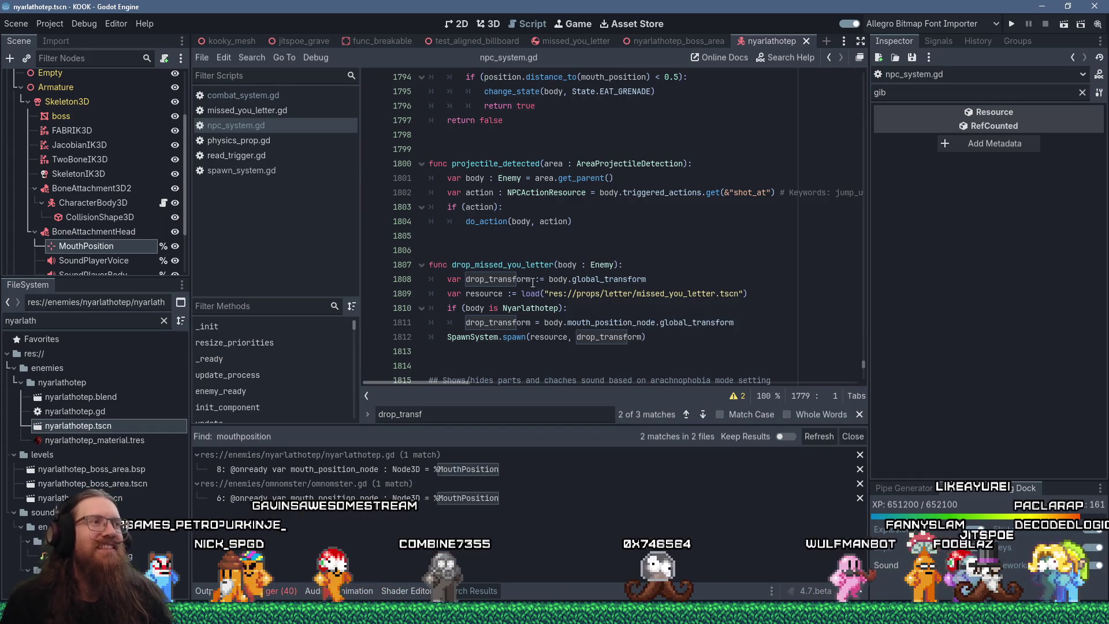
click(551, 250)
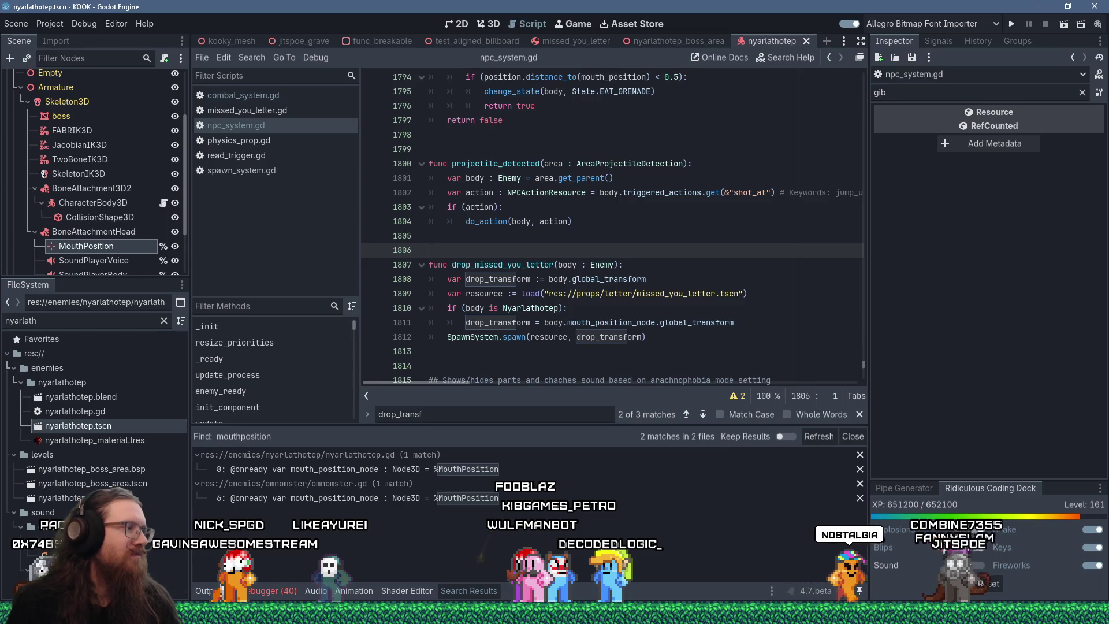
- Switch to the Firefox window and load unsplash.com in a new tab
click(535, 613)
click(1103, 595)
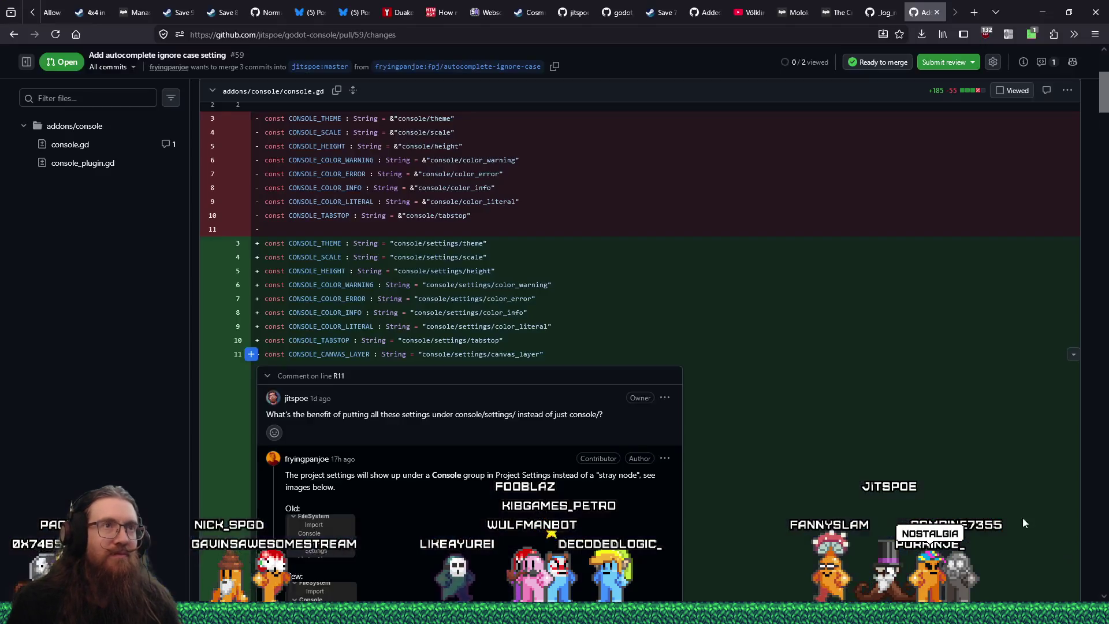
key(ctrl+t)
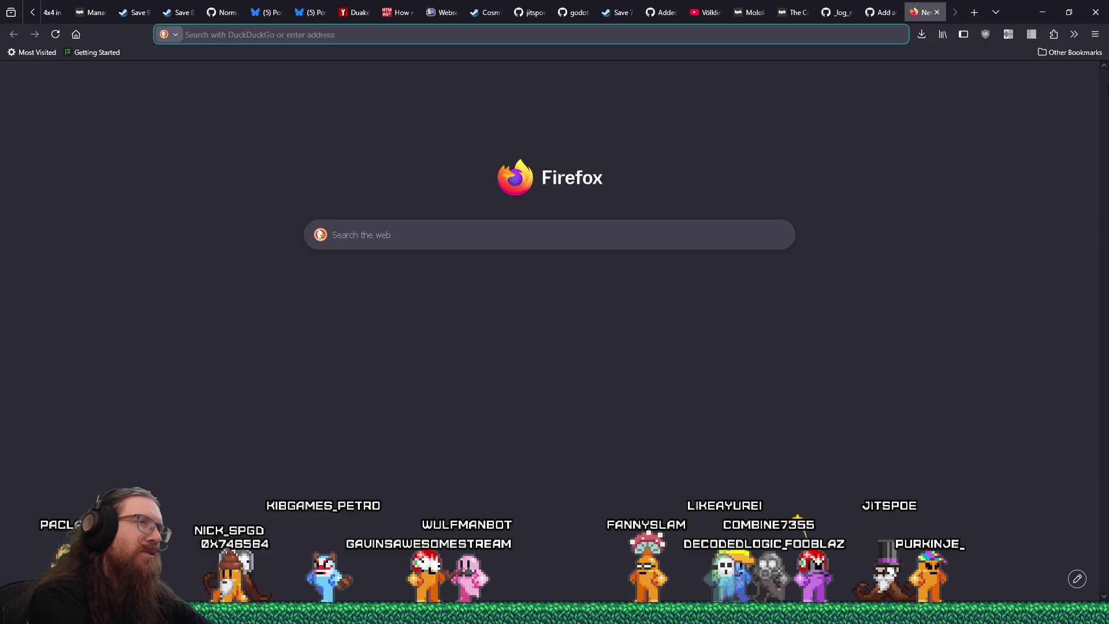
text((unsplash.com/)
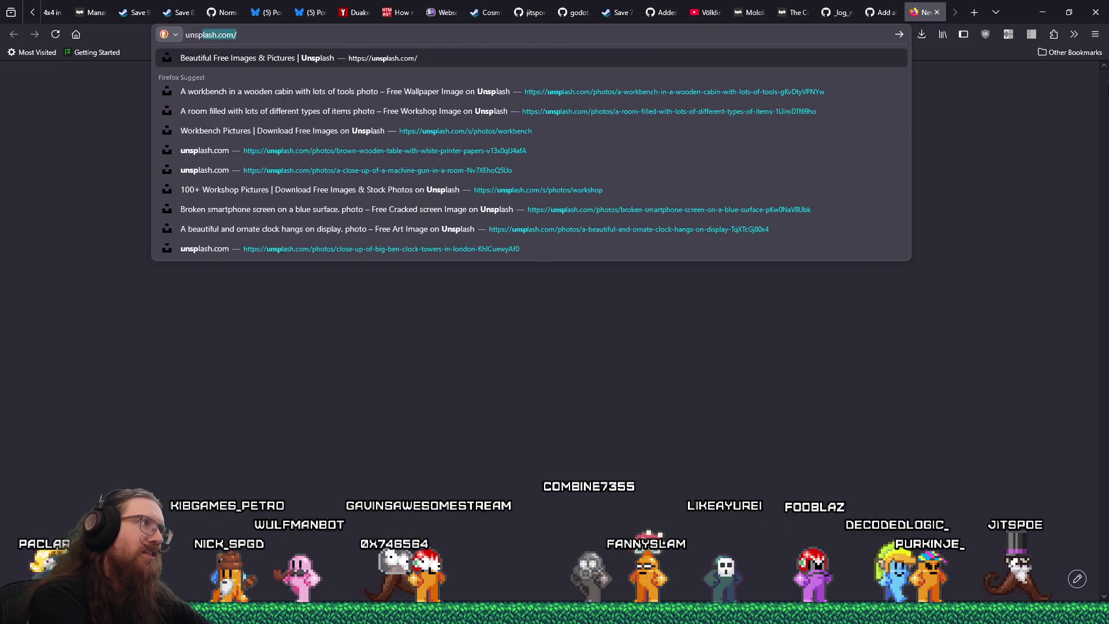
key(Return)
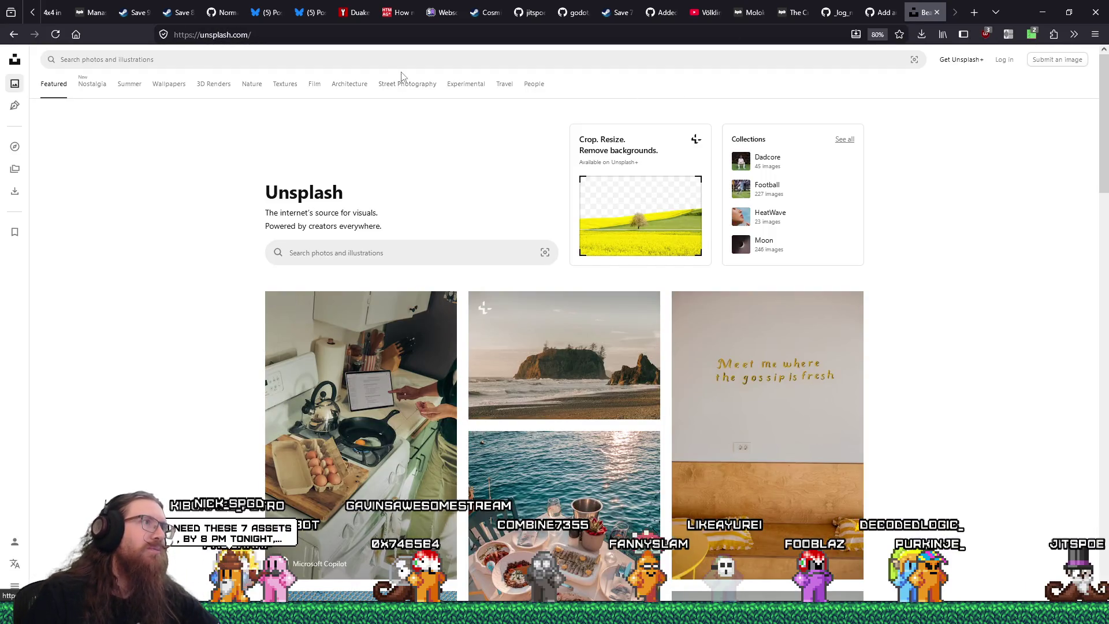
- Search Unsplash photos for 'envelope'
click(407, 59)
text(e)
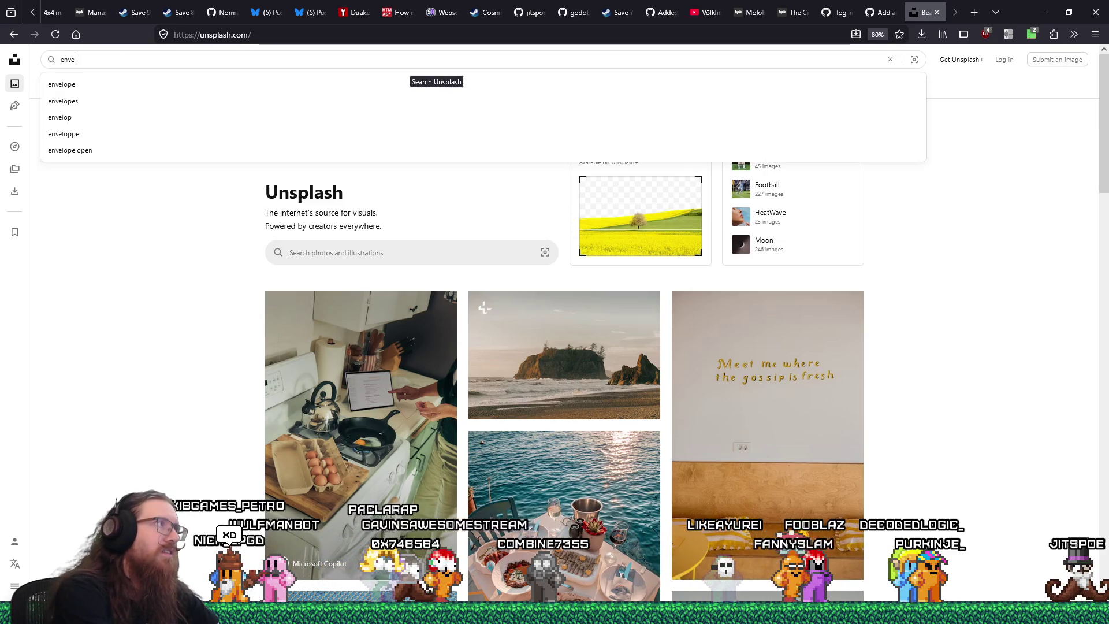
key(BackSpace)
text(inv)
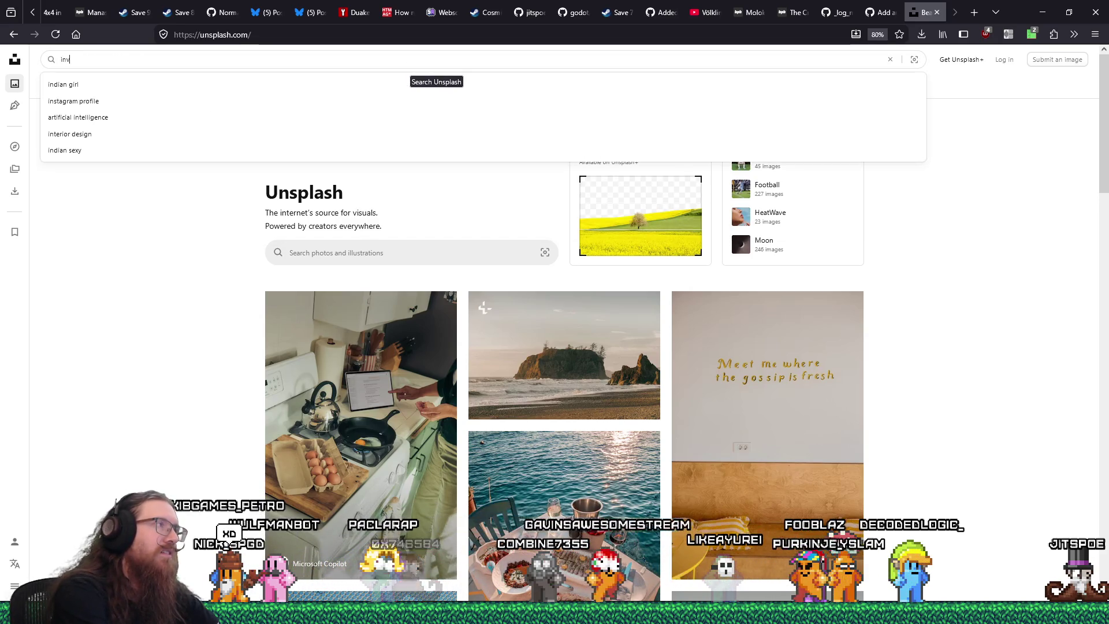
key(BackSpace)
text(envelope)
key(Return)
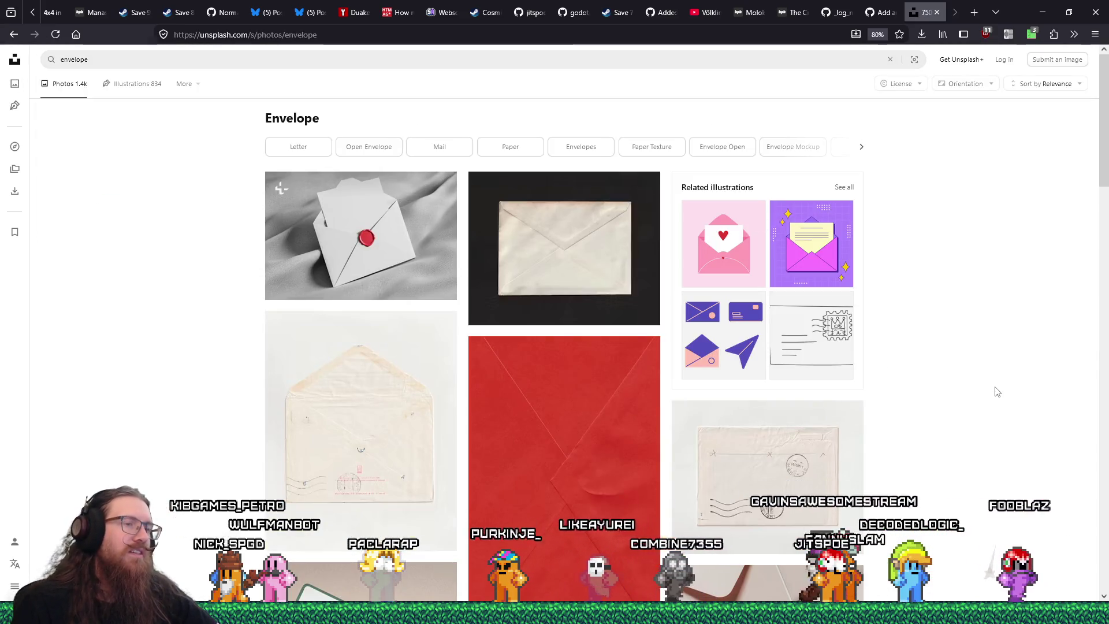
- Browse the envelope results and open the stamped-envelopes photo
scroll(996, 392, down, 3)
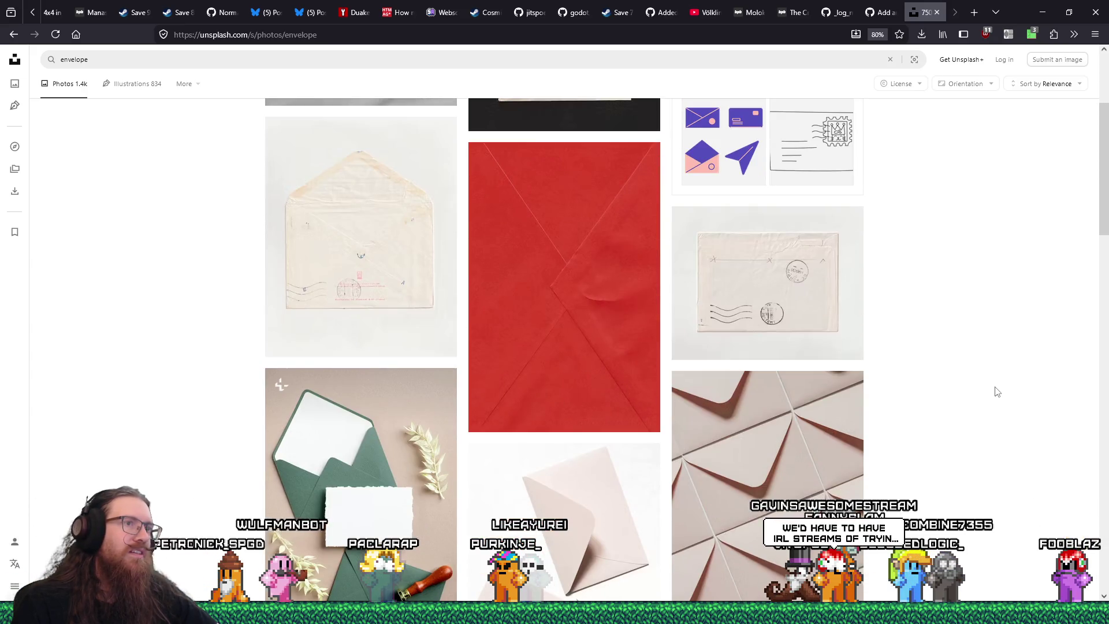
scroll(996, 392, down, 5)
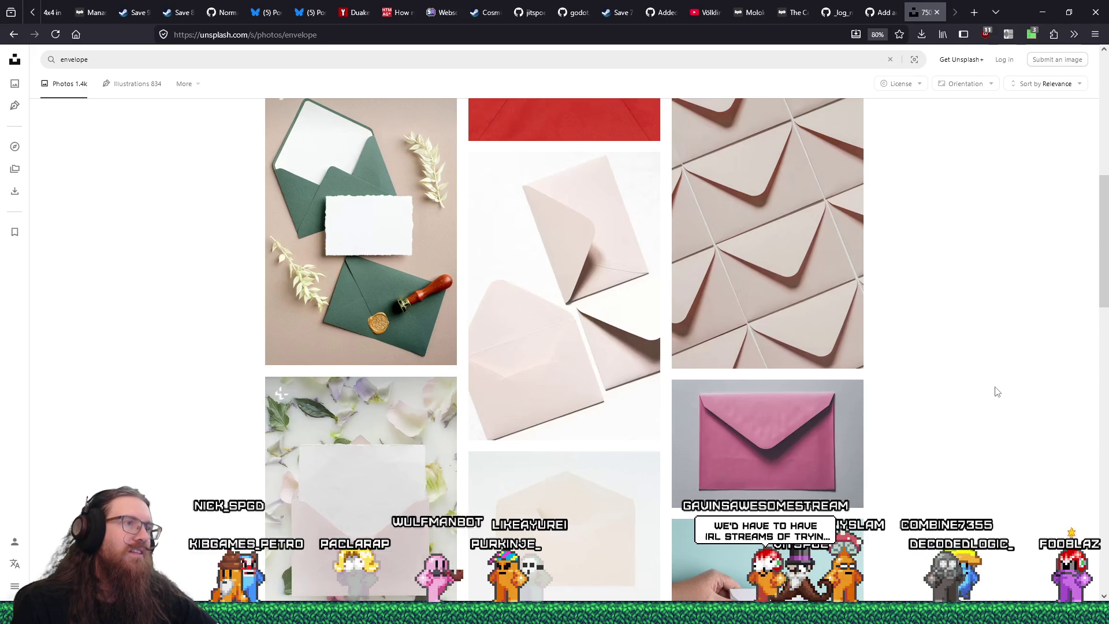
scroll(997, 392, down, 4)
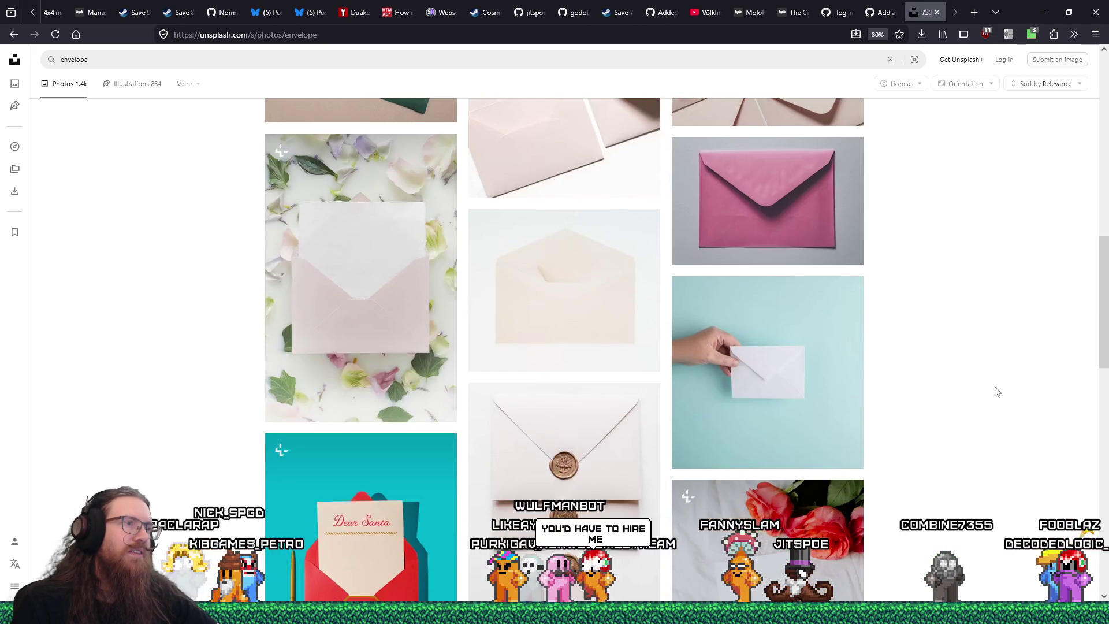
scroll(997, 392, down, 5)
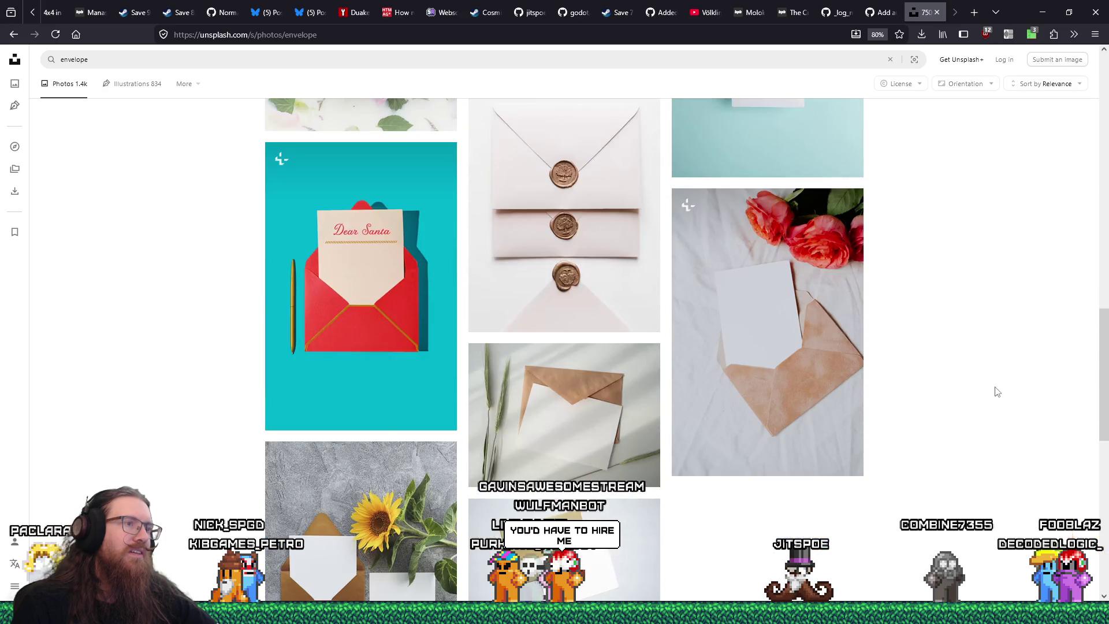
scroll(997, 391, down, 3)
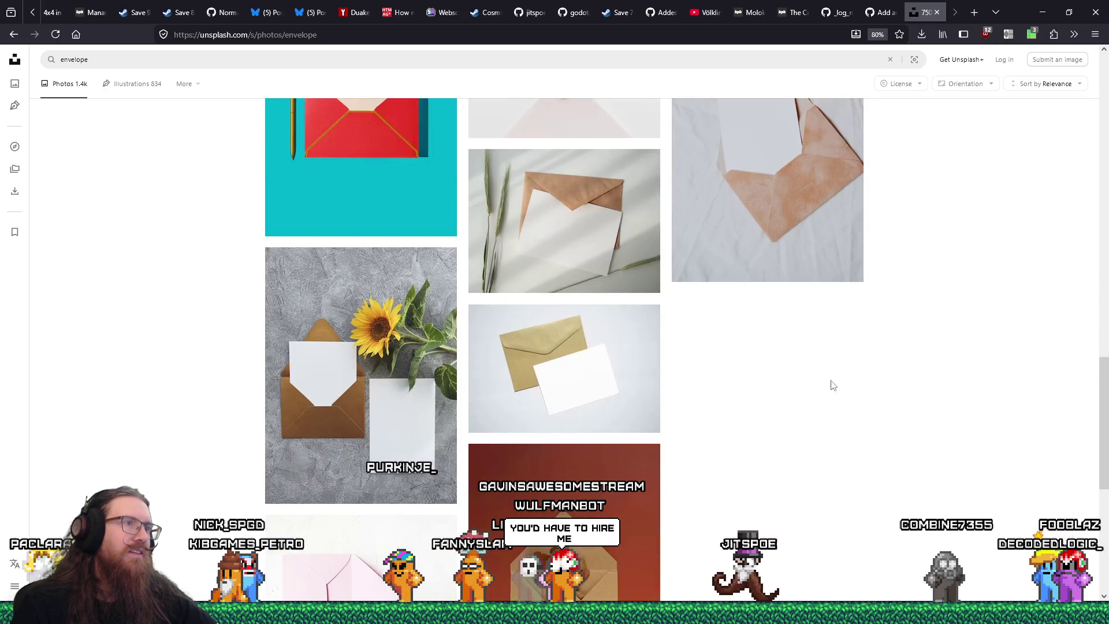
mouse_move(582, 217)
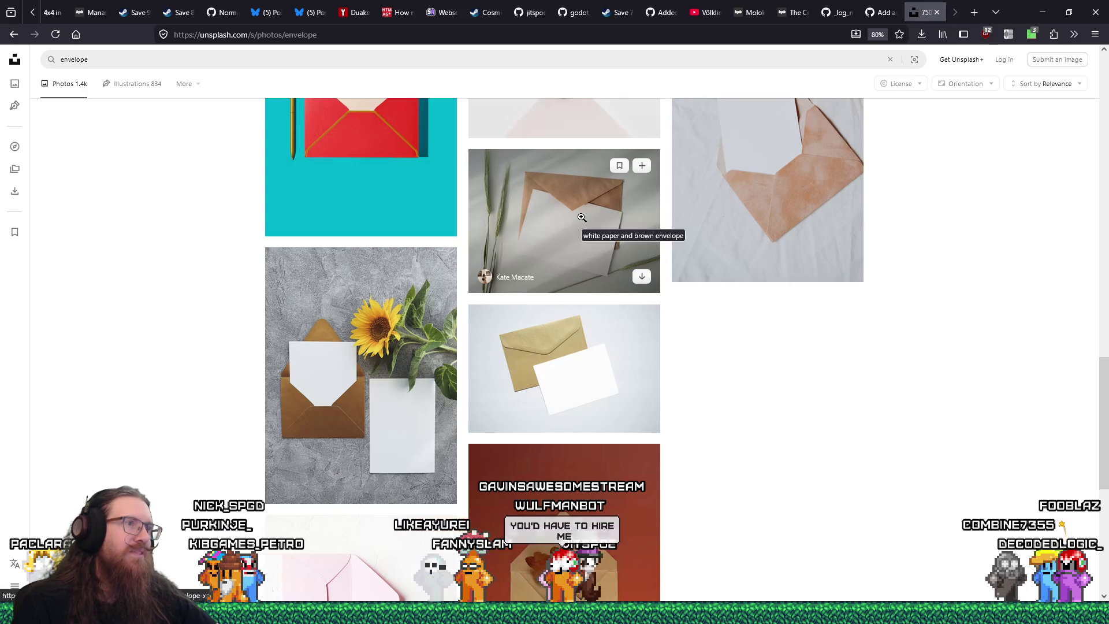
scroll(582, 217, down, 3)
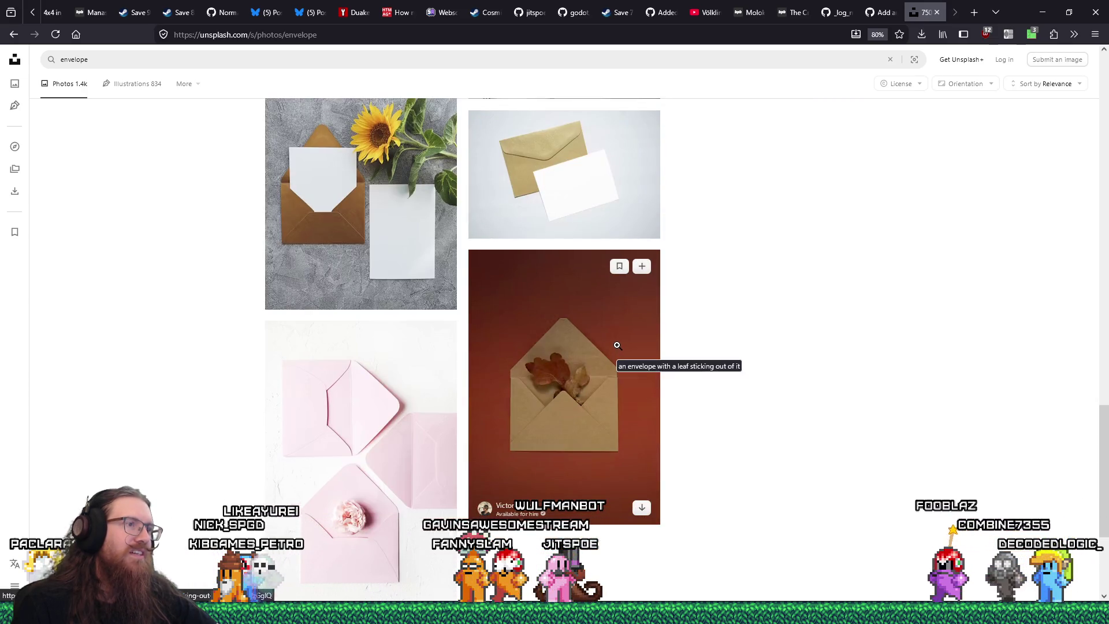
scroll(617, 345, down, 3)
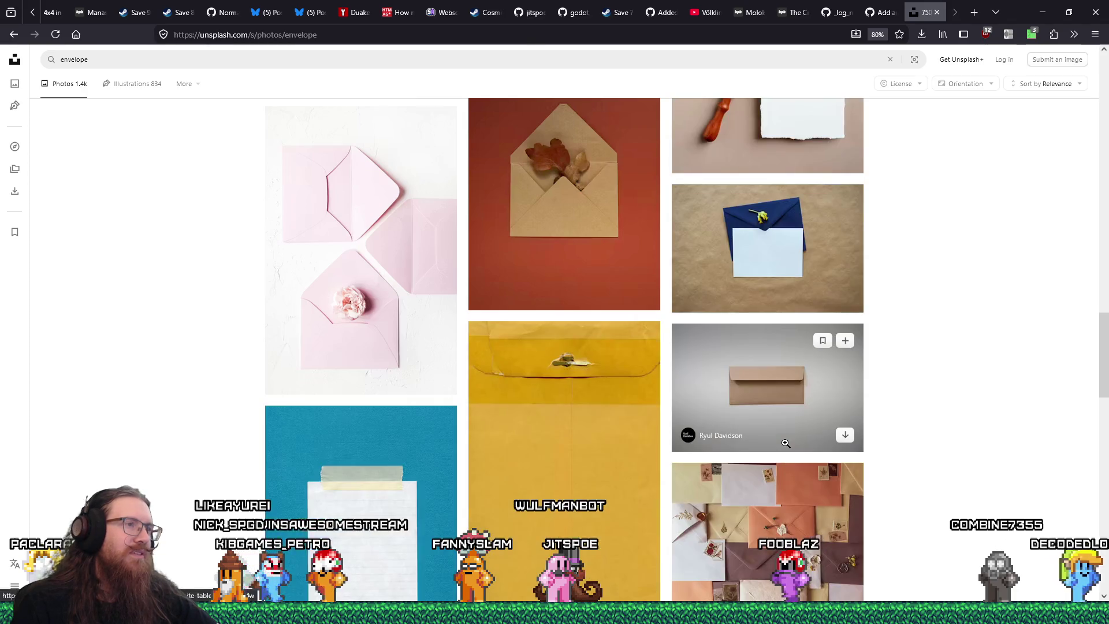
scroll(786, 442, up, 3)
scroll(820, 432, down, 4)
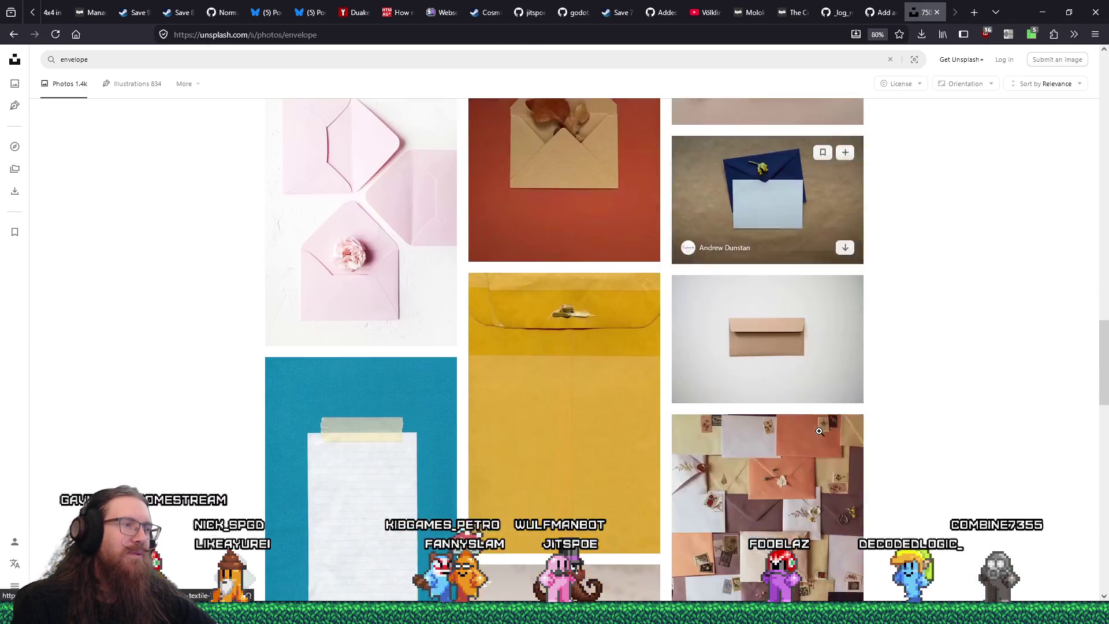
scroll(820, 433, down, 4)
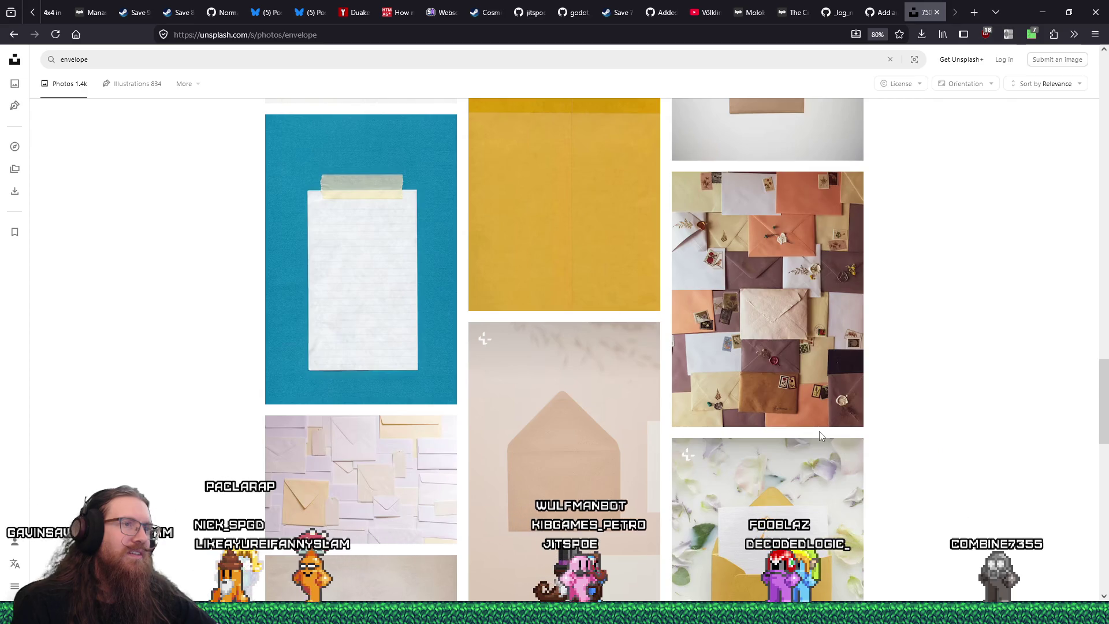
click(735, 321)
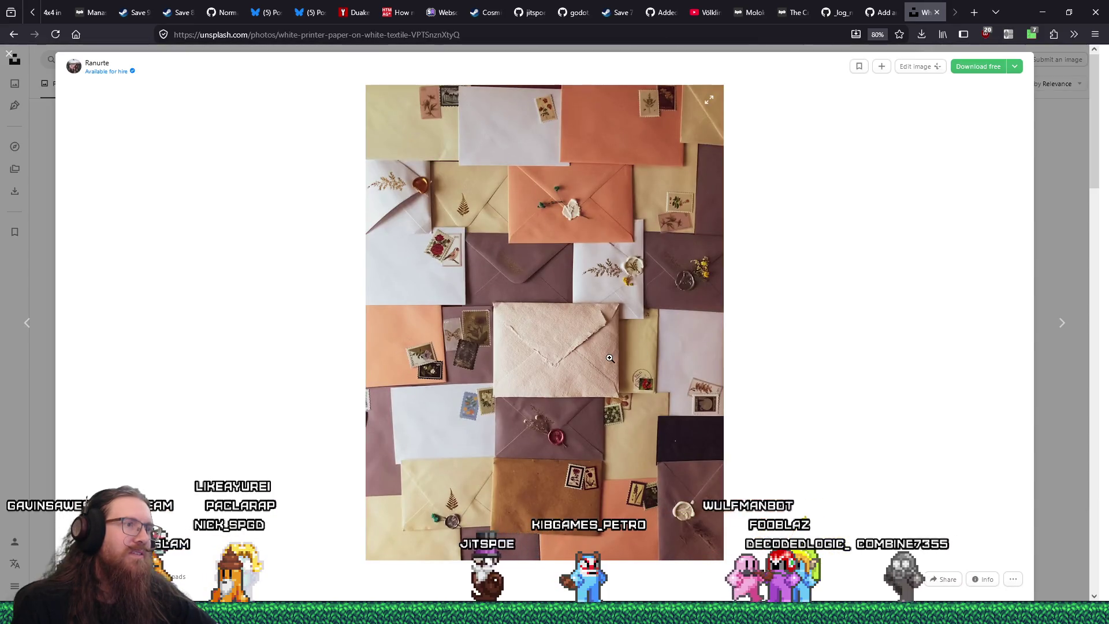
click(589, 365)
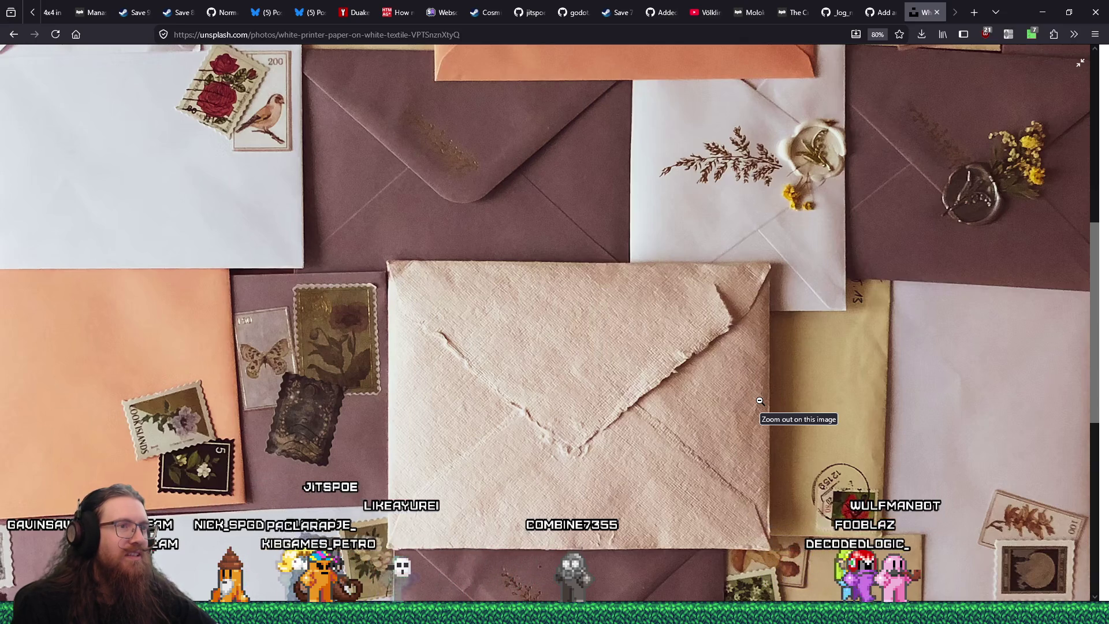
click(762, 401)
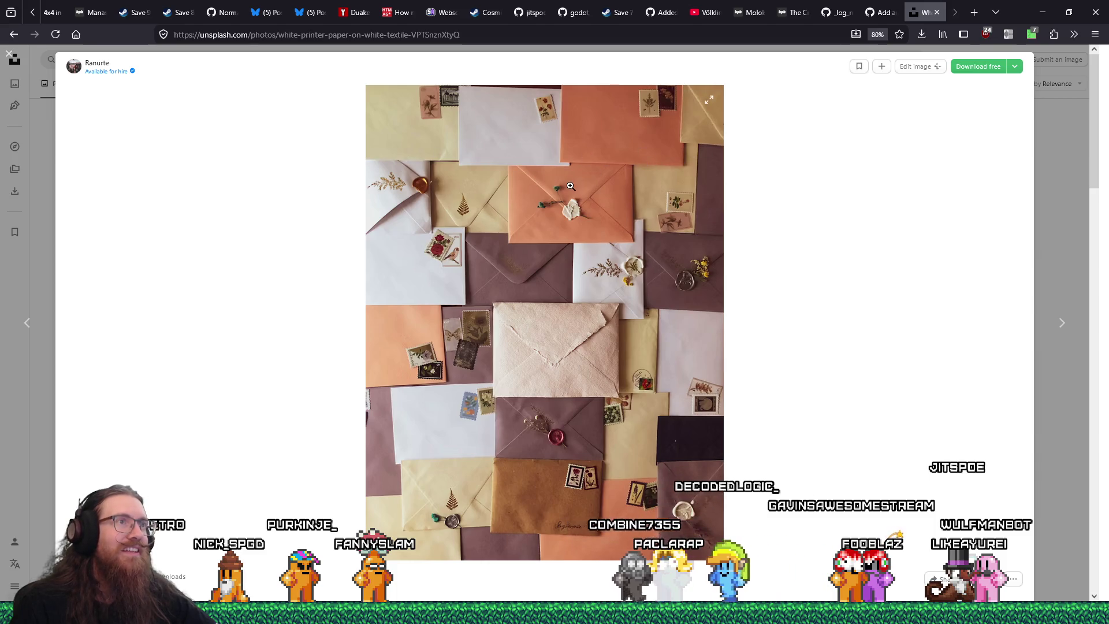
click(13, 57)
scroll(582, 392, down, 3)
- Open the orange wax-seal envelope photo in a new tab and view it
scroll(582, 392, down, 10)
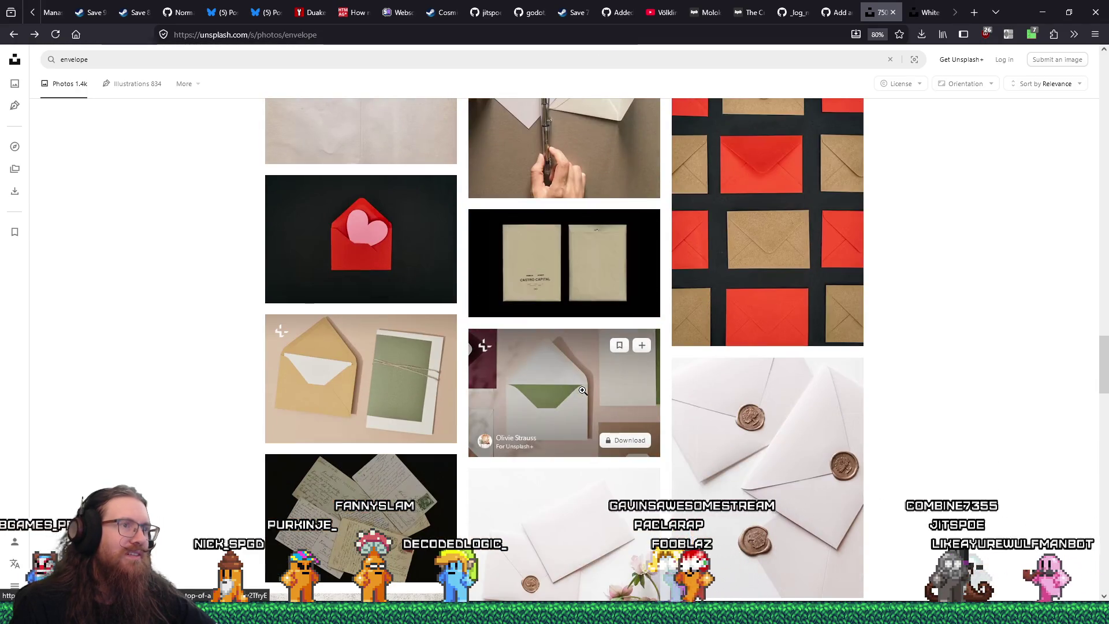
scroll(582, 390, down, 3)
scroll(583, 390, down, 9)
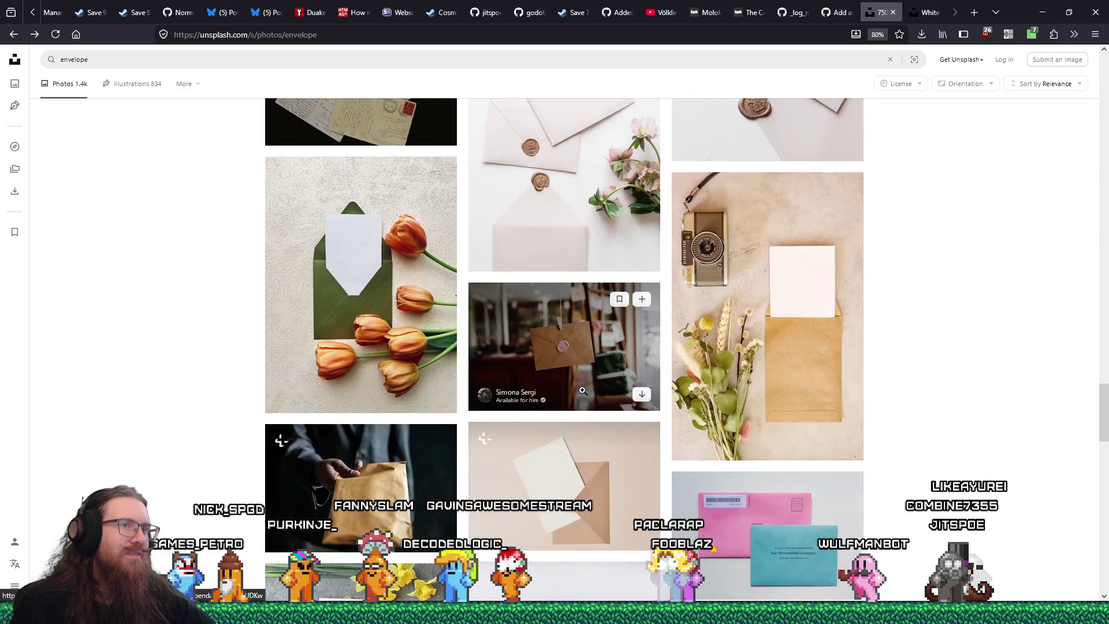
scroll(583, 391, down, 10)
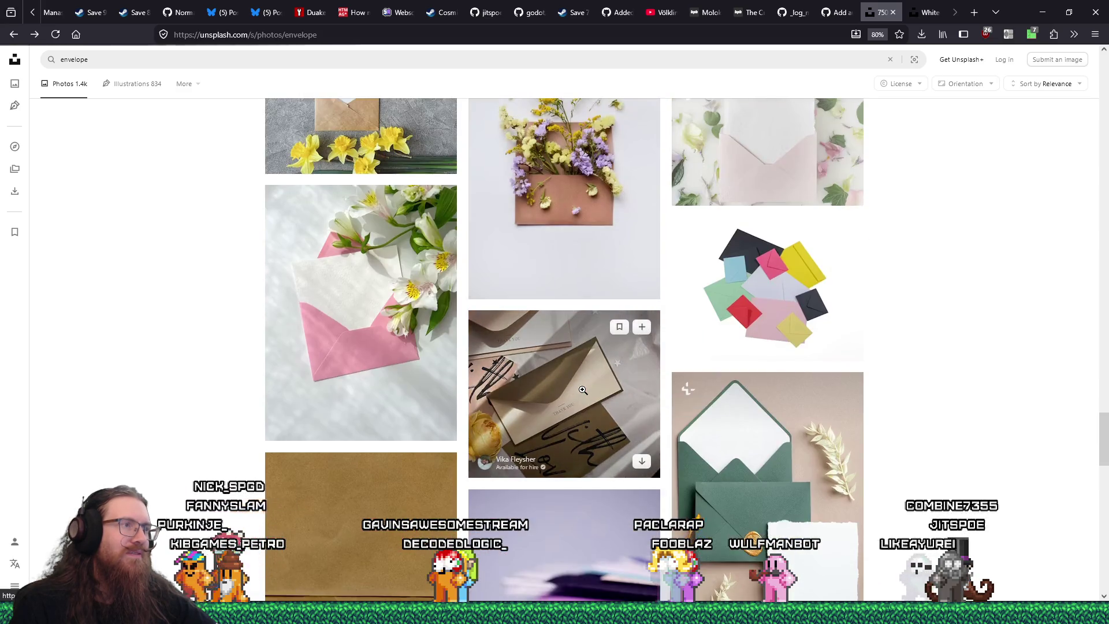
scroll(582, 388, down, 10)
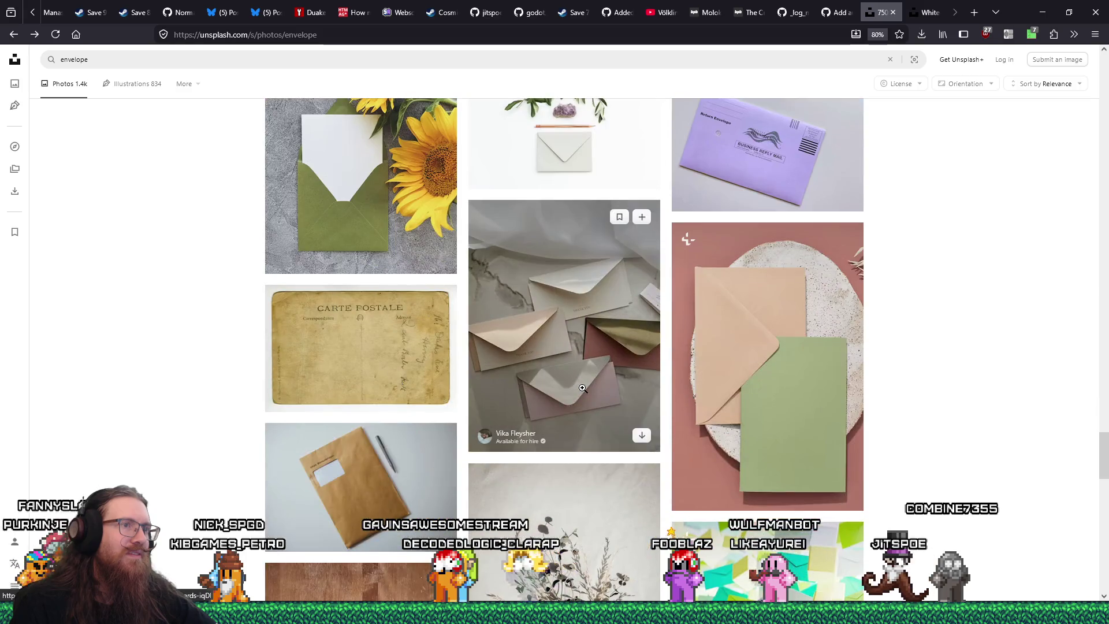
scroll(582, 391, down, 10)
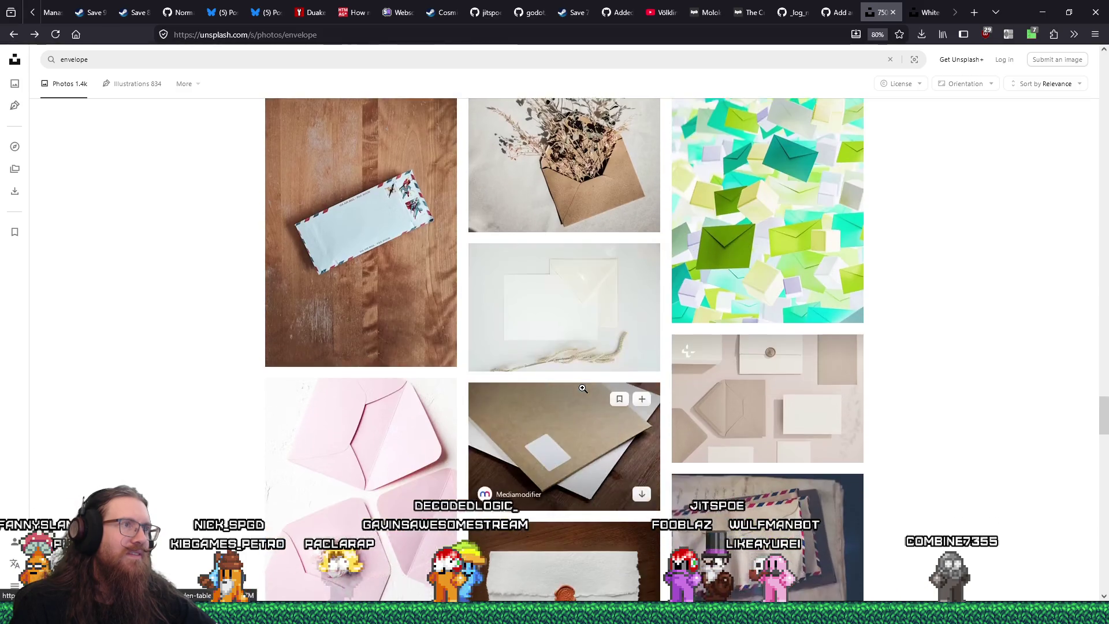
scroll(582, 388, up, 3)
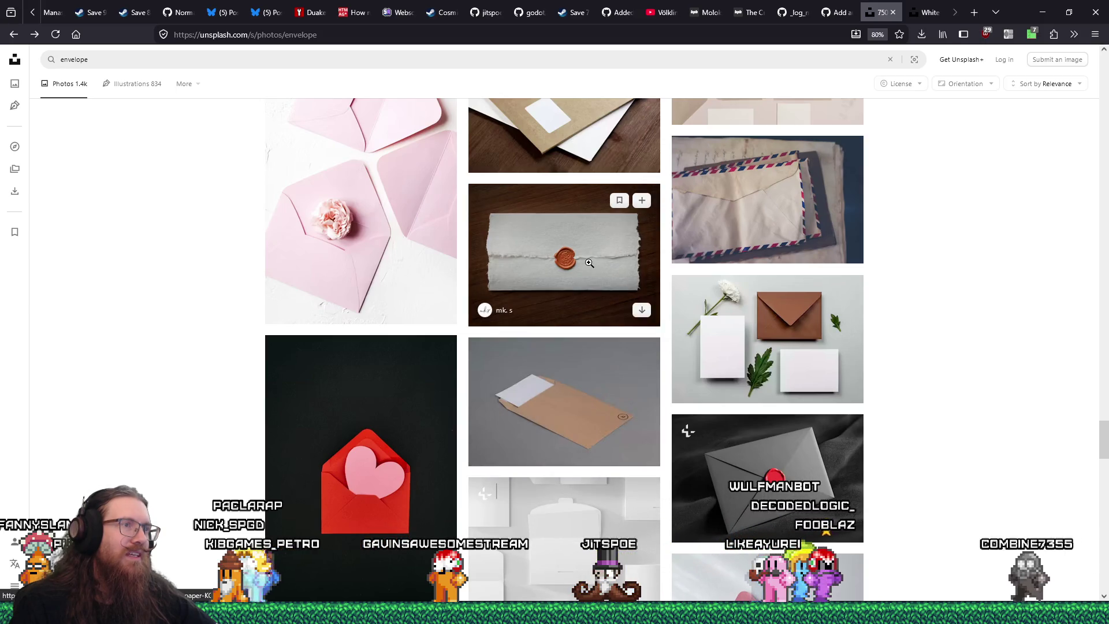
middle_click(659, 201)
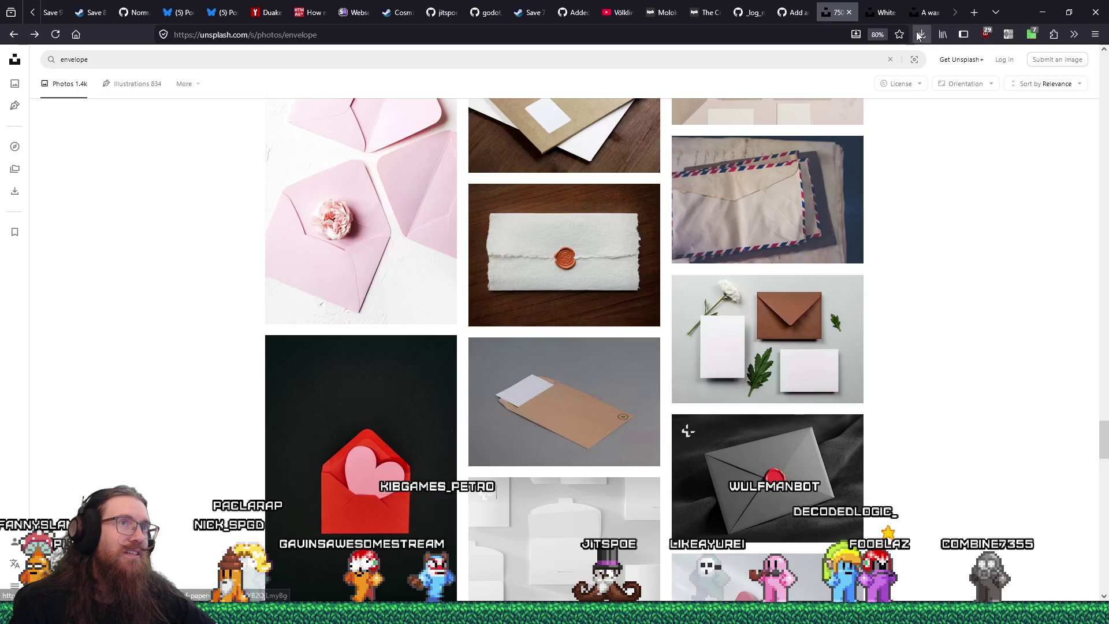
click(926, 12)
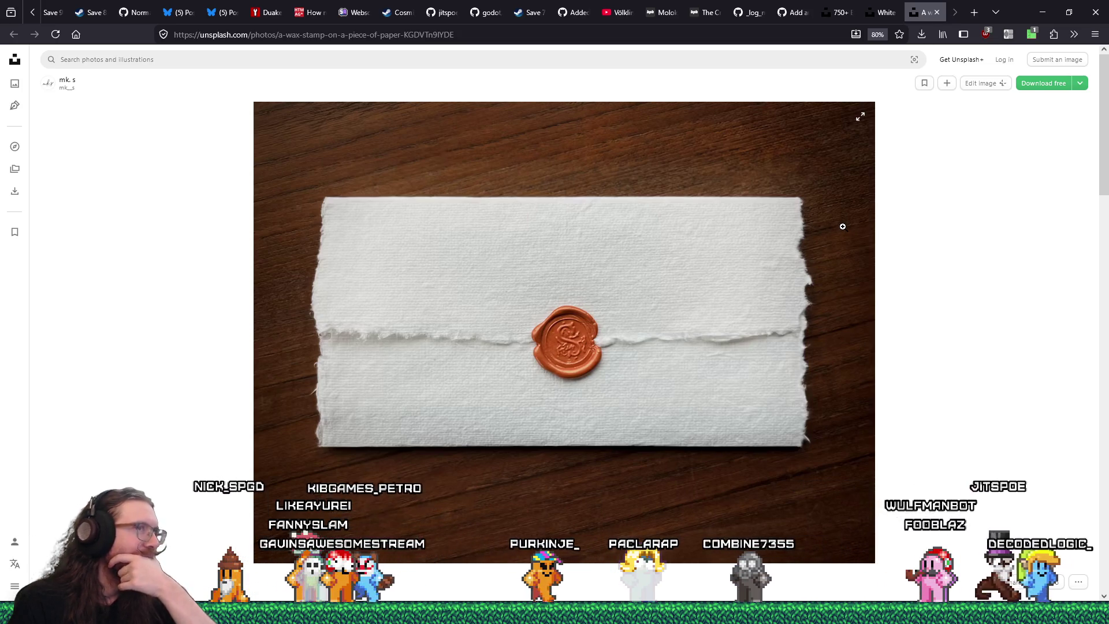
- Return to the envelope search results and scroll down through them
key(ctrl+Page_Up)
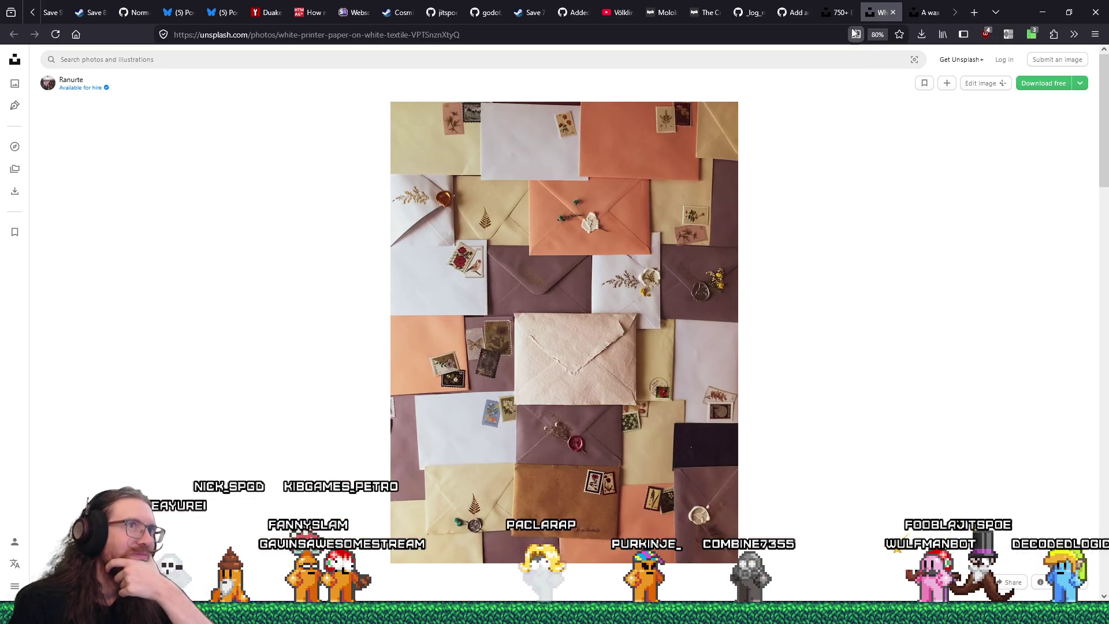
key(ctrl+Page_Up)
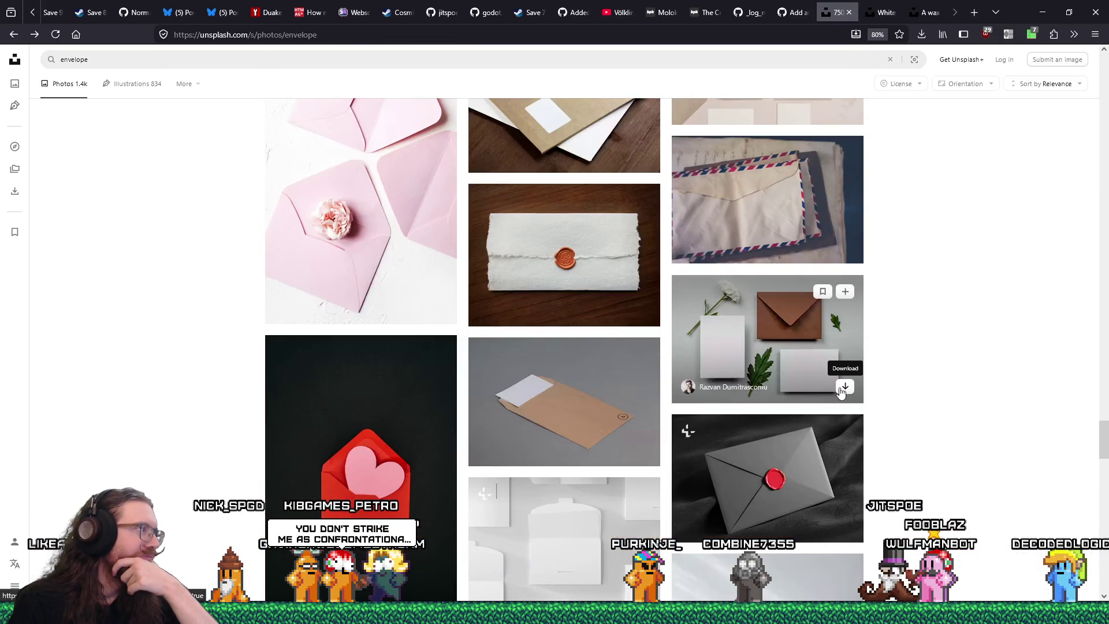
scroll(840, 391, down, 5)
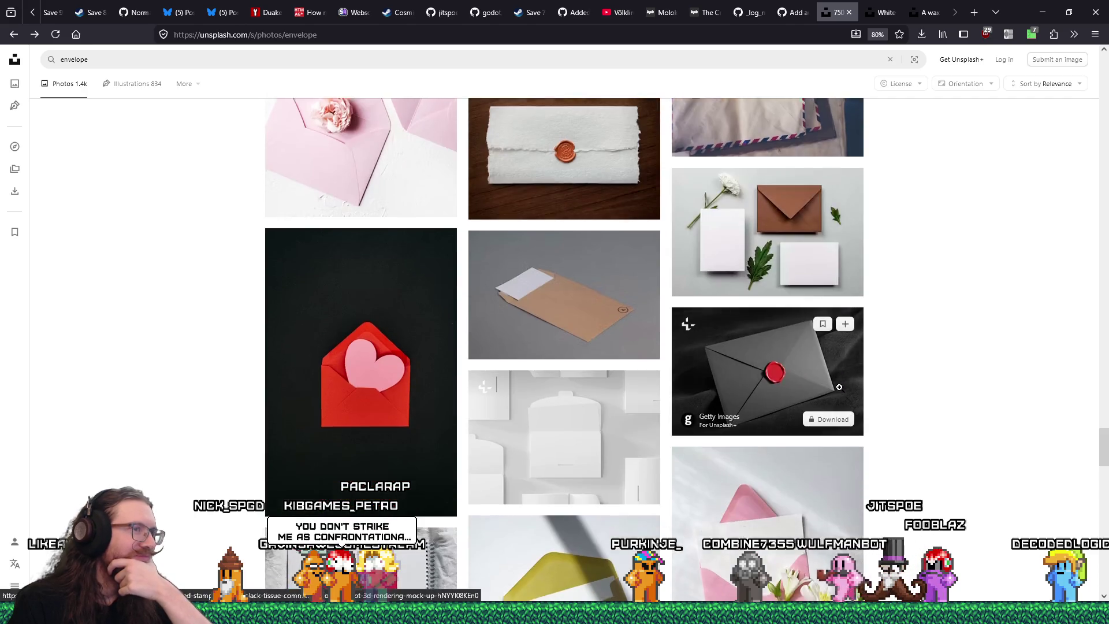
scroll(841, 388, down, 8)
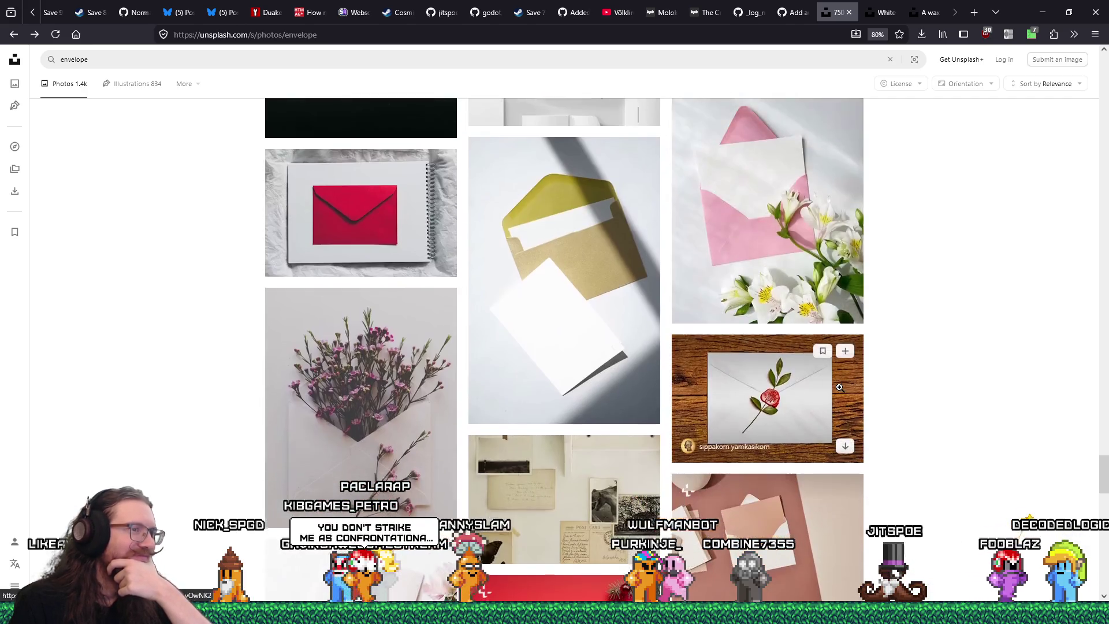
scroll(840, 388, down, 6)
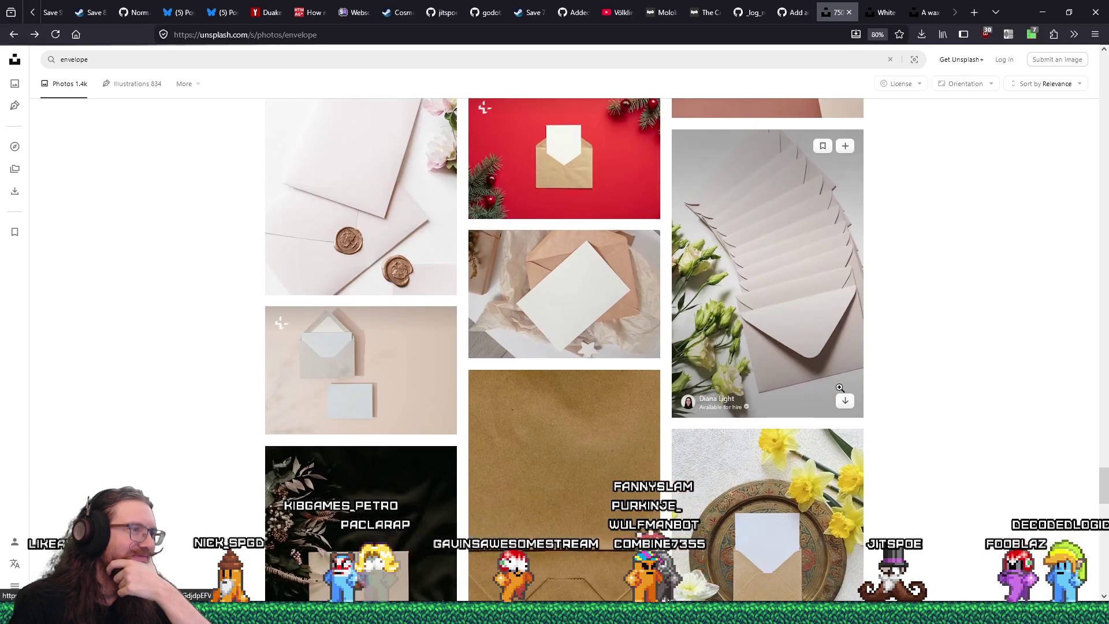
scroll(839, 387, down, 3)
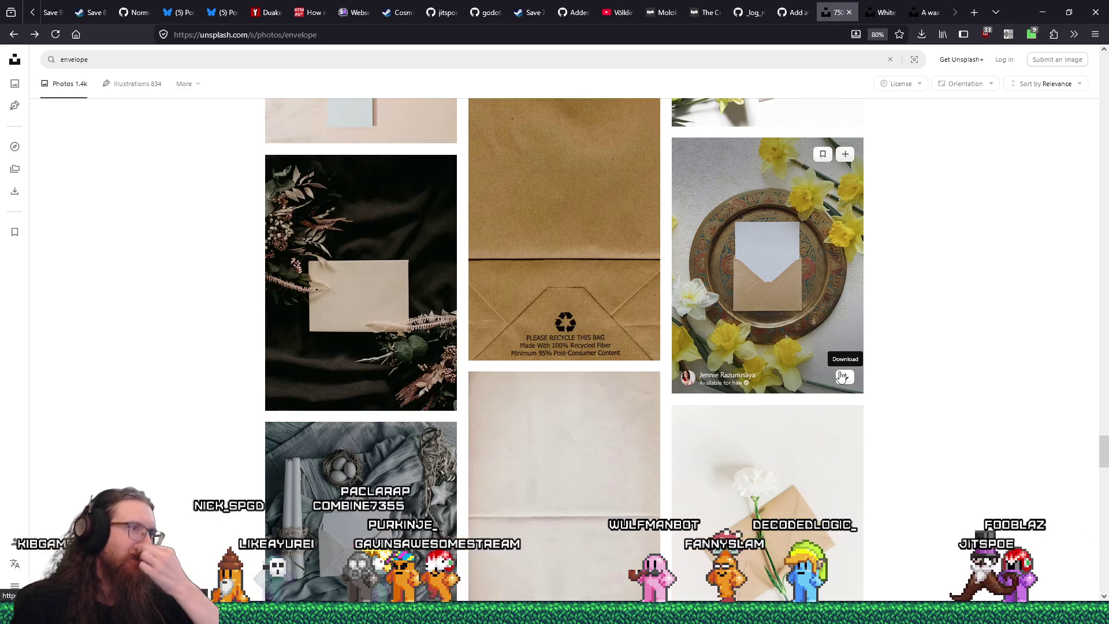
scroll(838, 369, down, 9)
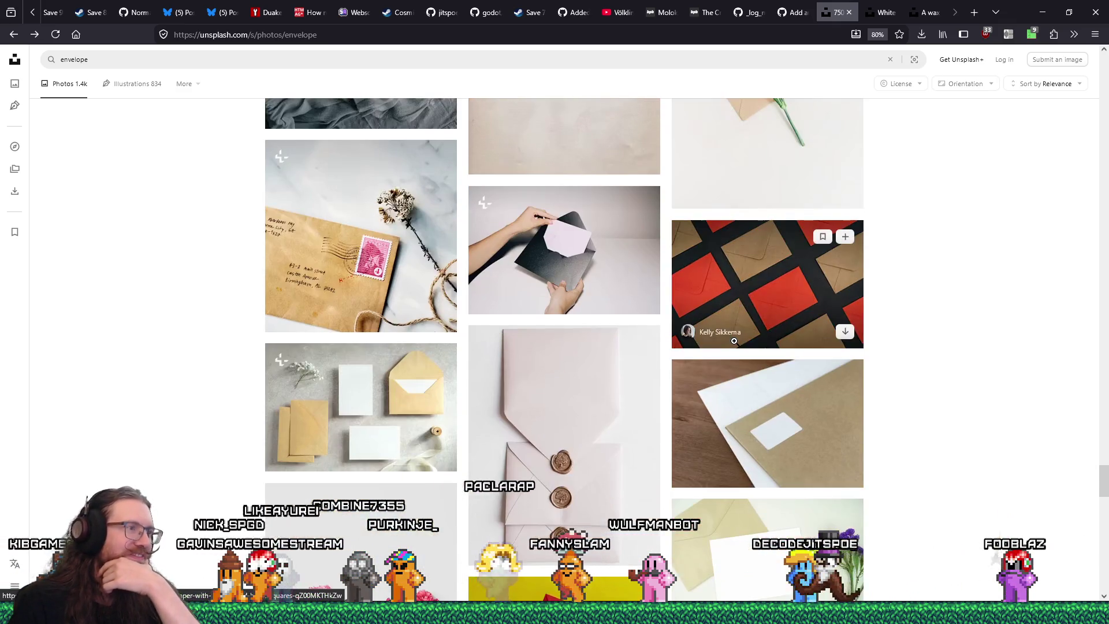
scroll(734, 341, down, 4)
scroll(734, 342, down, 18)
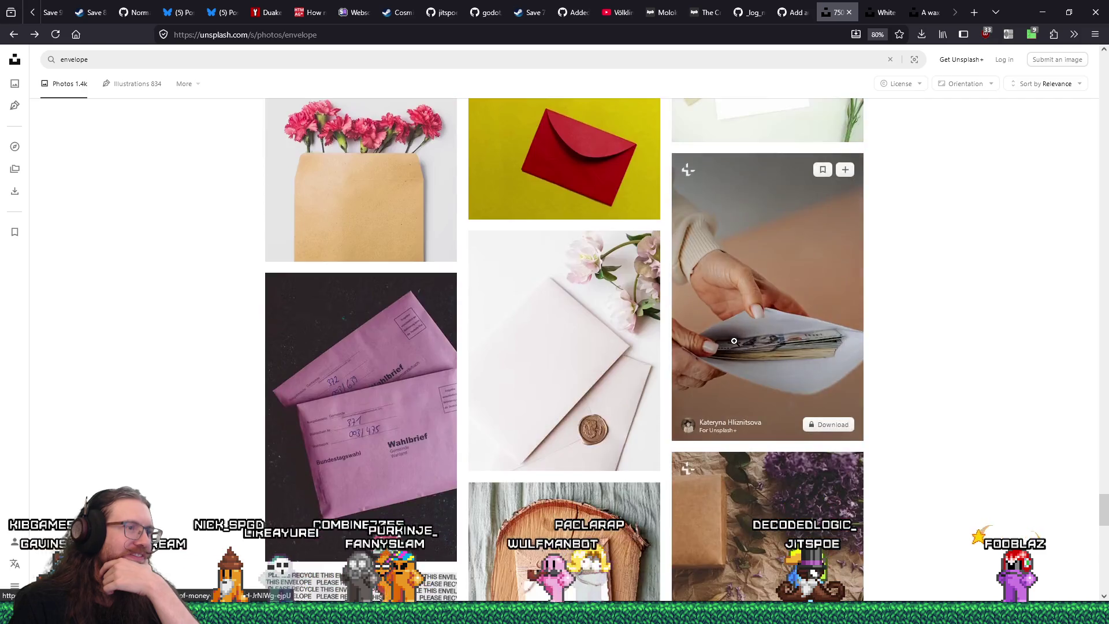
scroll(734, 341, down, 4)
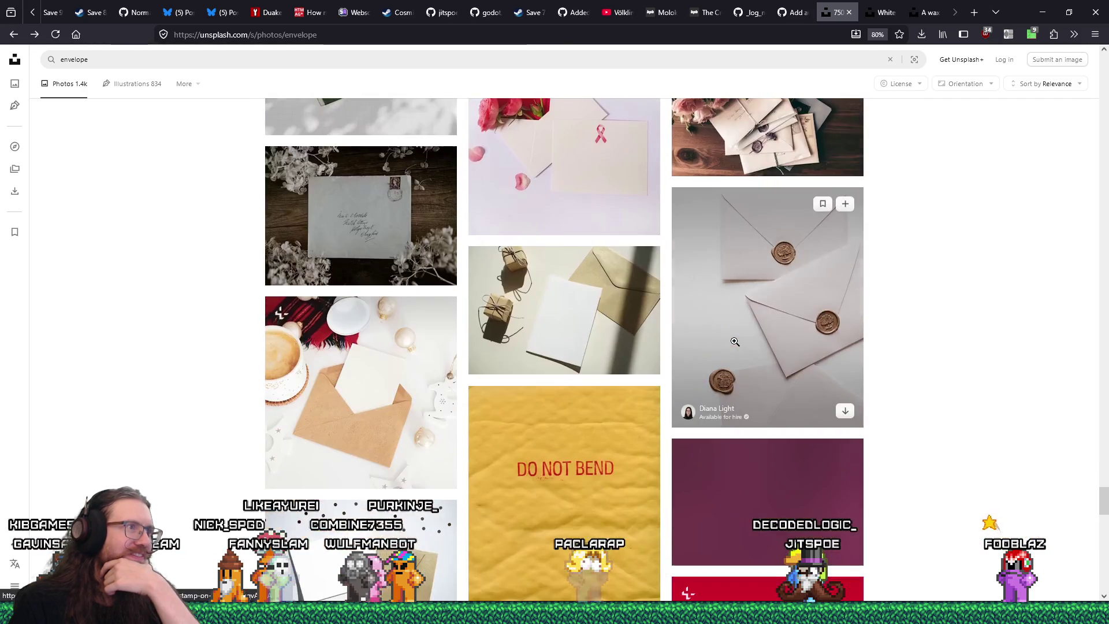
scroll(735, 341, down, 5)
scroll(734, 341, down, 7)
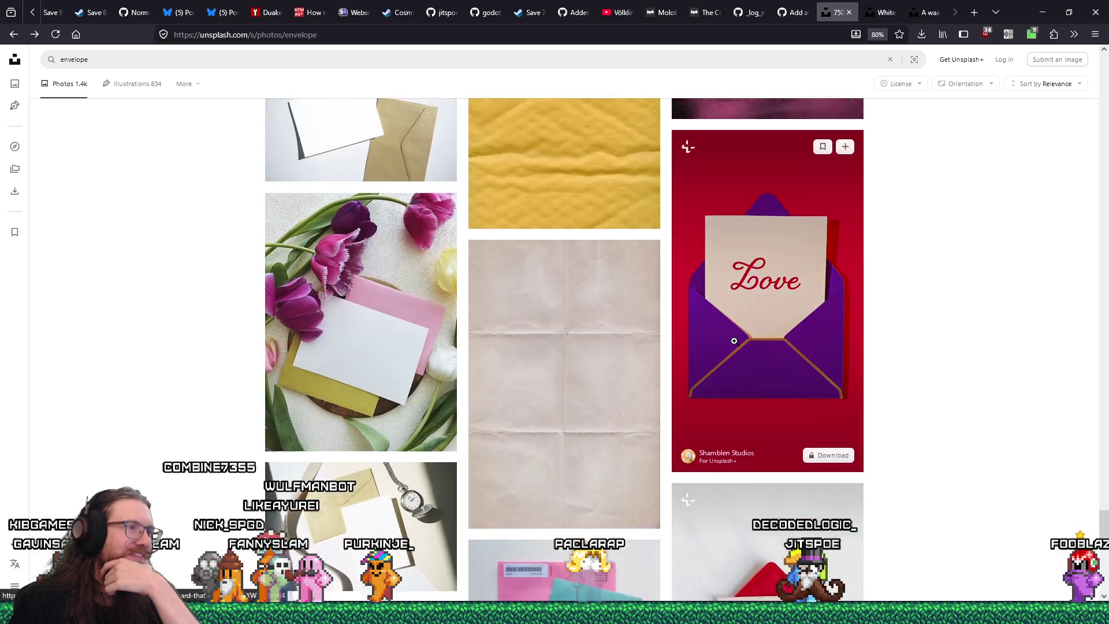
scroll(734, 340, up, 3)
scroll(734, 341, down, 4)
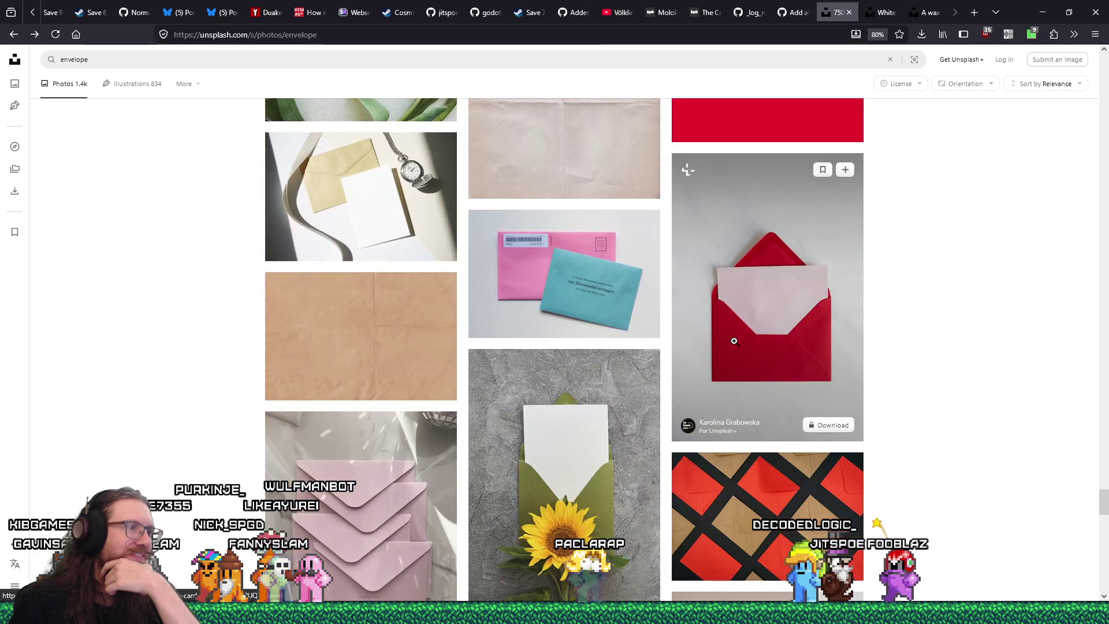
scroll(734, 342, down, 5)
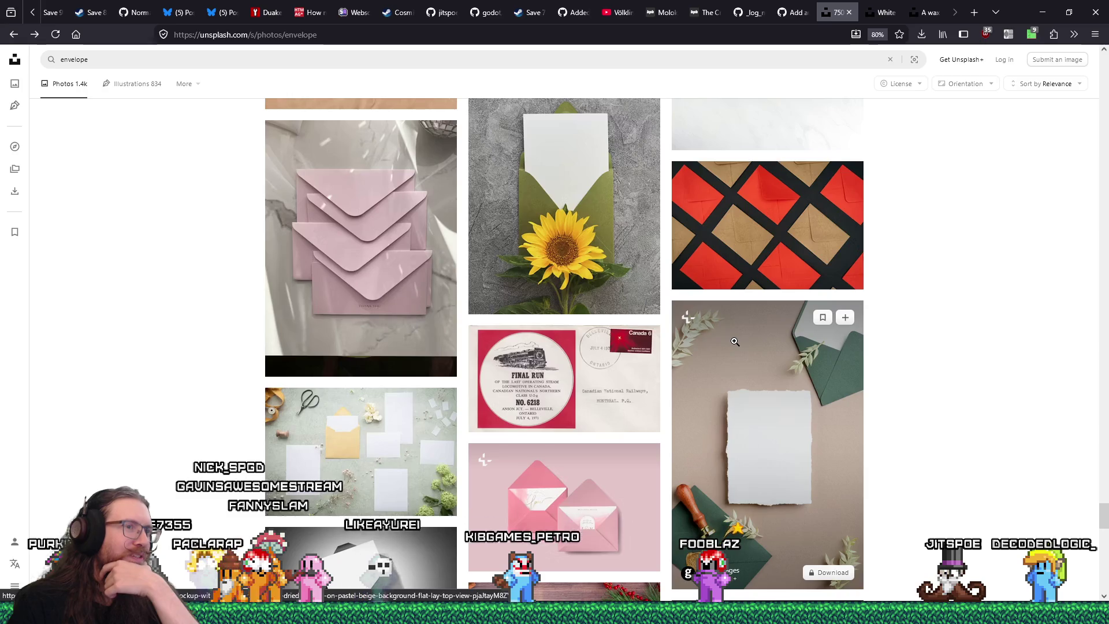
scroll(734, 342, down, 2)
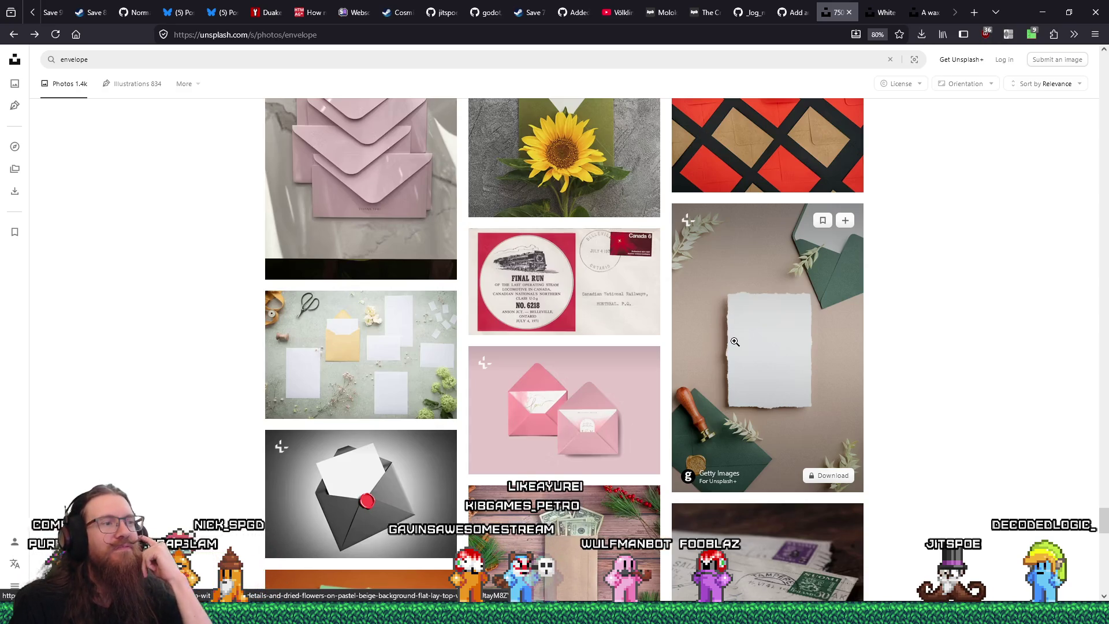
scroll(735, 341, down, 5)
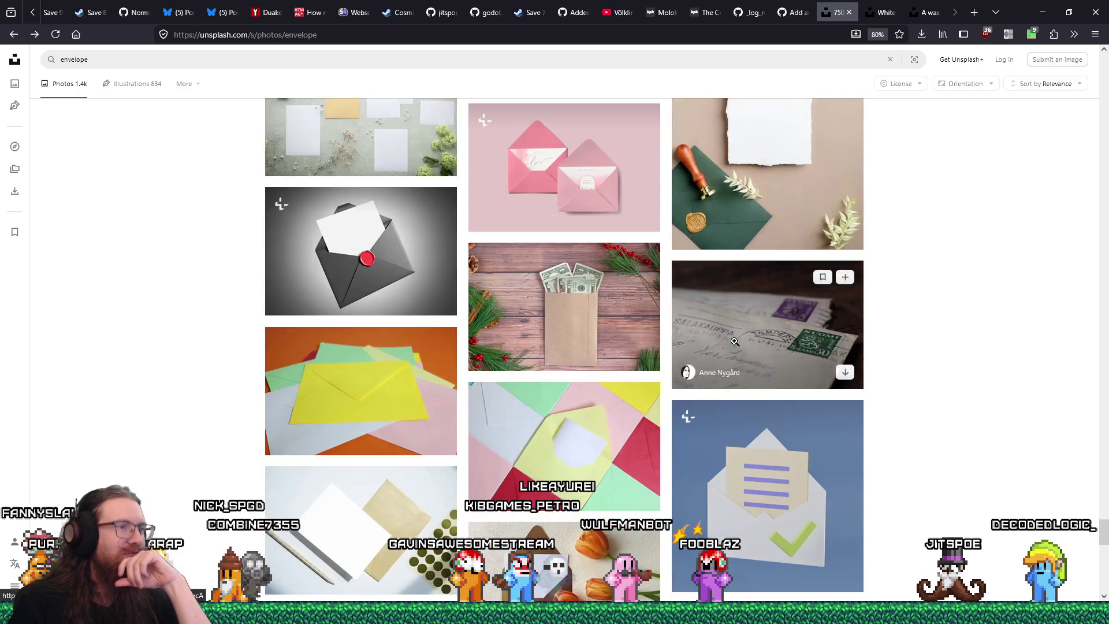
scroll(735, 341, down, 3)
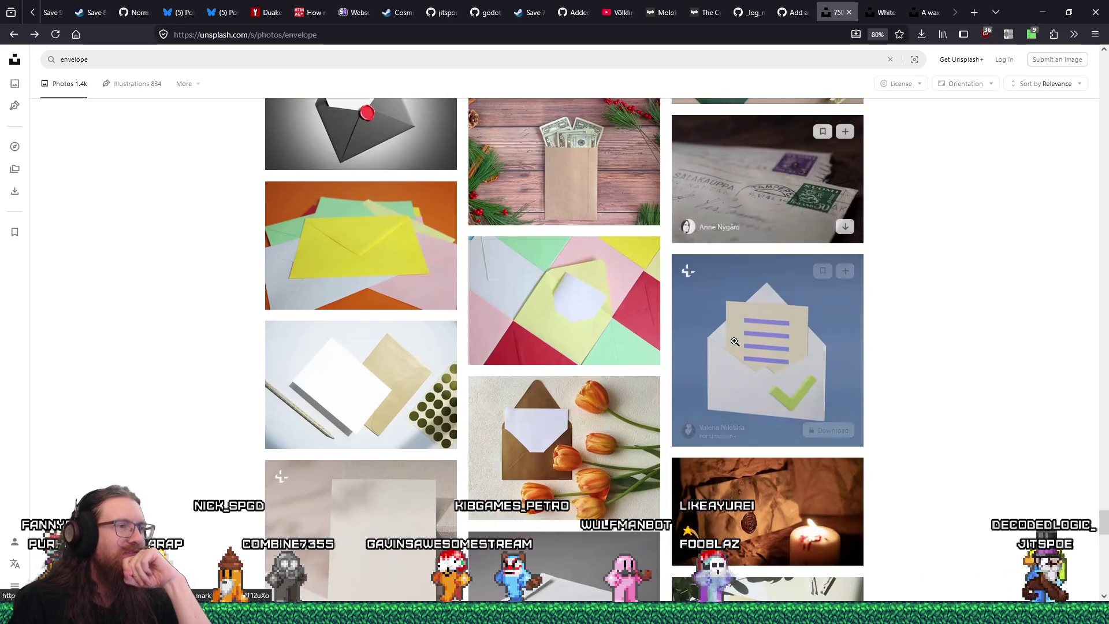
scroll(735, 341, down, 5)
scroll(734, 341, down, 5)
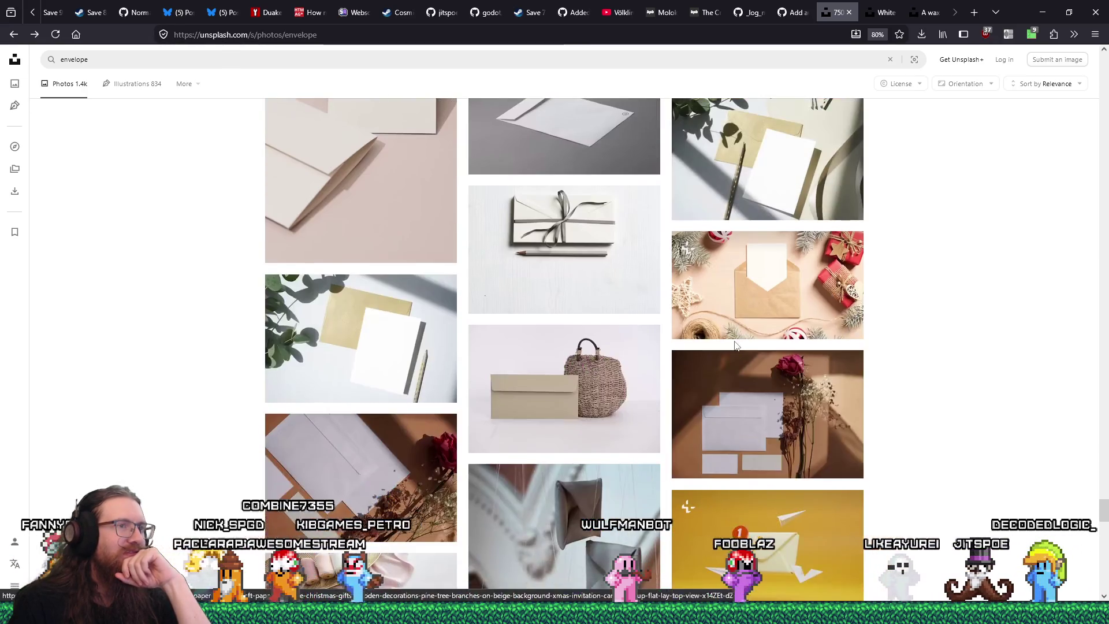
scroll(734, 341, down, 3)
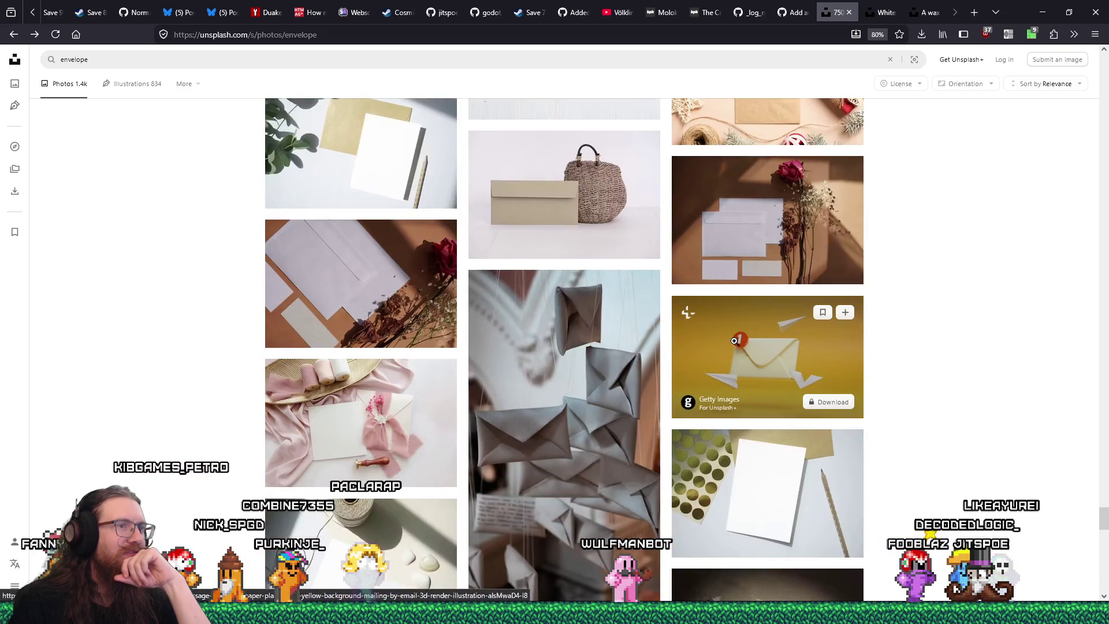
scroll(734, 342, down, 5)
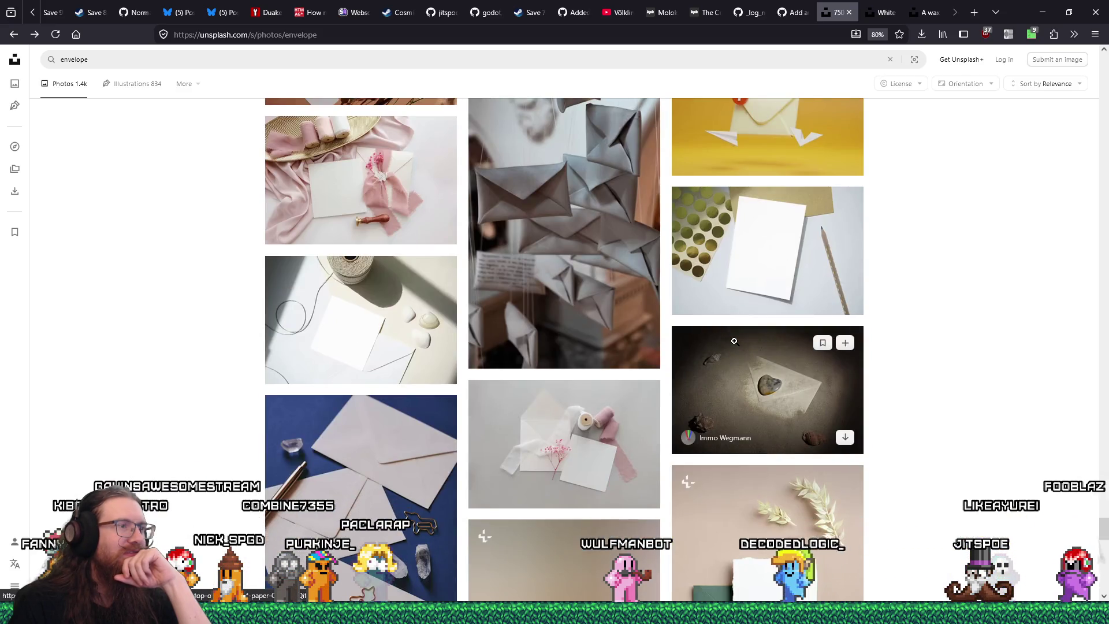
scroll(734, 341, down, 5)
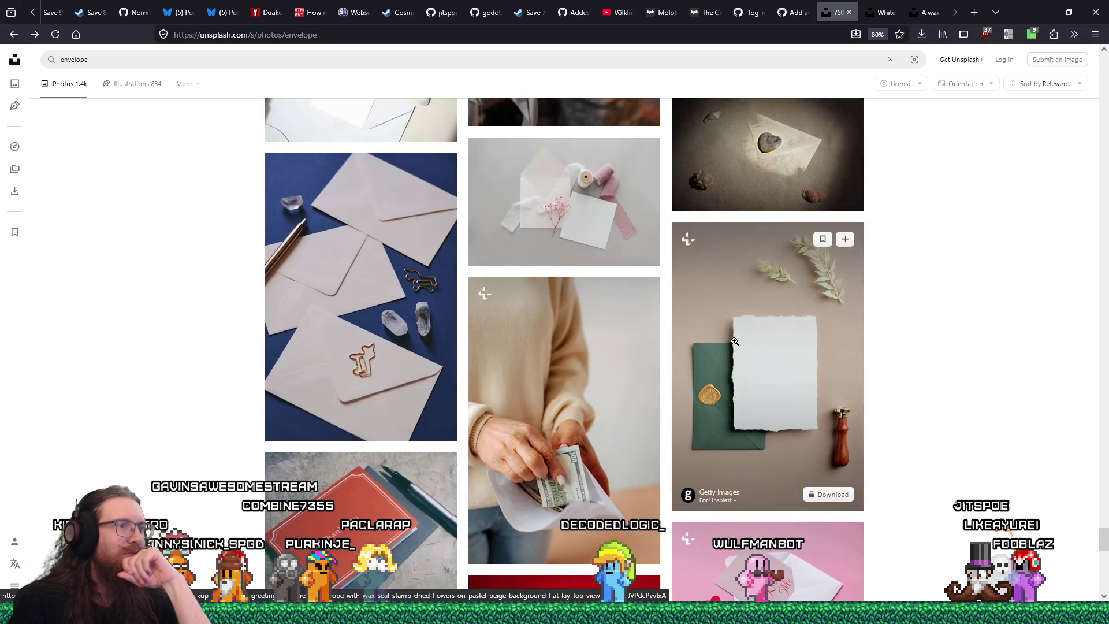
scroll(734, 341, down, 4)
scroll(734, 341, down, 4)
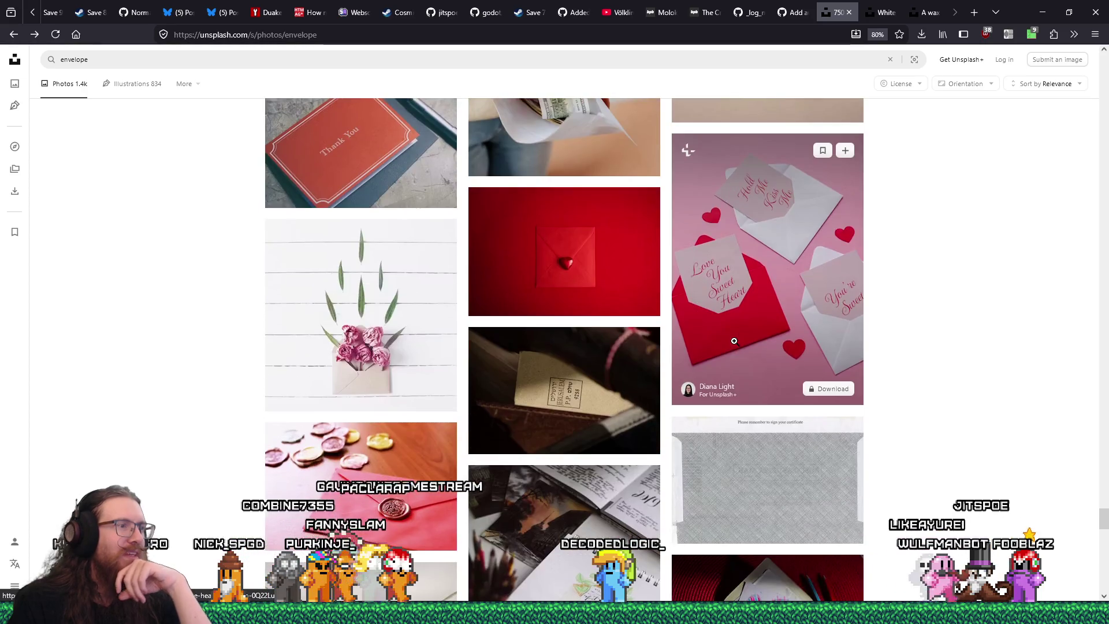
scroll(734, 341, down, 4)
scroll(734, 342, down, 7)
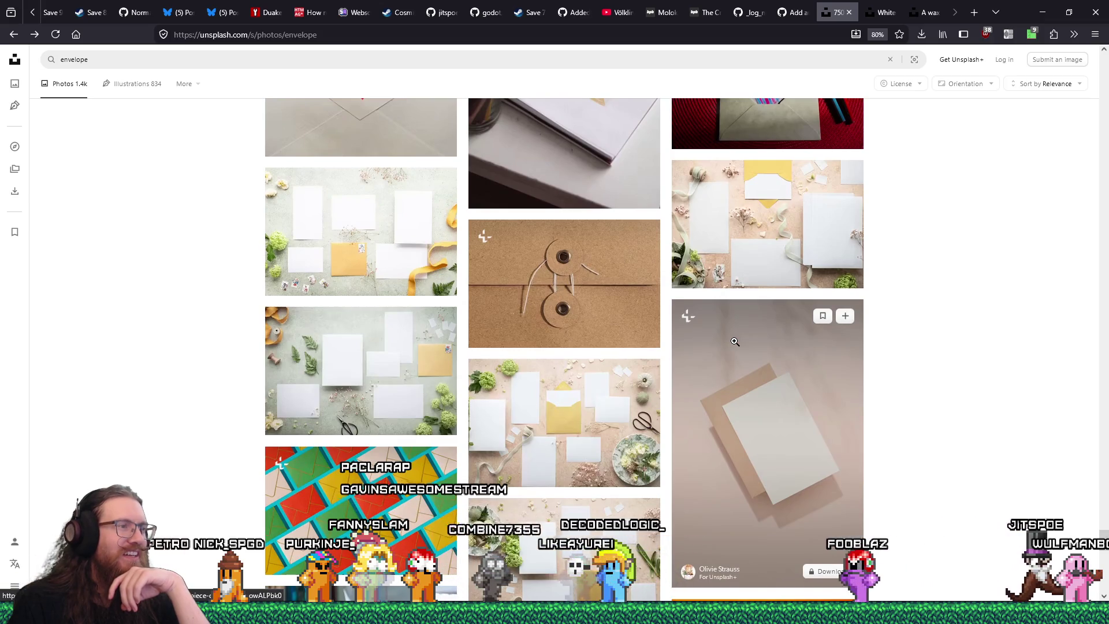
scroll(734, 342, down, 3)
- Scroll further down the results, then bring back the wax-seal photo tab
scroll(735, 342, down, 3)
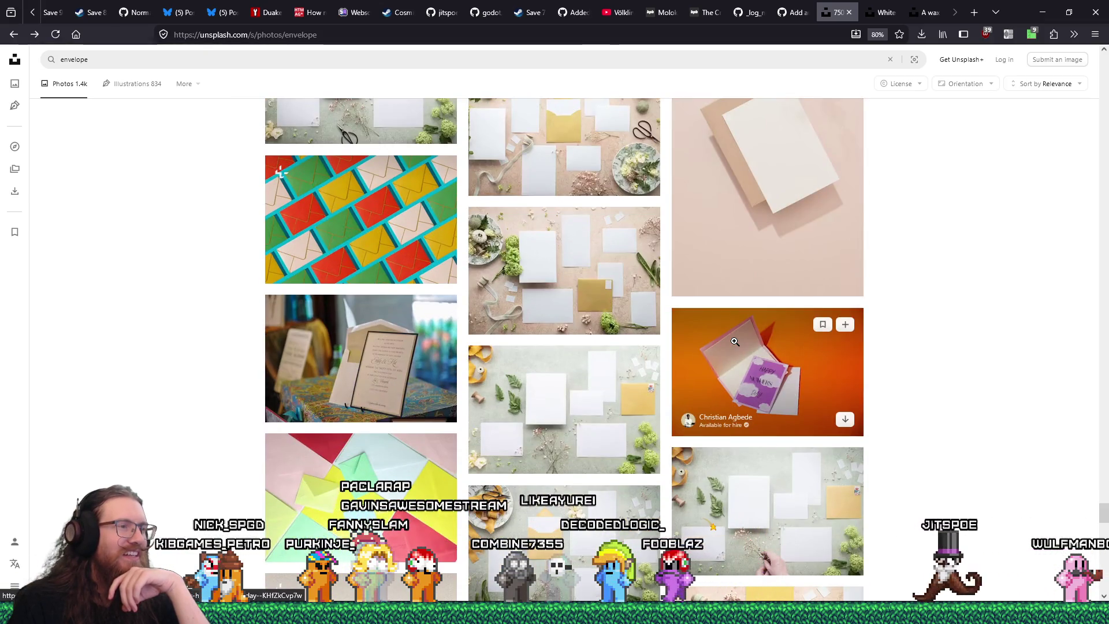
scroll(734, 341, down, 3)
scroll(734, 341, down, 5)
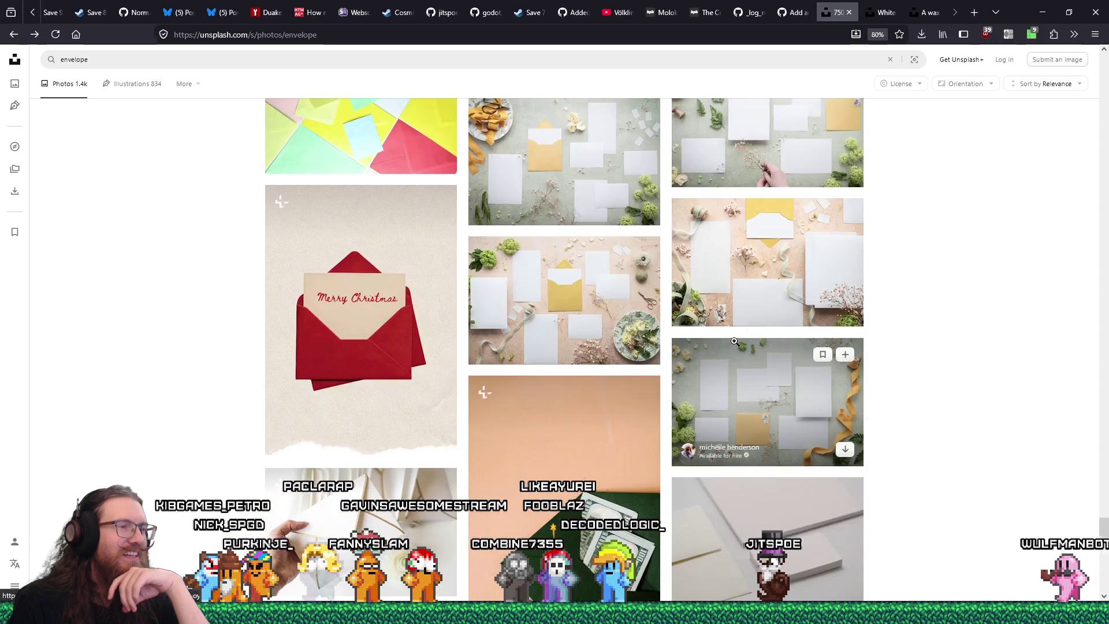
scroll(734, 341, down, 4)
scroll(734, 342, down, 3)
scroll(734, 341, down, 3)
scroll(734, 341, down, 4)
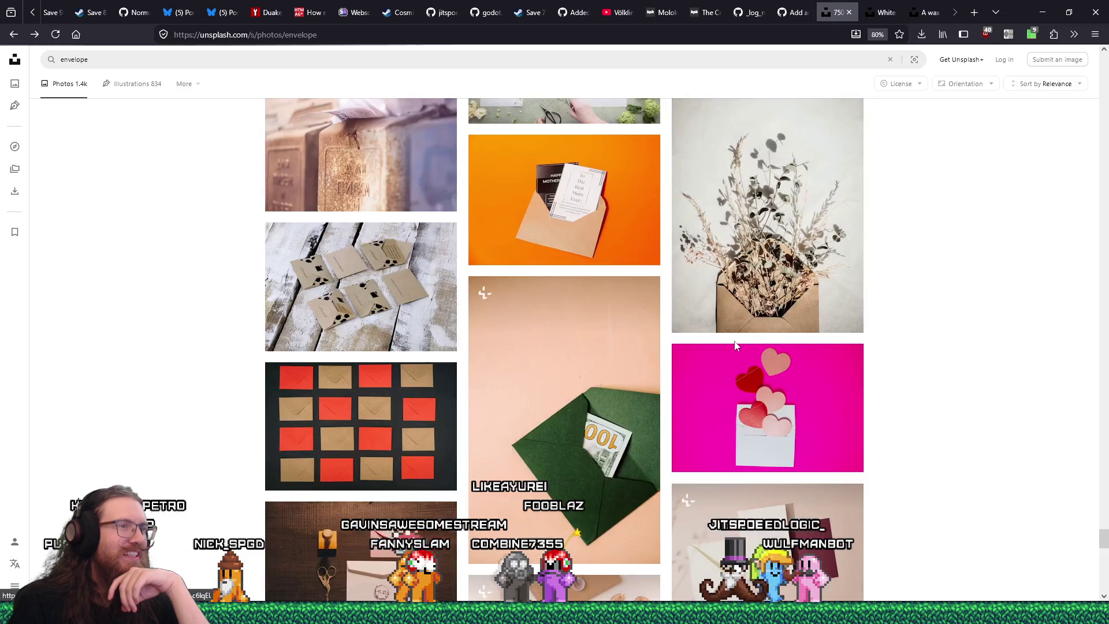
scroll(734, 342, down, 2)
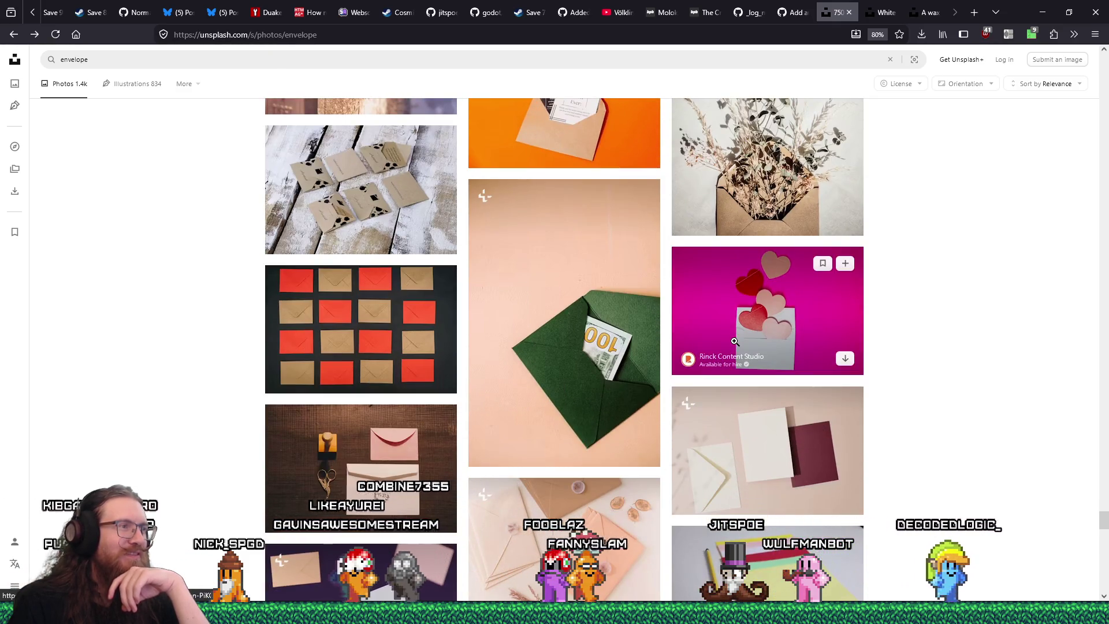
scroll(734, 341, down, 4)
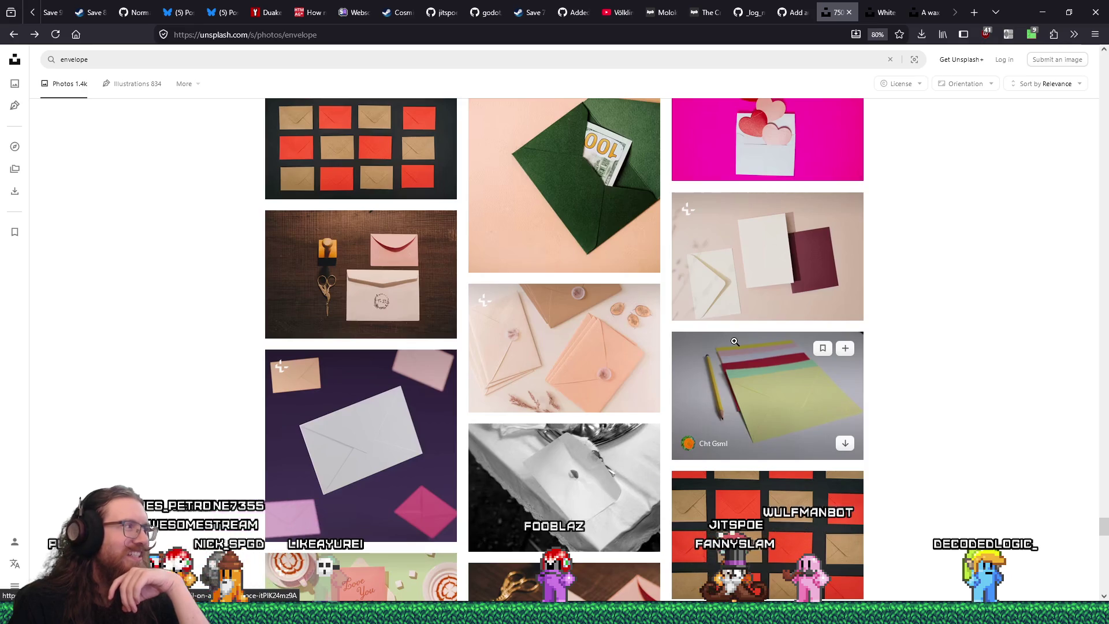
scroll(734, 341, down, 4)
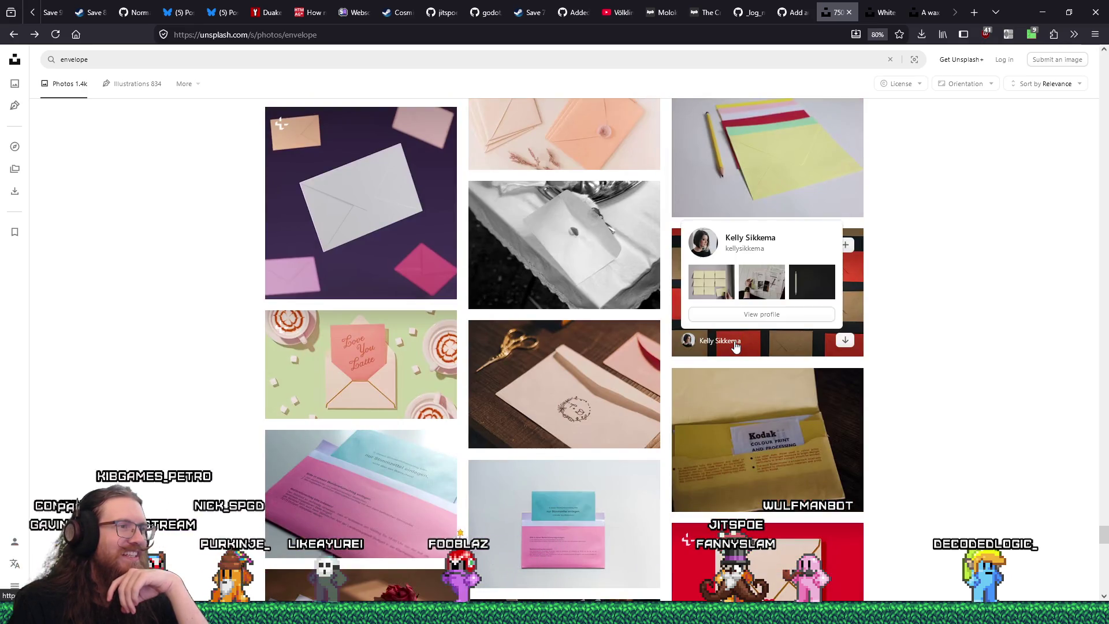
scroll(735, 341, down, 4)
scroll(734, 342, down, 3)
scroll(735, 341, down, 5)
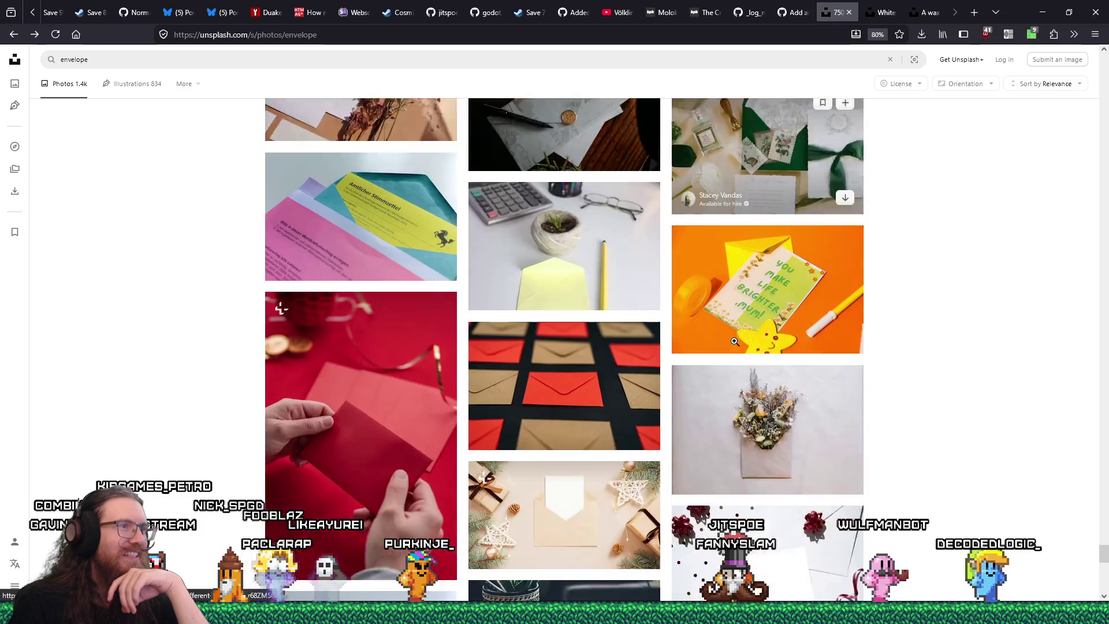
scroll(734, 341, down, 5)
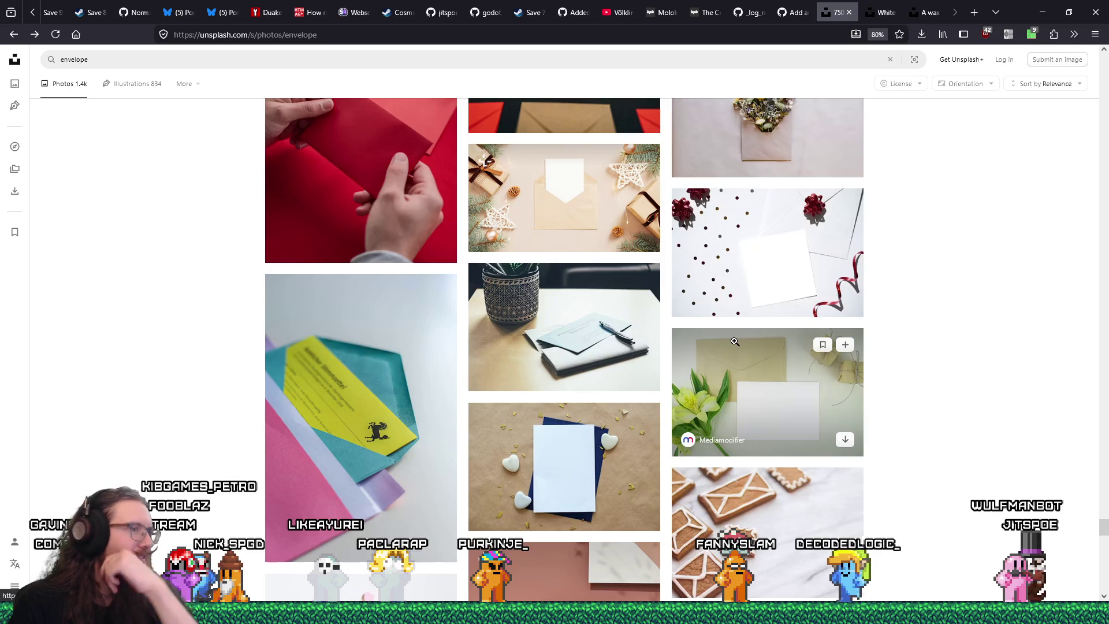
scroll(734, 341, down, 13)
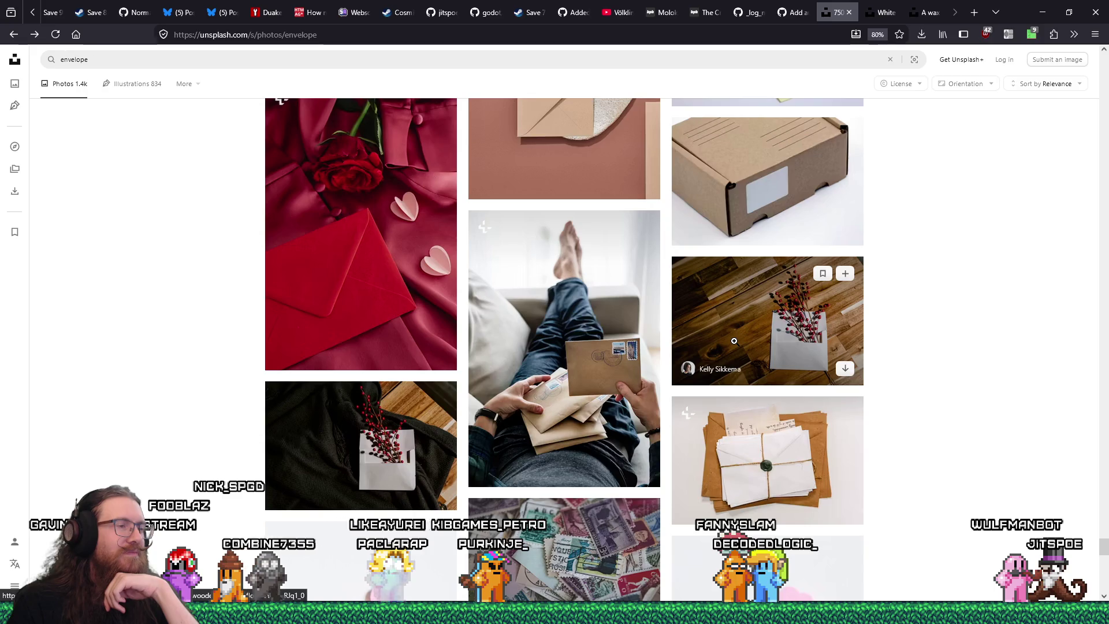
scroll(735, 342, down, 19)
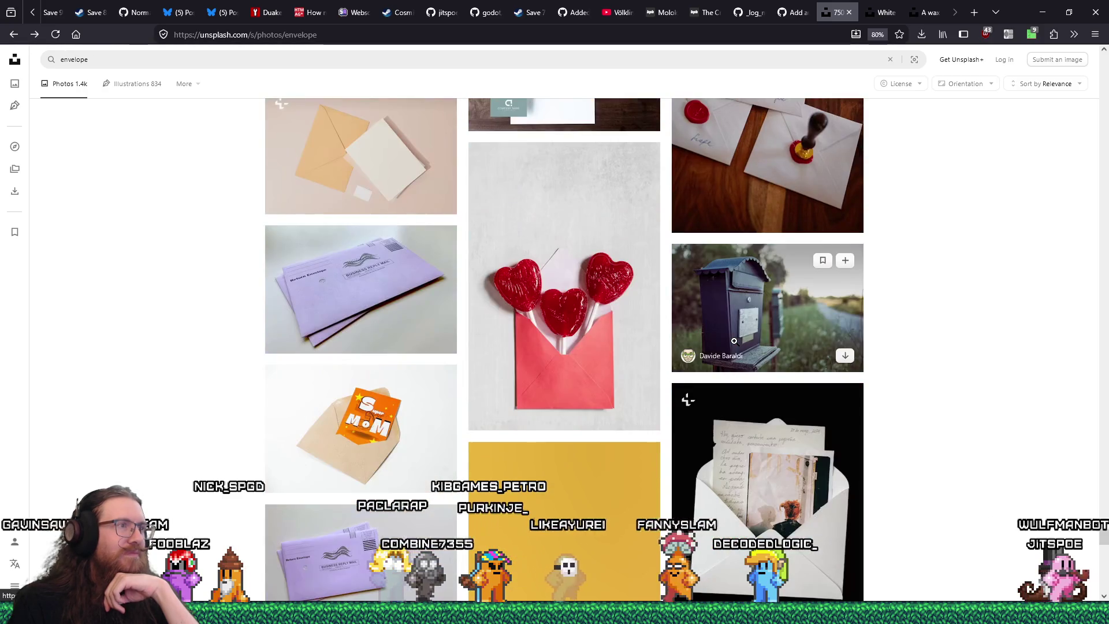
scroll(734, 341, down, 20)
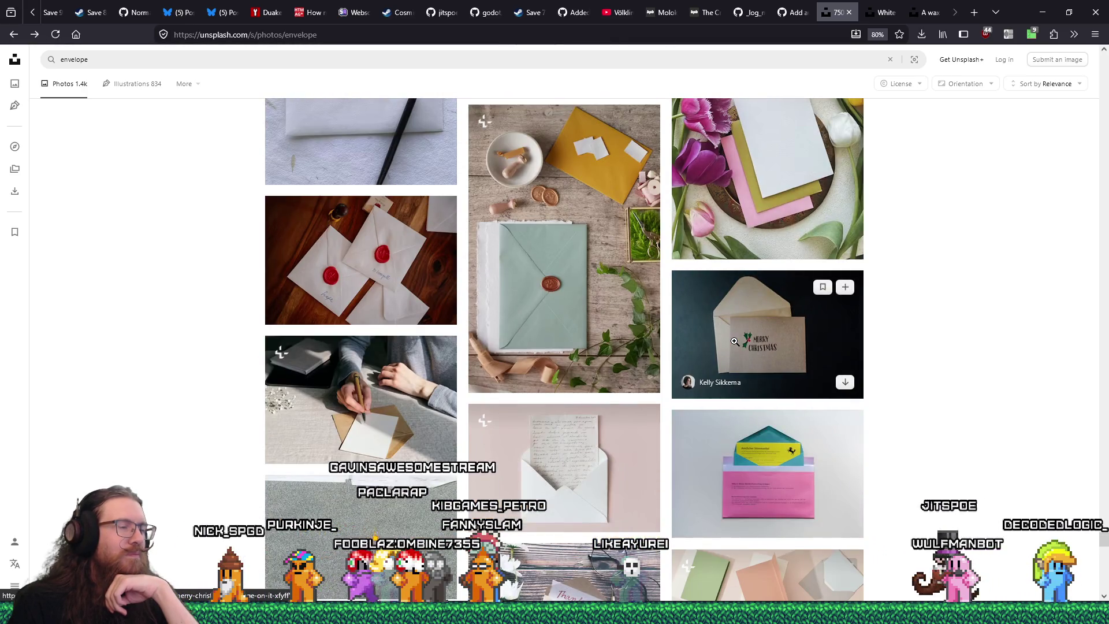
scroll(734, 342, down, 4)
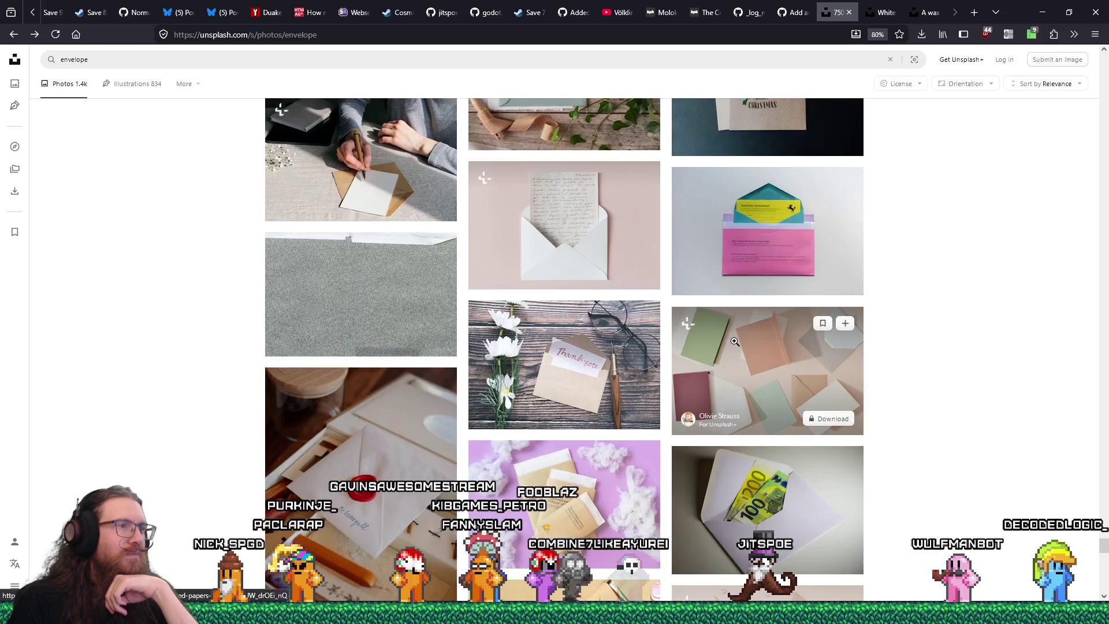
scroll(734, 341, down, 2)
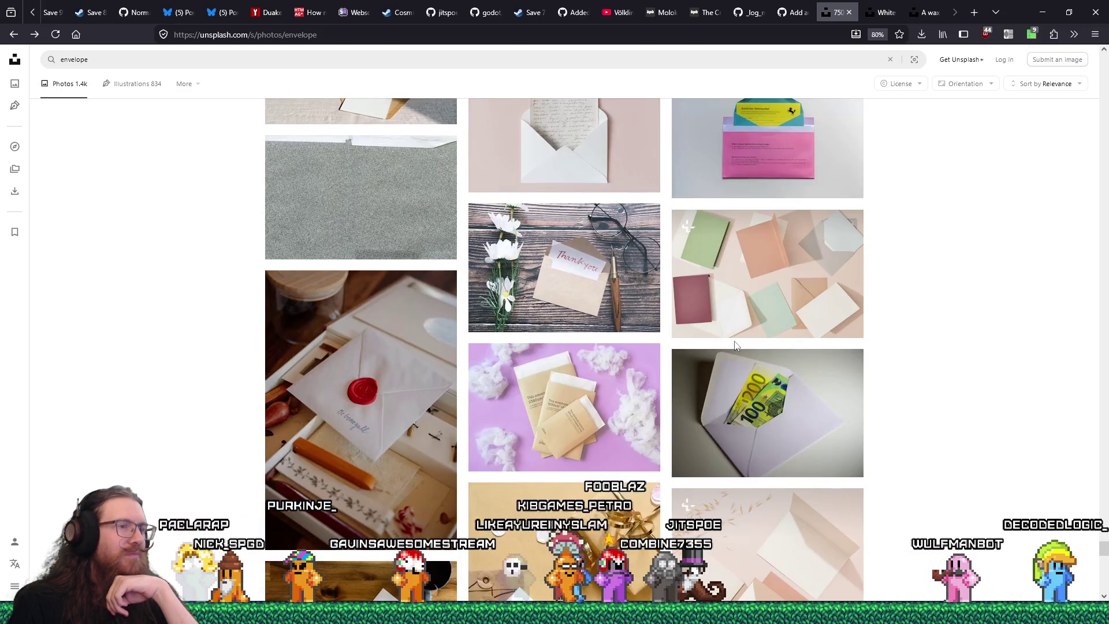
scroll(734, 342, down, 2)
scroll(733, 340, down, 5)
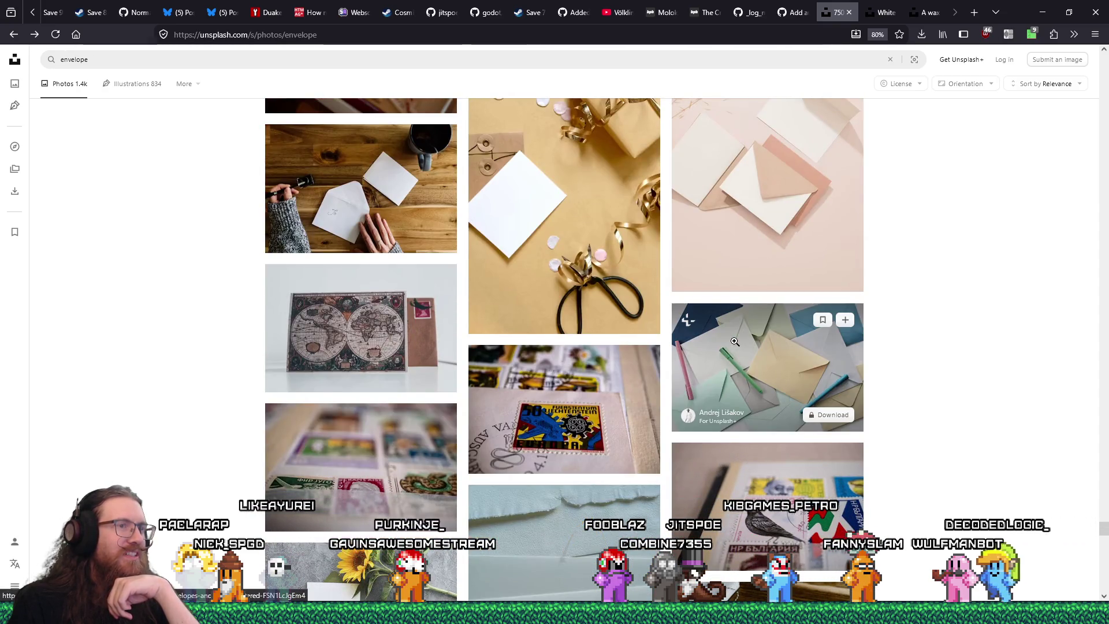
scroll(734, 341, down, 4)
scroll(734, 341, down, 4)
scroll(735, 341, down, 4)
scroll(734, 341, down, 5)
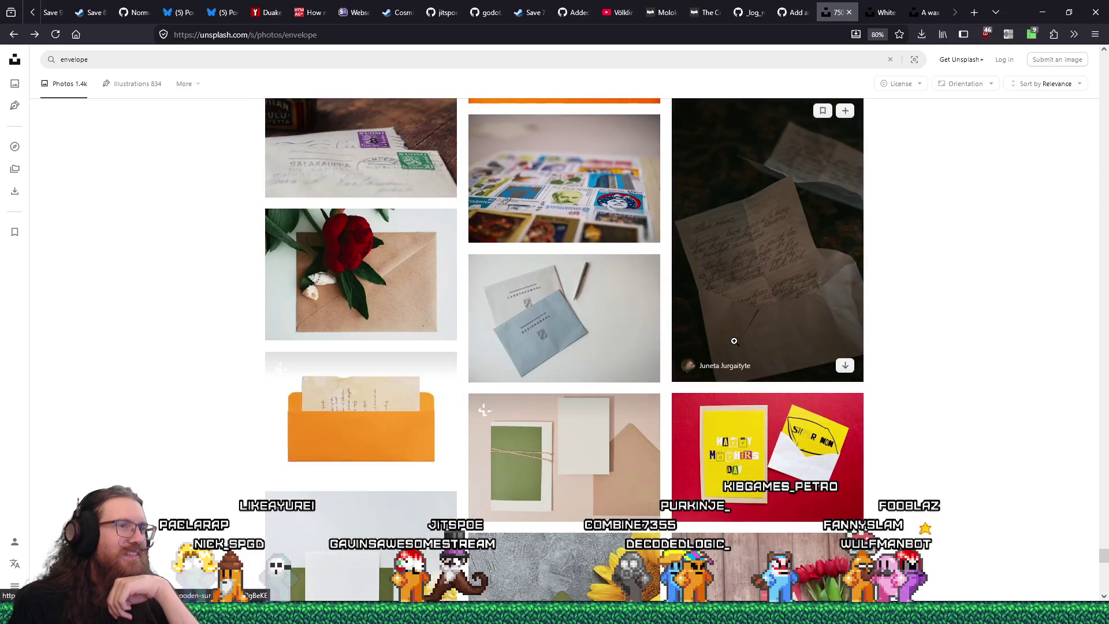
click(931, 12)
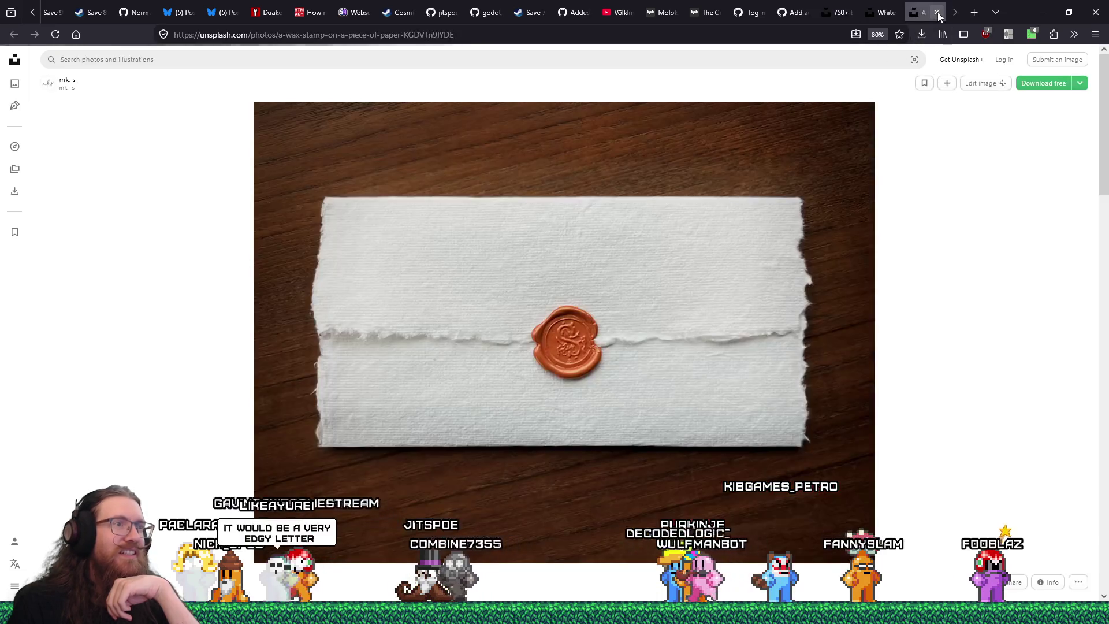
- Enlarge the pastel envelope collage photo to inspect the paper texture
click(884, 13)
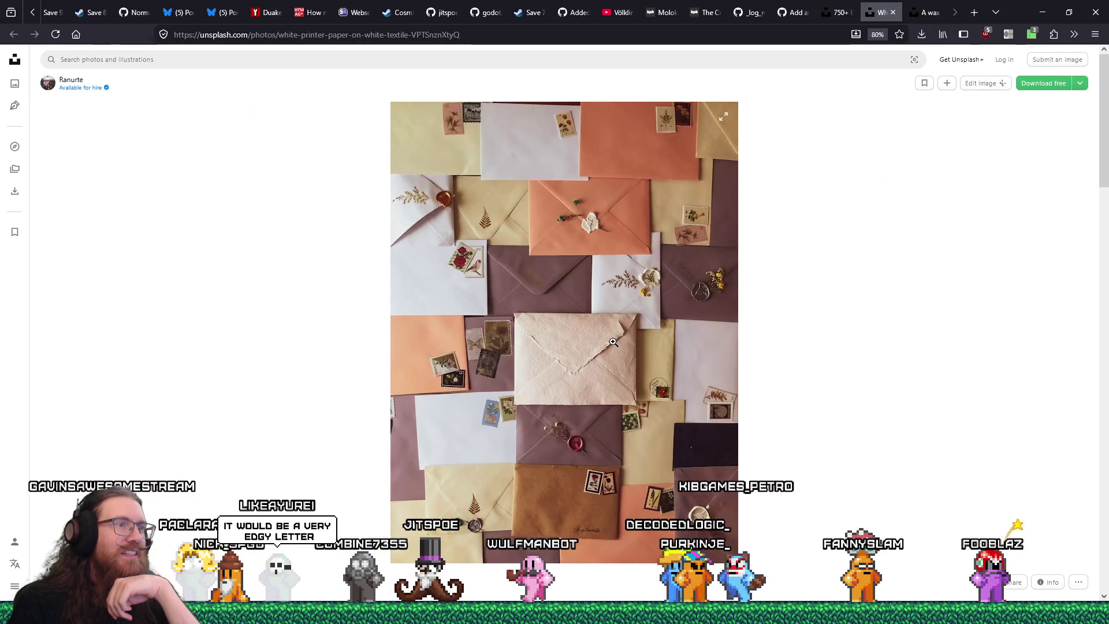
click(613, 342)
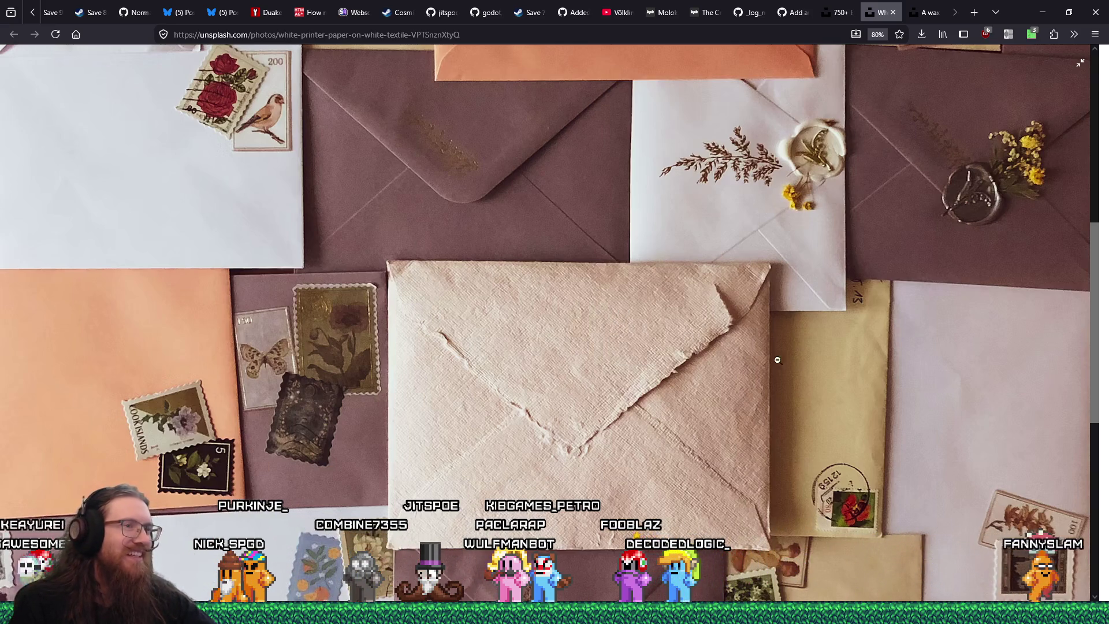
scroll(815, 367, down, 3)
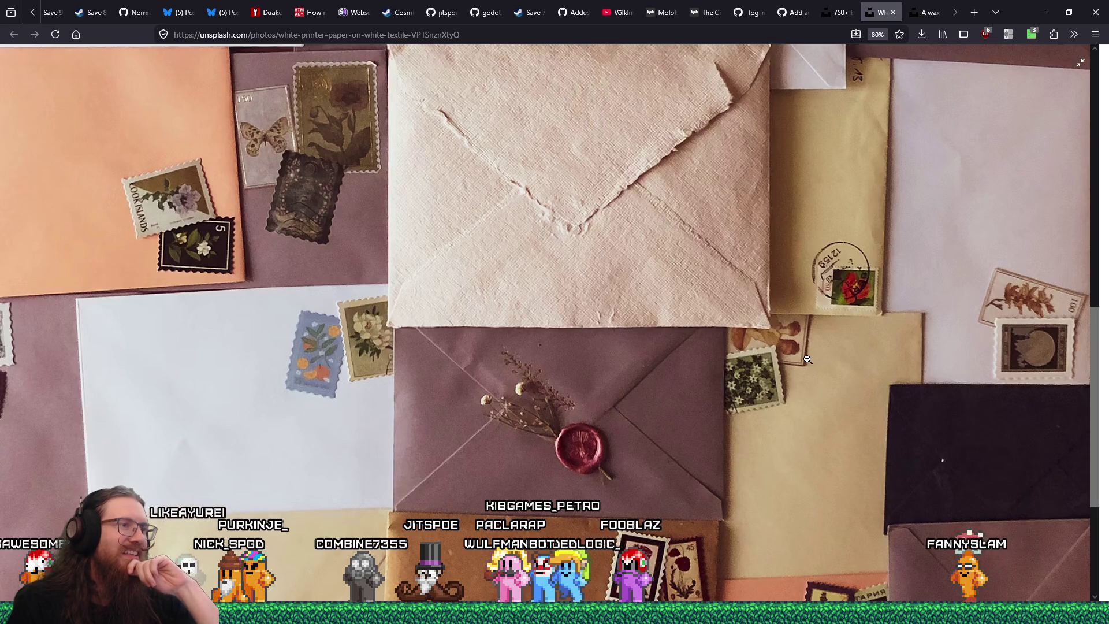
scroll(807, 359, up, 7)
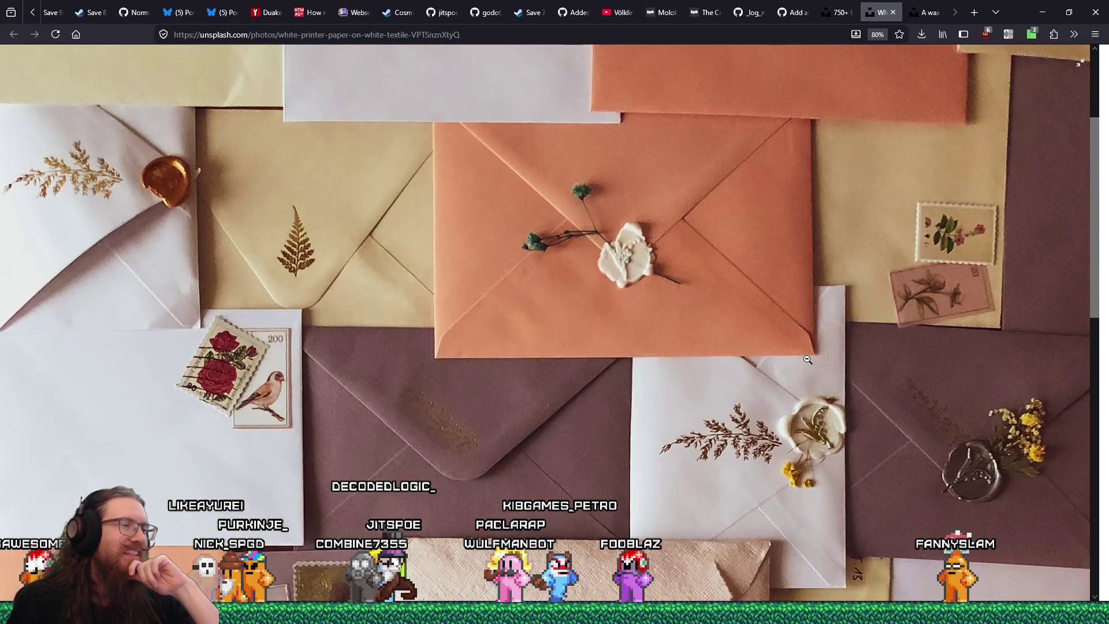
scroll(808, 359, down, 3)
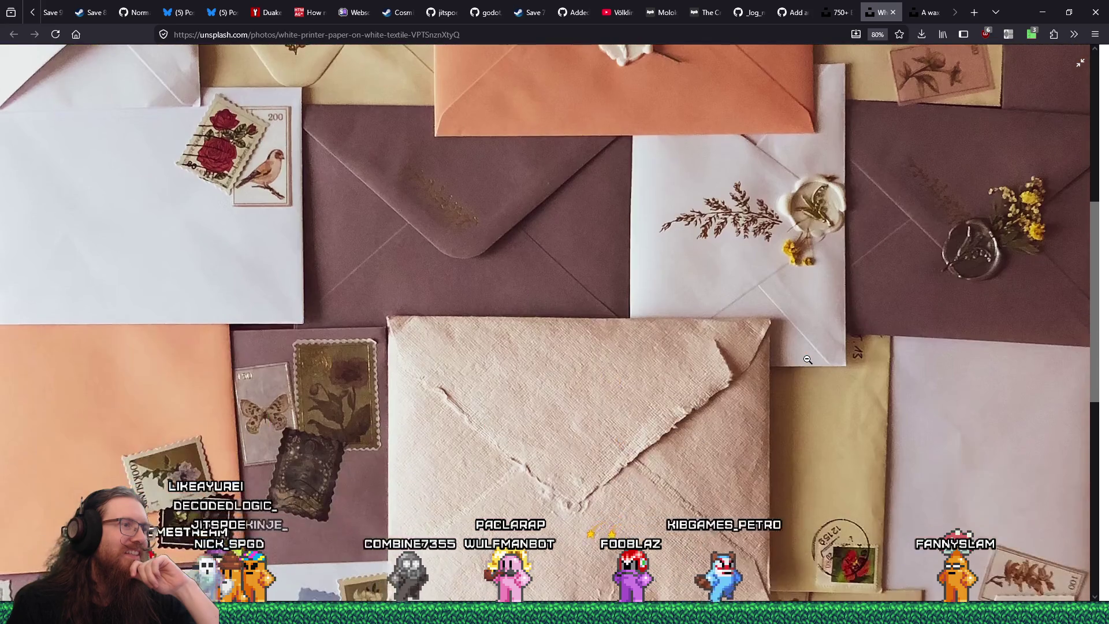
scroll(808, 359, down, 1)
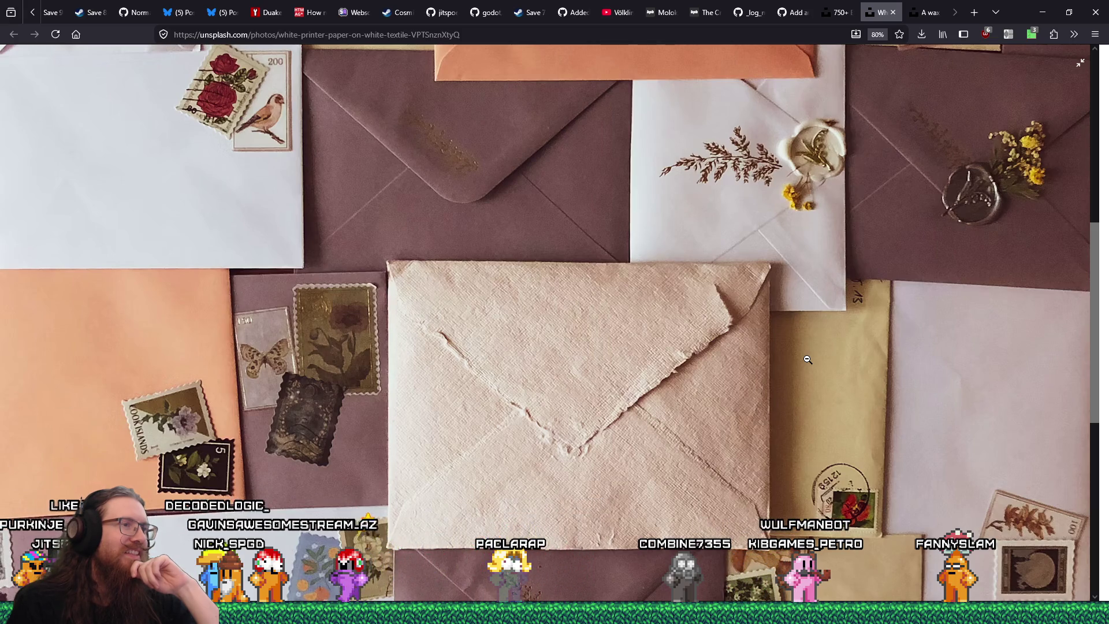
- Re-zoom onto the orange envelopes, then start a new blank browser tab
click(808, 359)
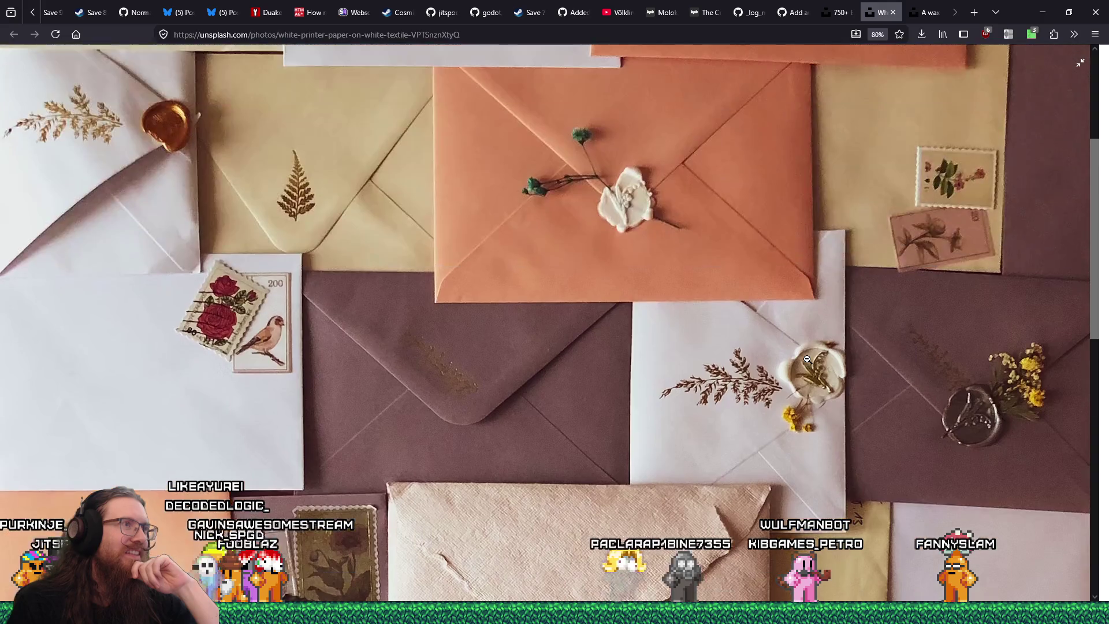
click(807, 358)
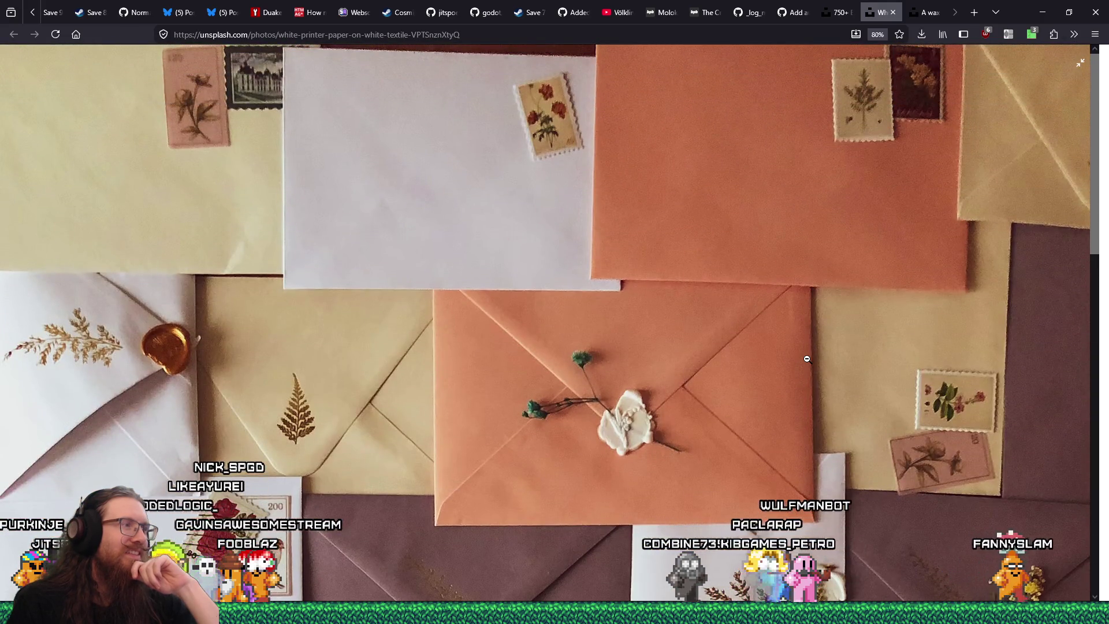
scroll(807, 358, down, 10)
scroll(807, 359, up, 3)
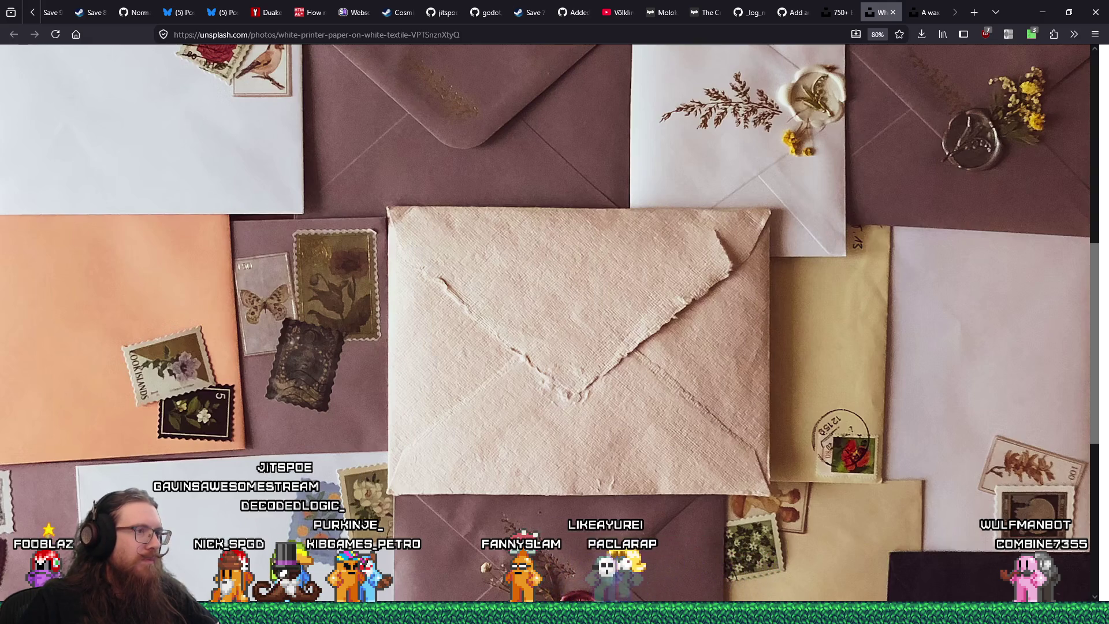
mouse_move(249, 613)
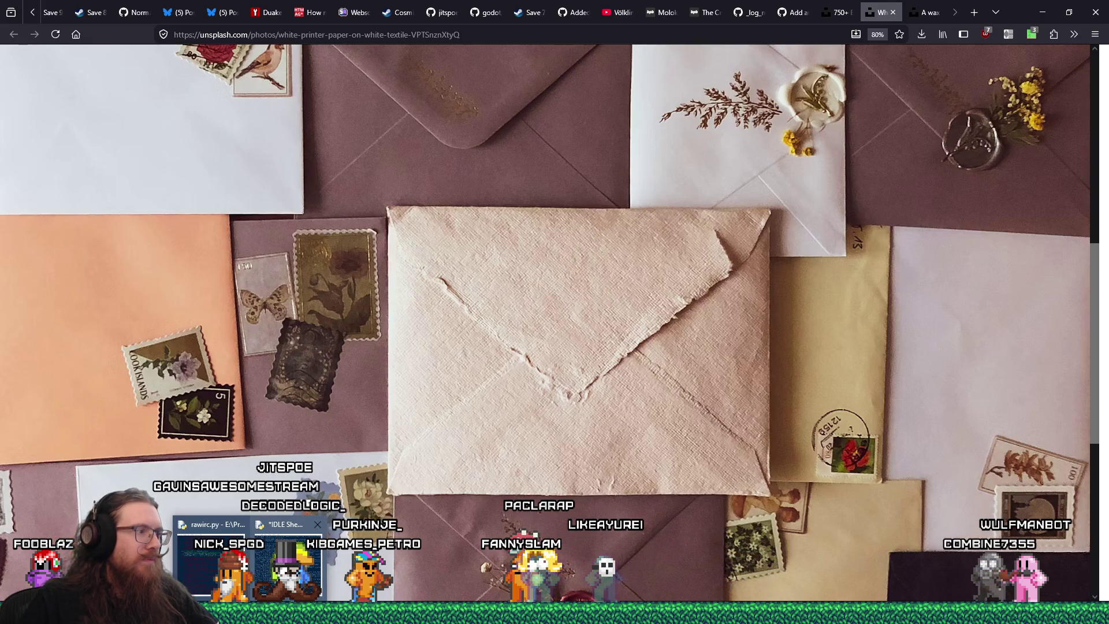
click(974, 12)
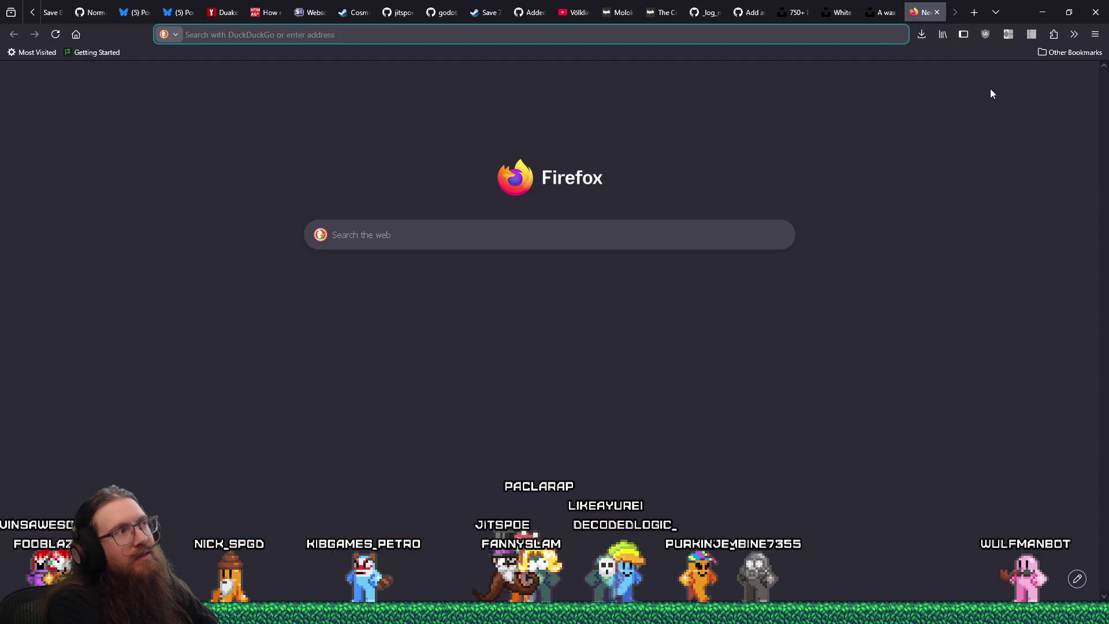
- Load the Filter Forge site and search its filter library for 'envelop'
text(filterforge.com/)
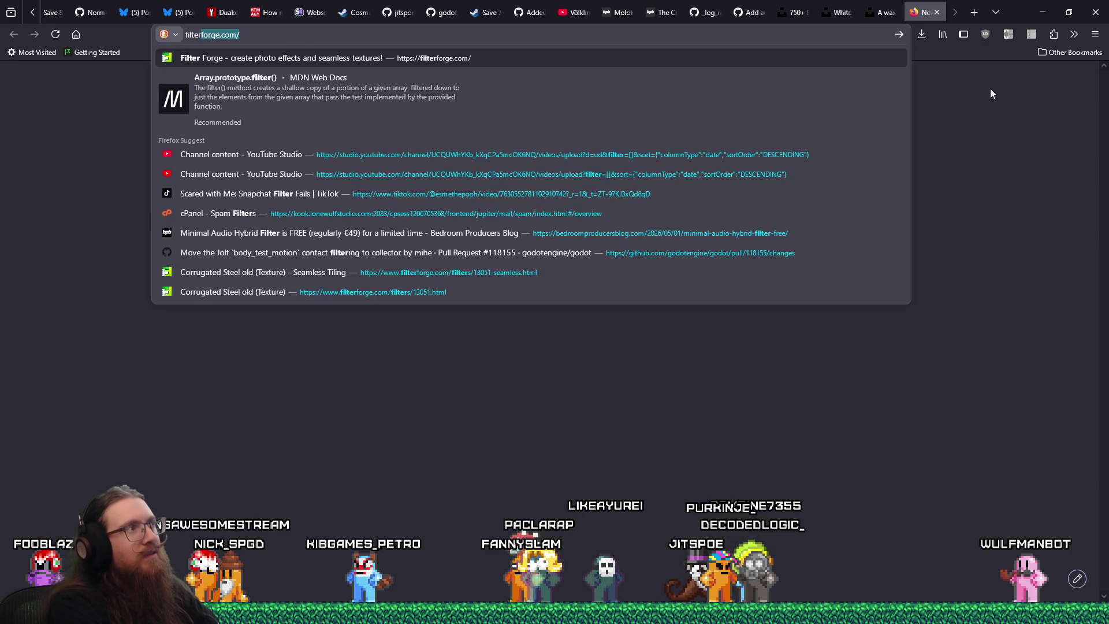
key(Return)
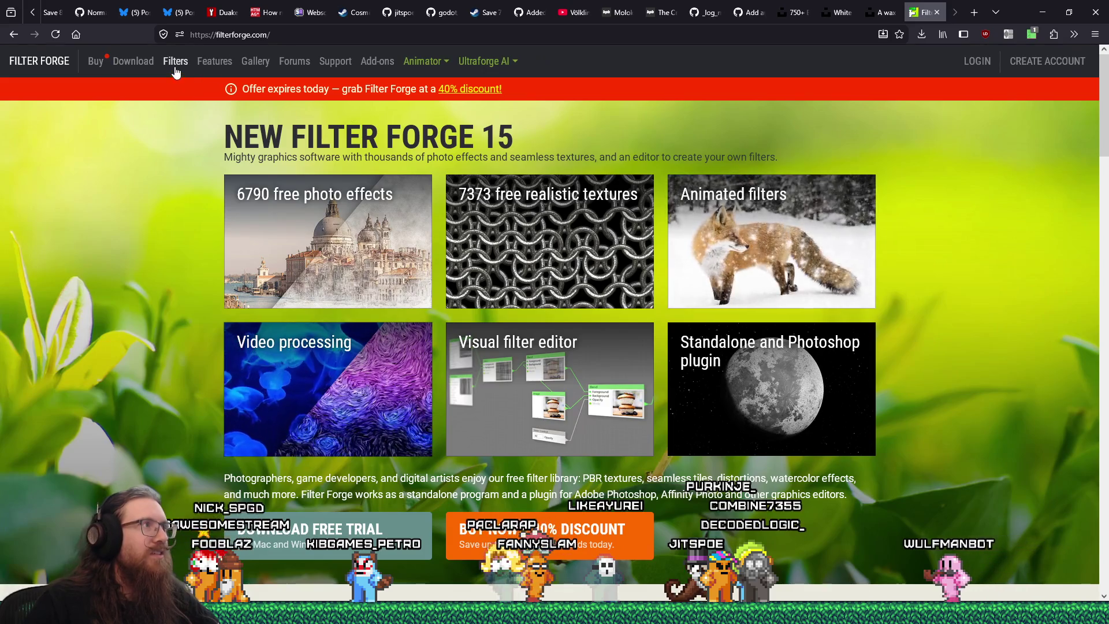
click(175, 62)
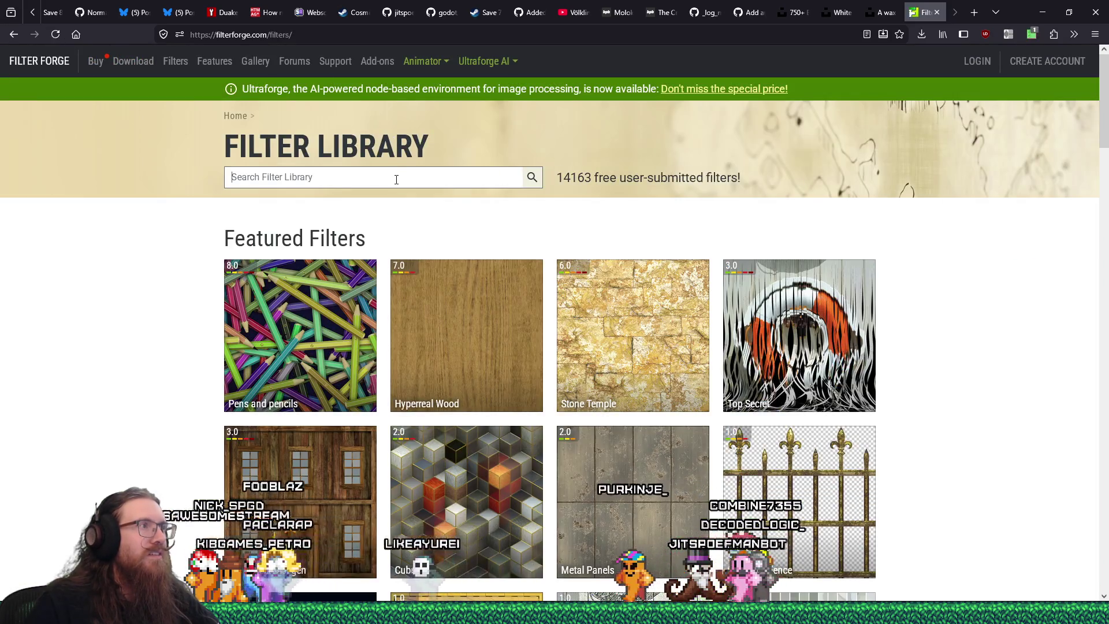
click(389, 180)
text(envelop)
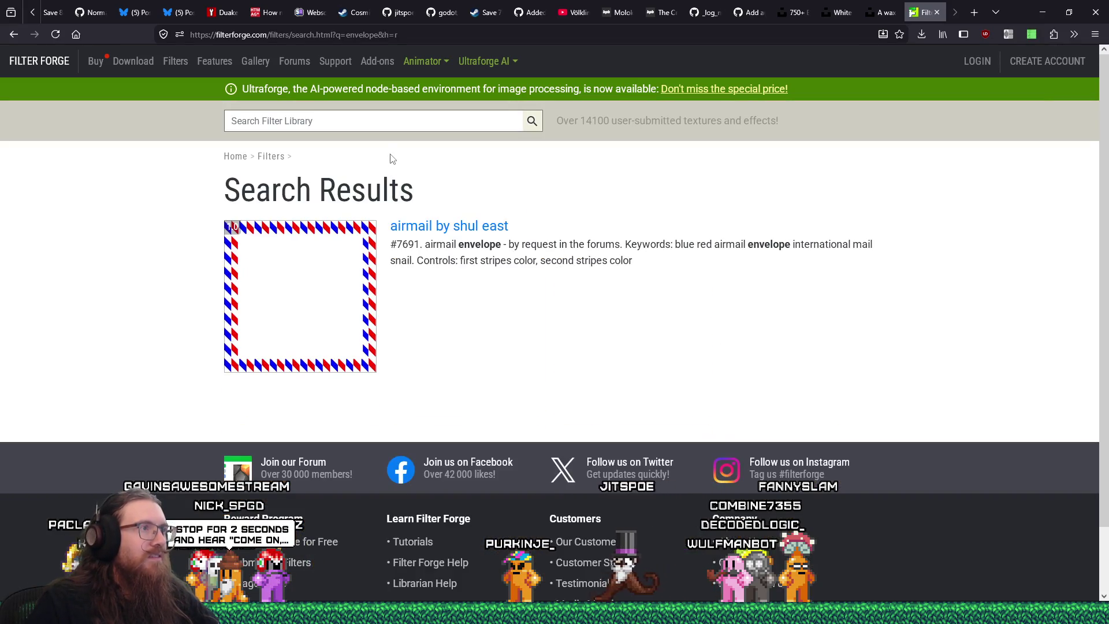
- Search the filter library for 'letter' and scroll through the results
click(347, 123)
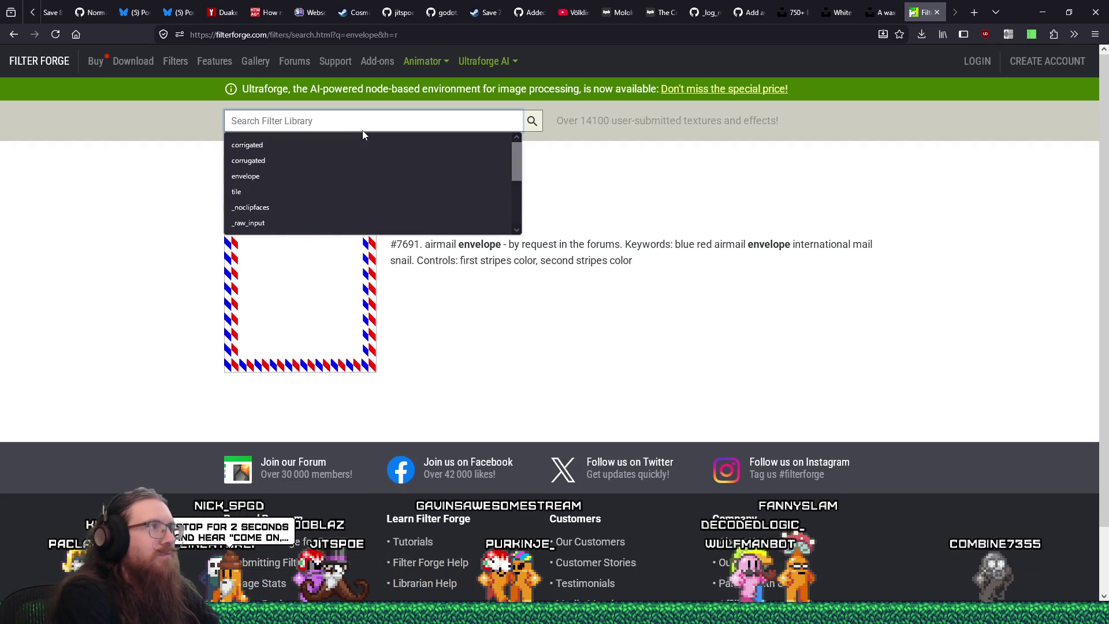
text(lett)
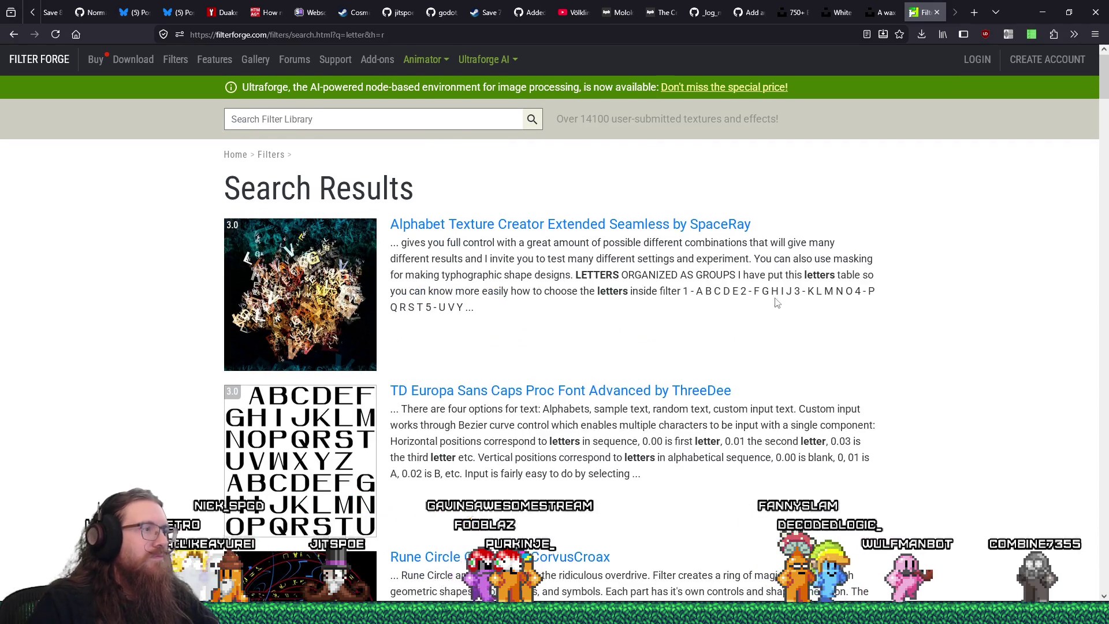
scroll(771, 291, down, 15)
scroll(746, 274, down, 12)
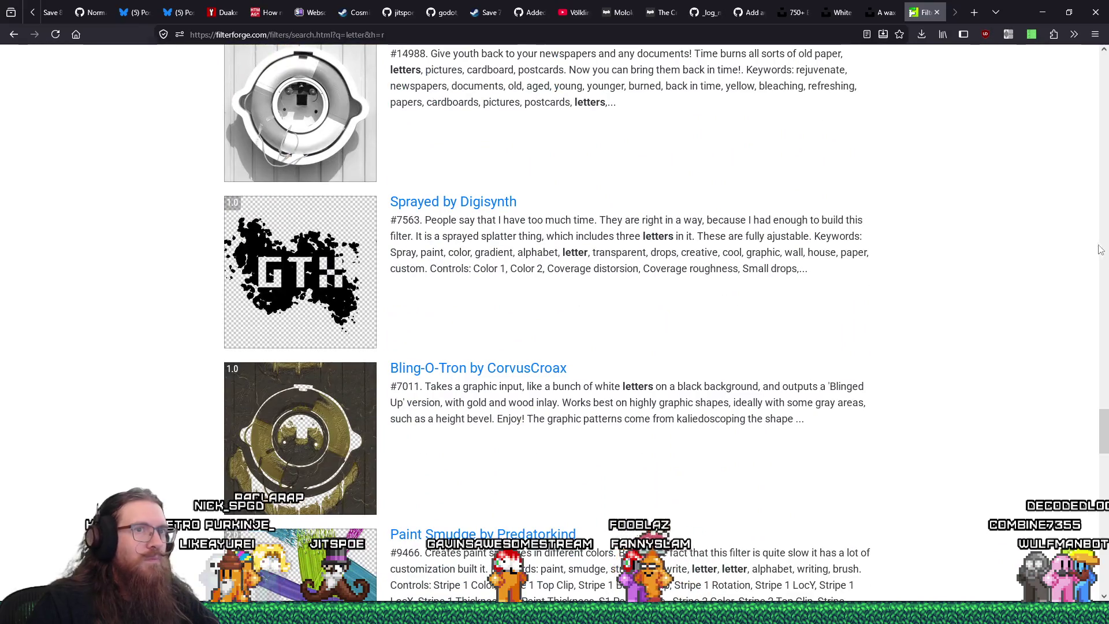
scroll(1105, 417, down, 15)
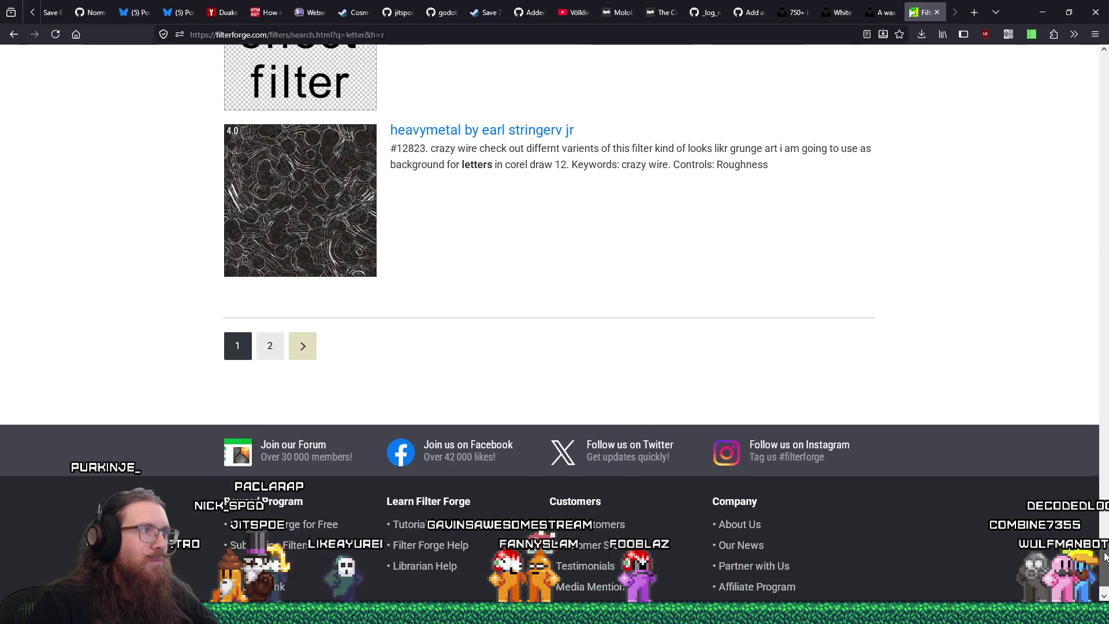
- Browse the second page of 'letter' results, then switch to the wax-stamp photo
click(293, 342)
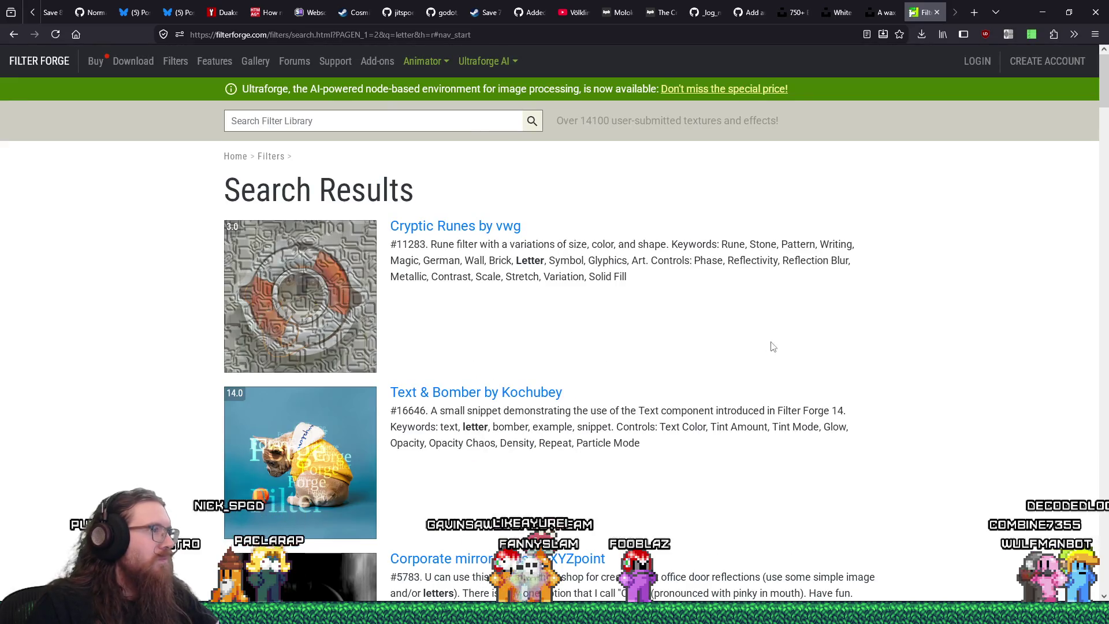
scroll(790, 347, down, 20)
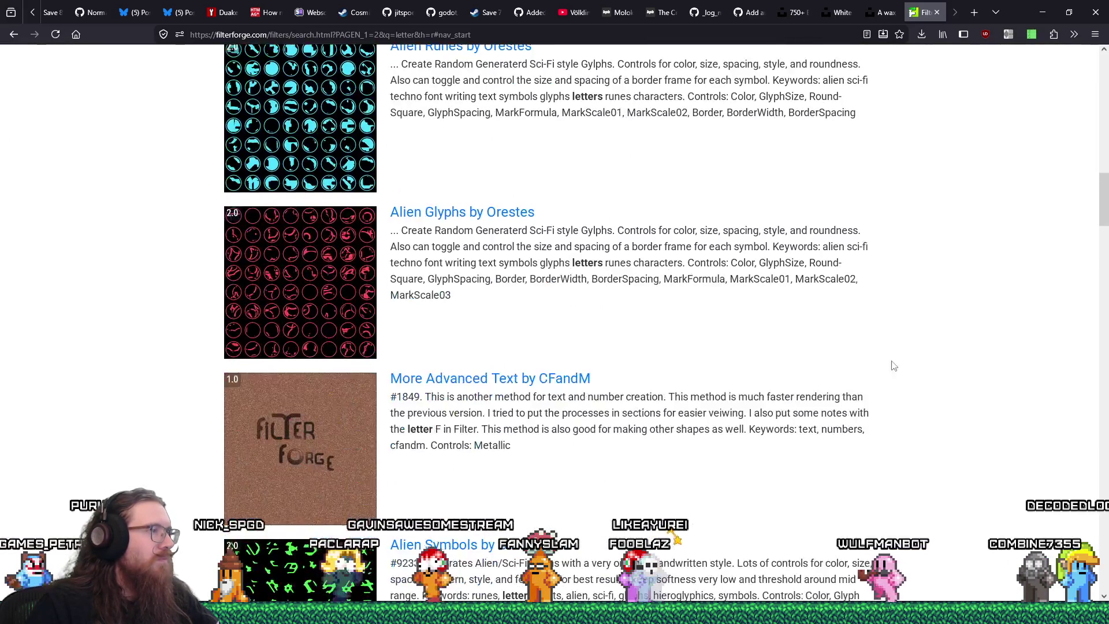
scroll(1104, 403, down, 20)
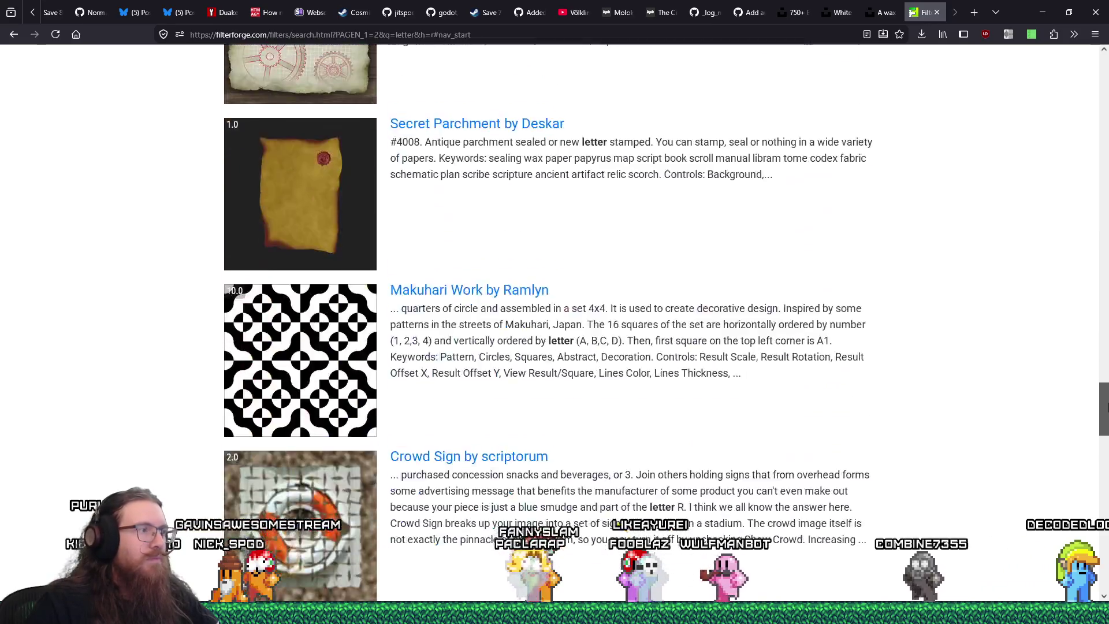
mouse_move(1104, 497)
mouse_down()
mouse_move(1105, 583)
mouse_move(1097, 405)
mouse_move(1061, 119)
mouse_move(1069, 76)
mouse_up()
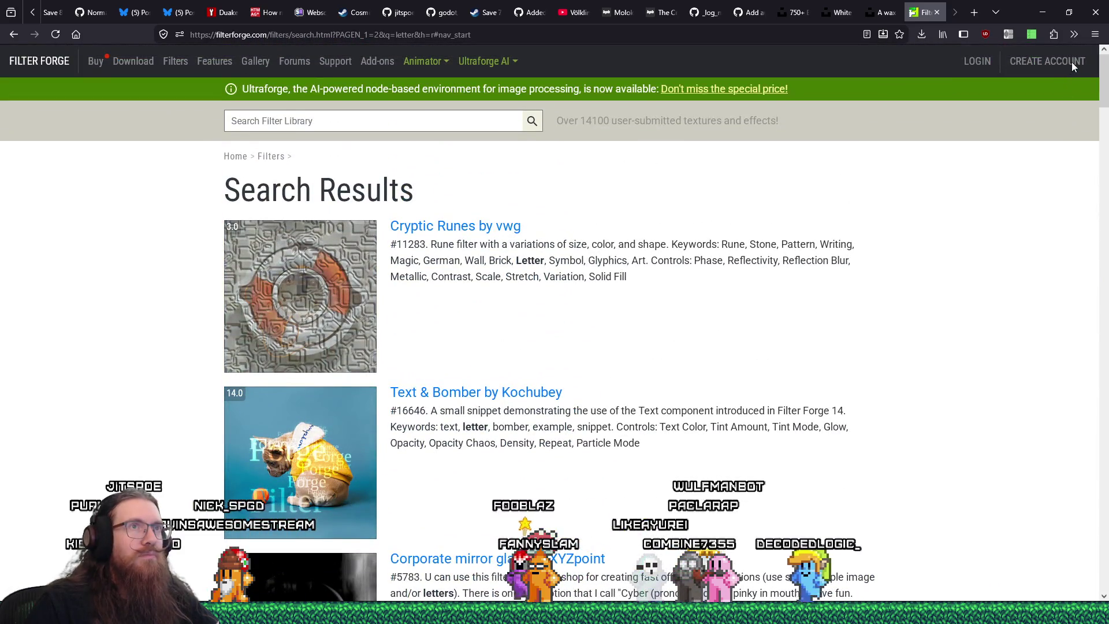
click(894, 12)
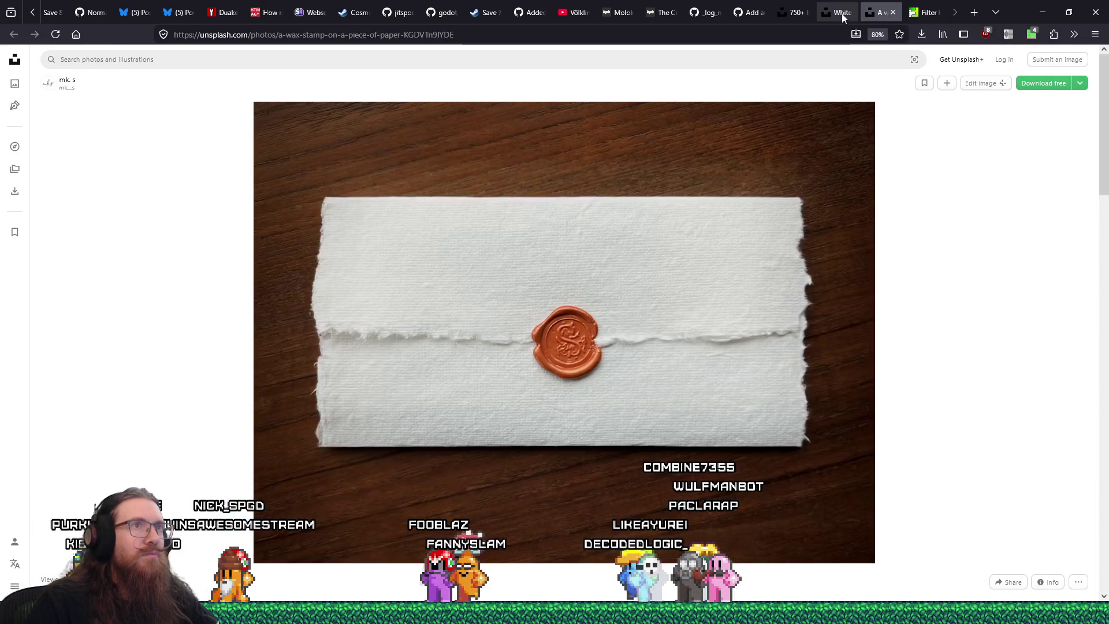
- Cycle through the browser tabs to the pale envelopes photo with stamps and dried flowers
click(925, 12)
click(866, 12)
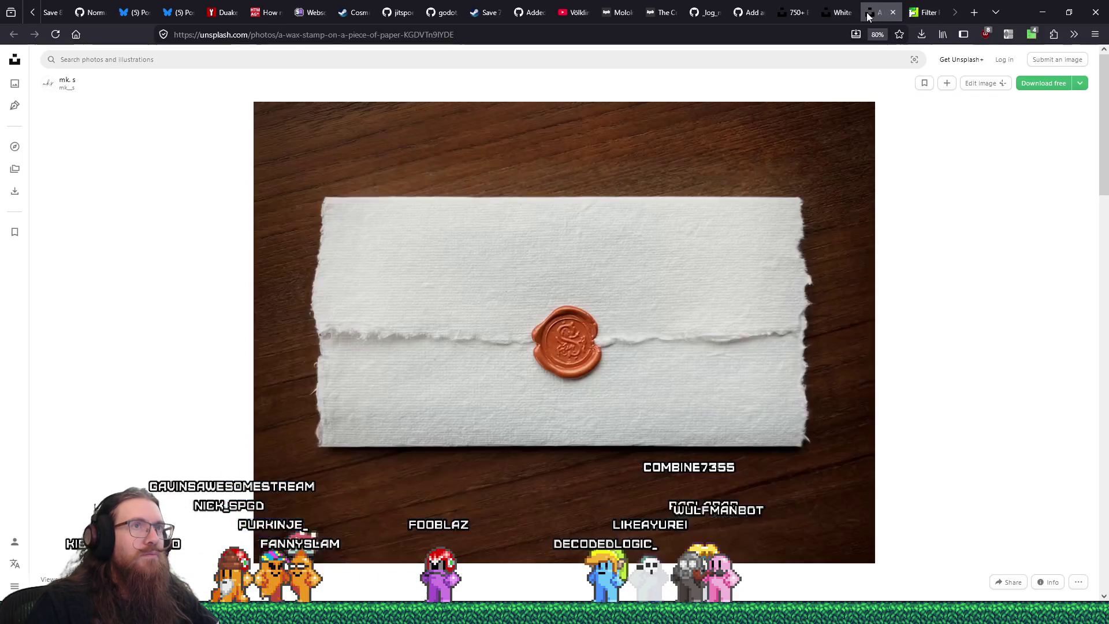
click(842, 13)
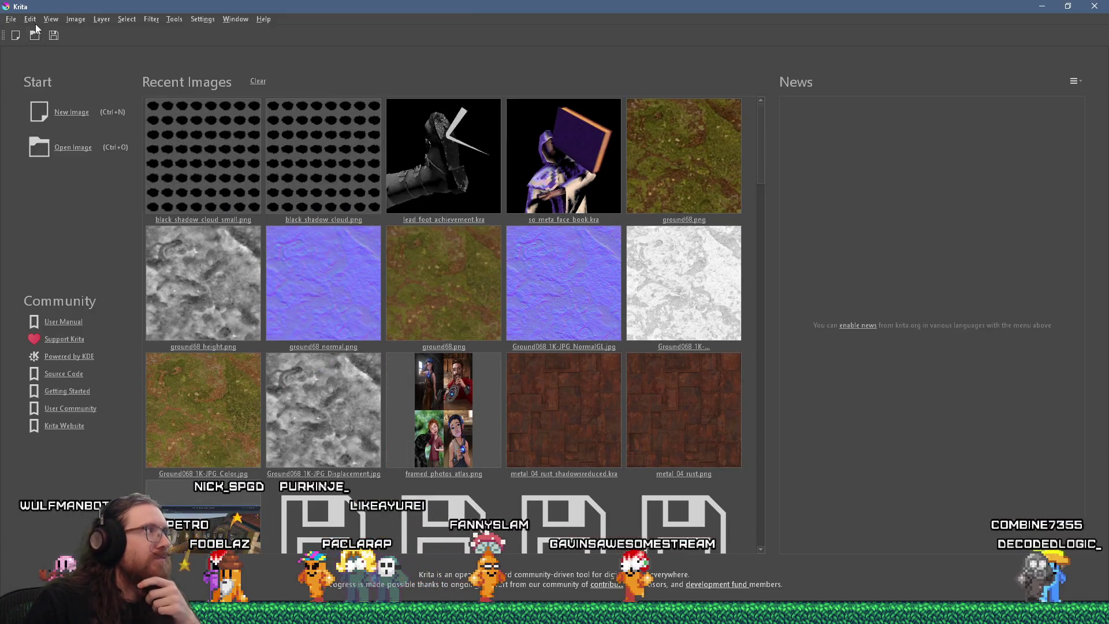
- Paste the browser screenshot as a new image and select the central envelope
click(32, 19)
click(85, 179)
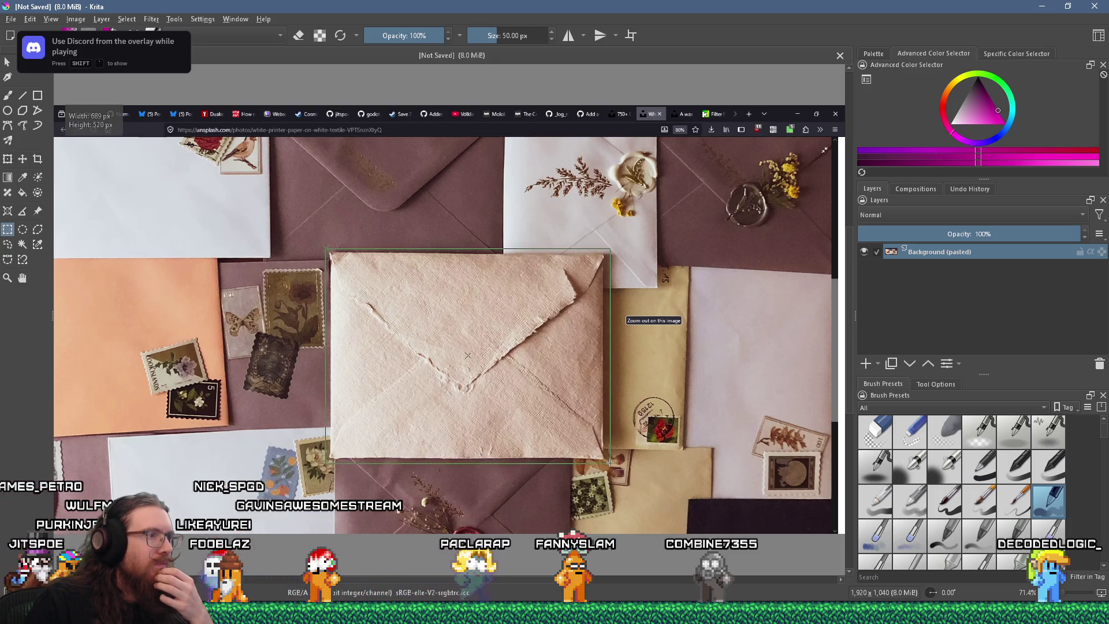
drag(611, 463, 610, 464)
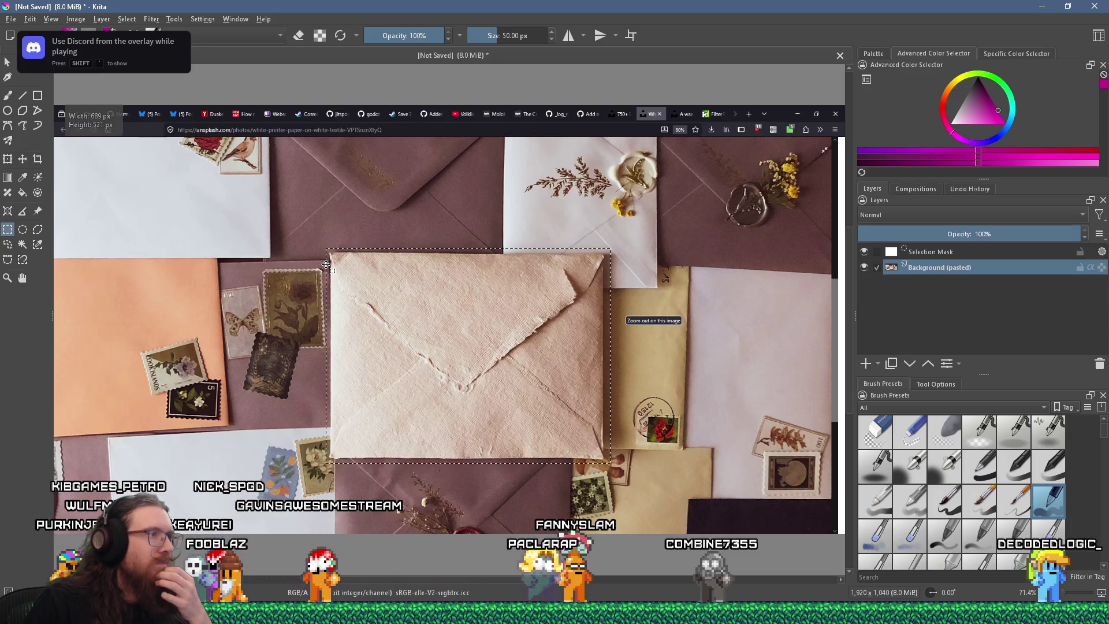
- Cut the selected envelope and paste it as its own new image
click(30, 19)
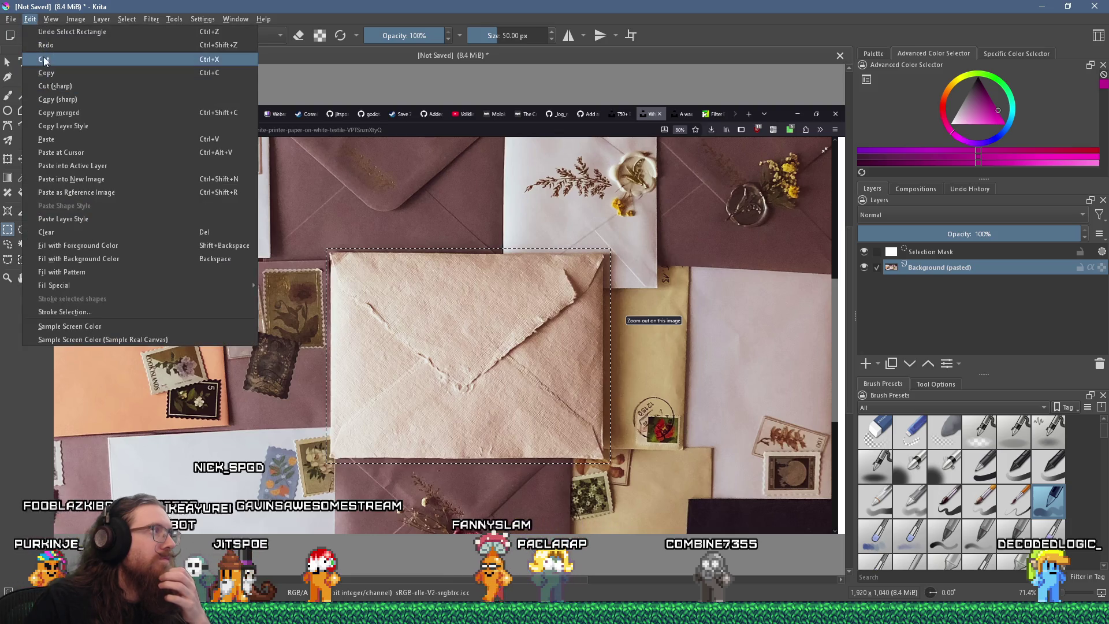
click(55, 59)
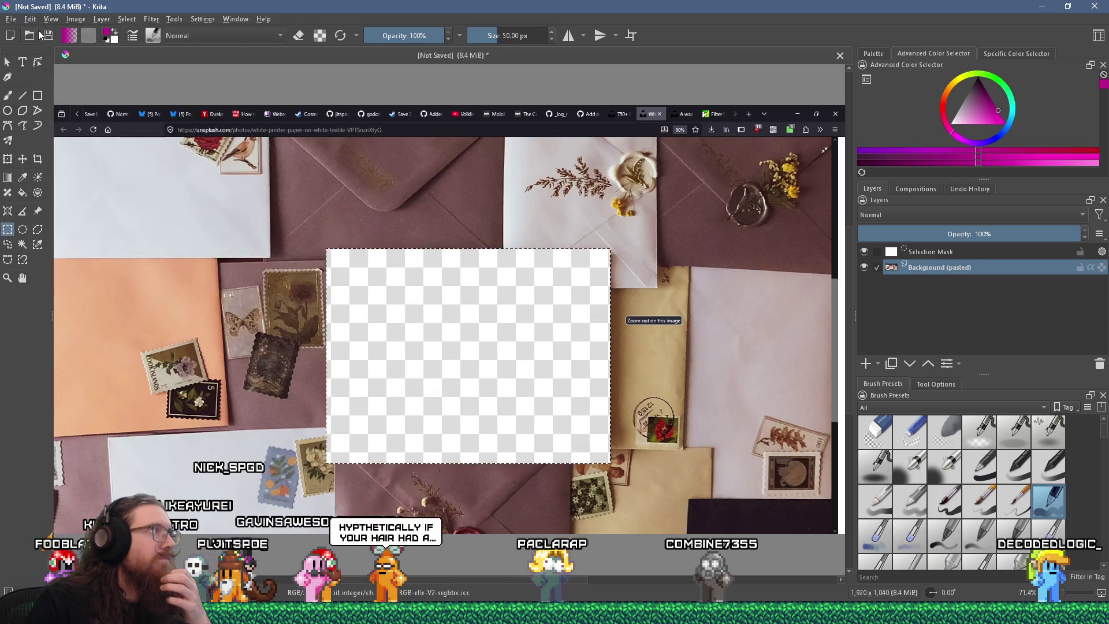
click(27, 18)
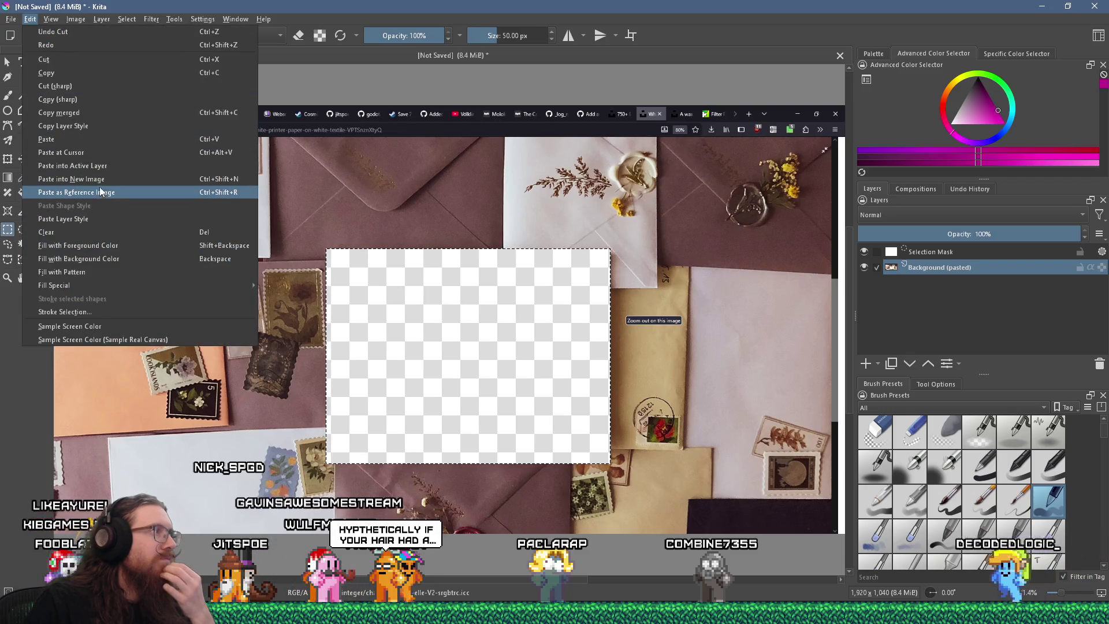
click(81, 180)
- Check the envelope image's Resize Canvas settings and close the dialog unchanged
scroll(395, 286, down, 6)
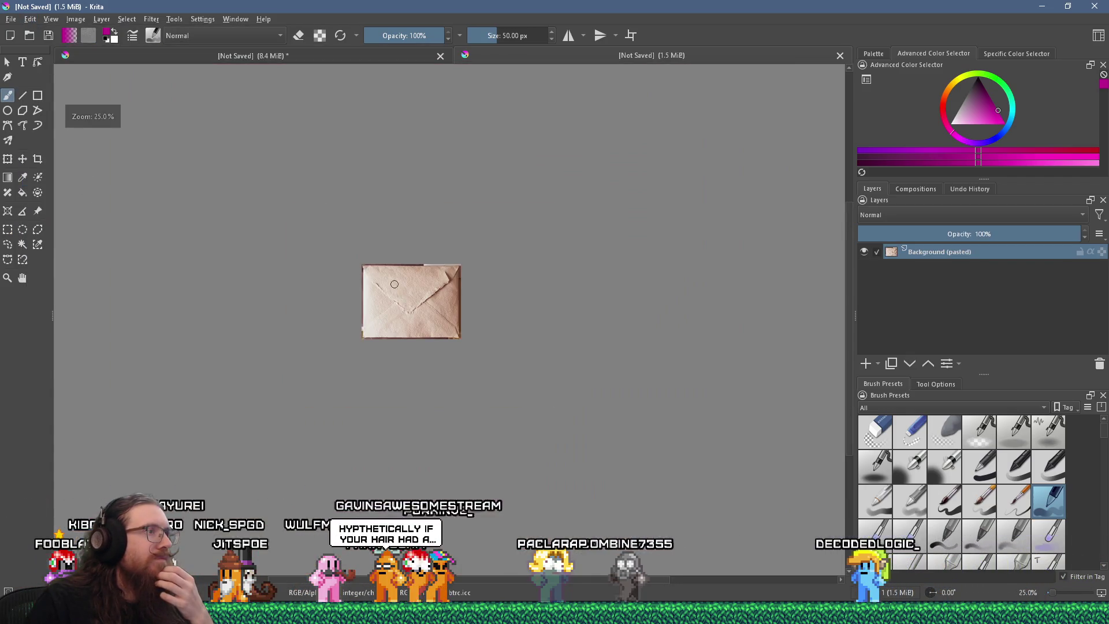
scroll(395, 286, up, 3)
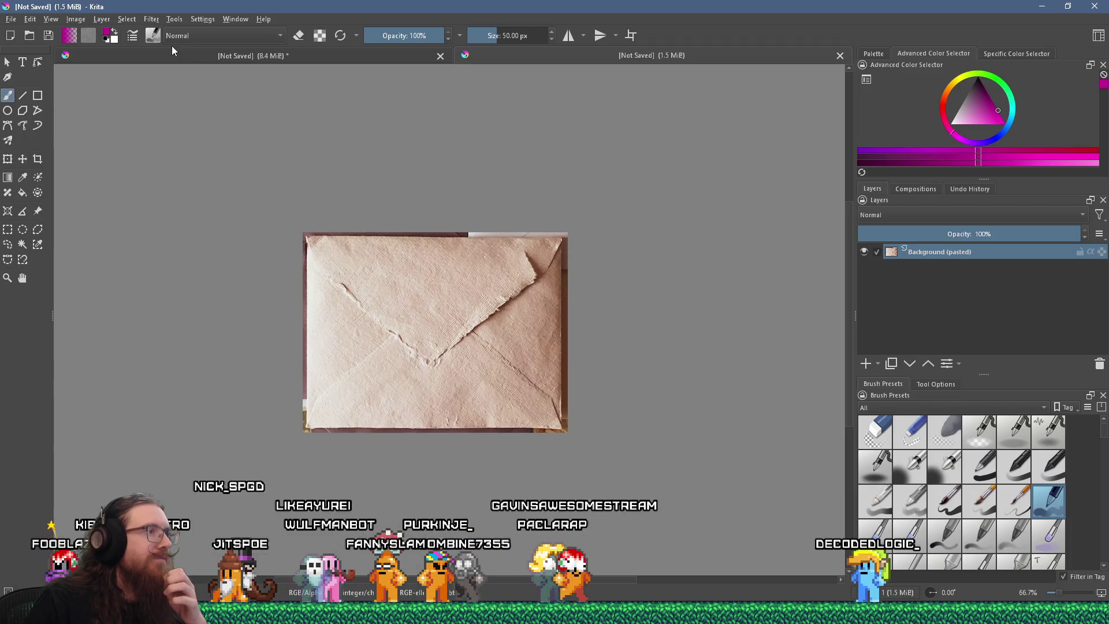
click(77, 20)
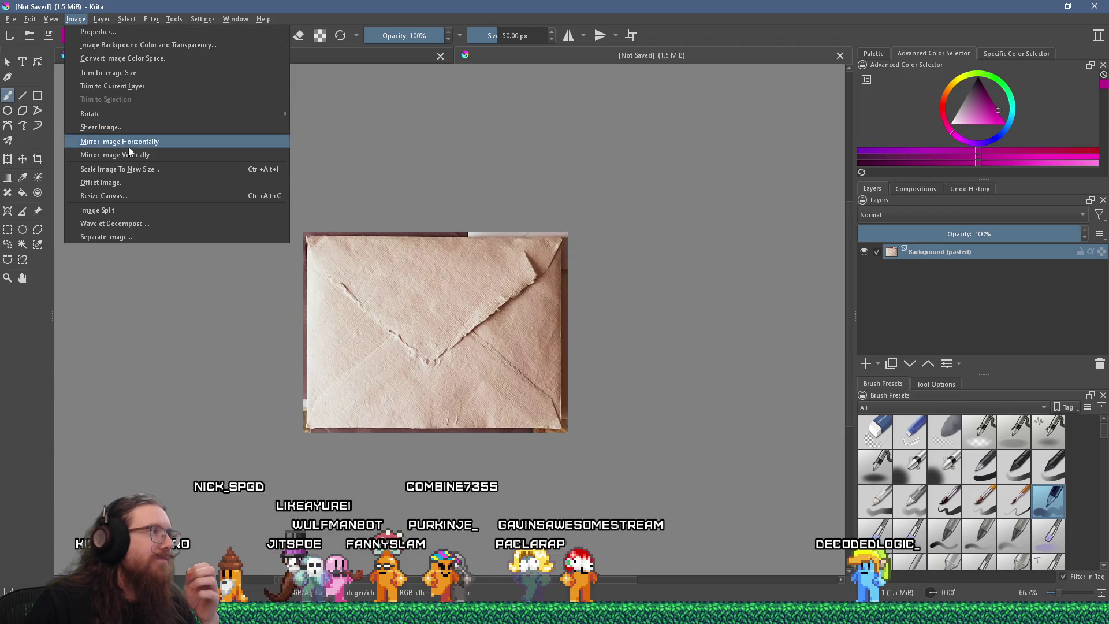
click(143, 196)
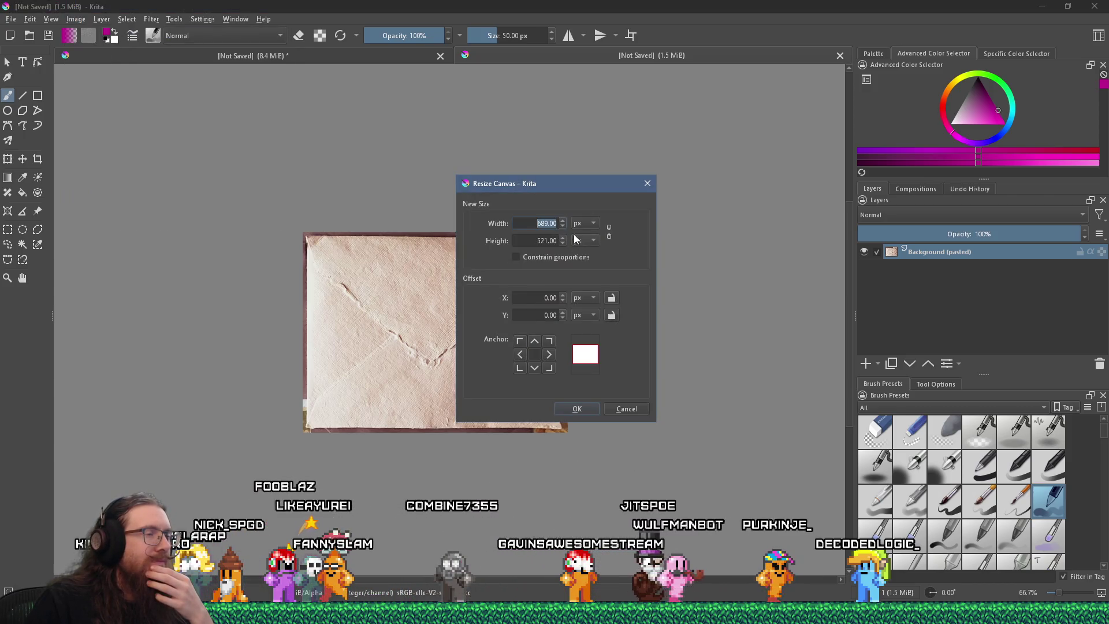
click(648, 183)
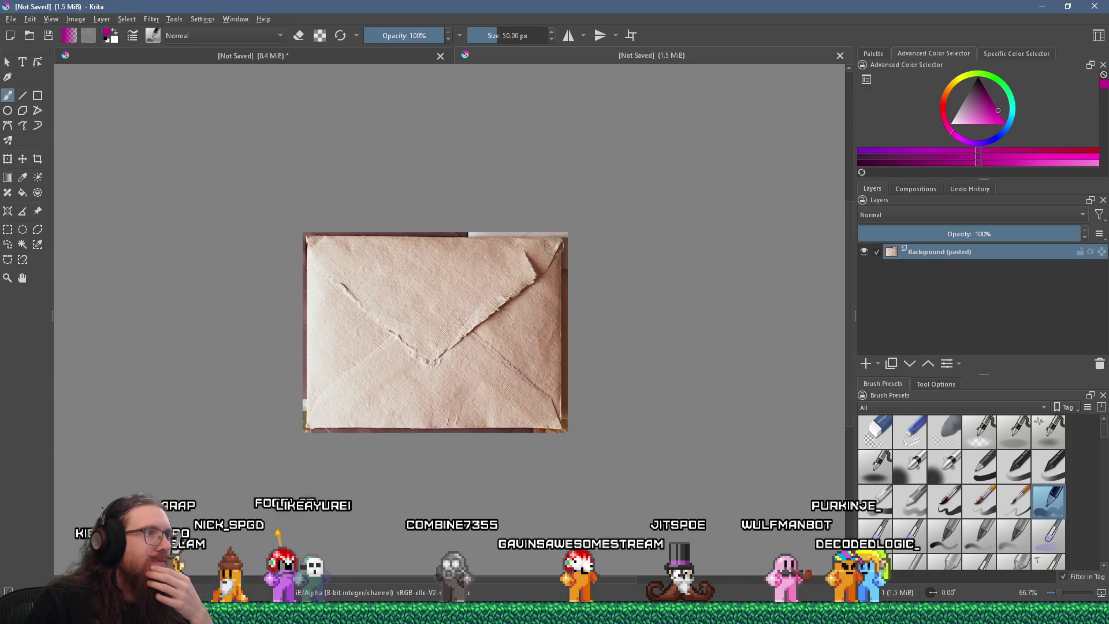
- Stretch and widen the envelope with three successive transforms to push out the dark table edges
scroll(532, 312, up, 1)
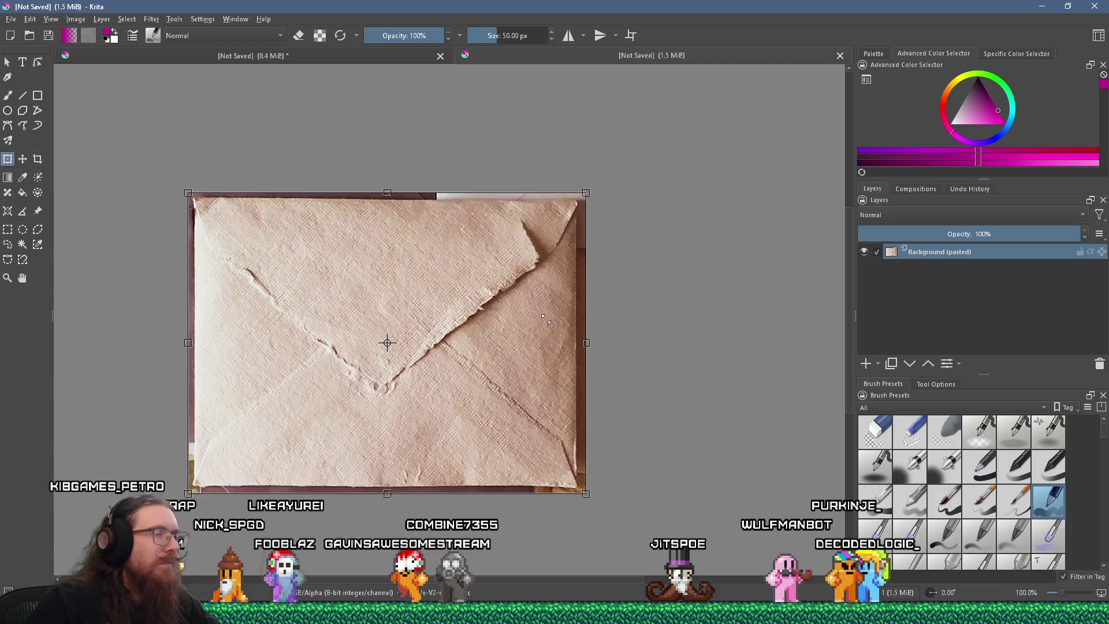
key(Return)
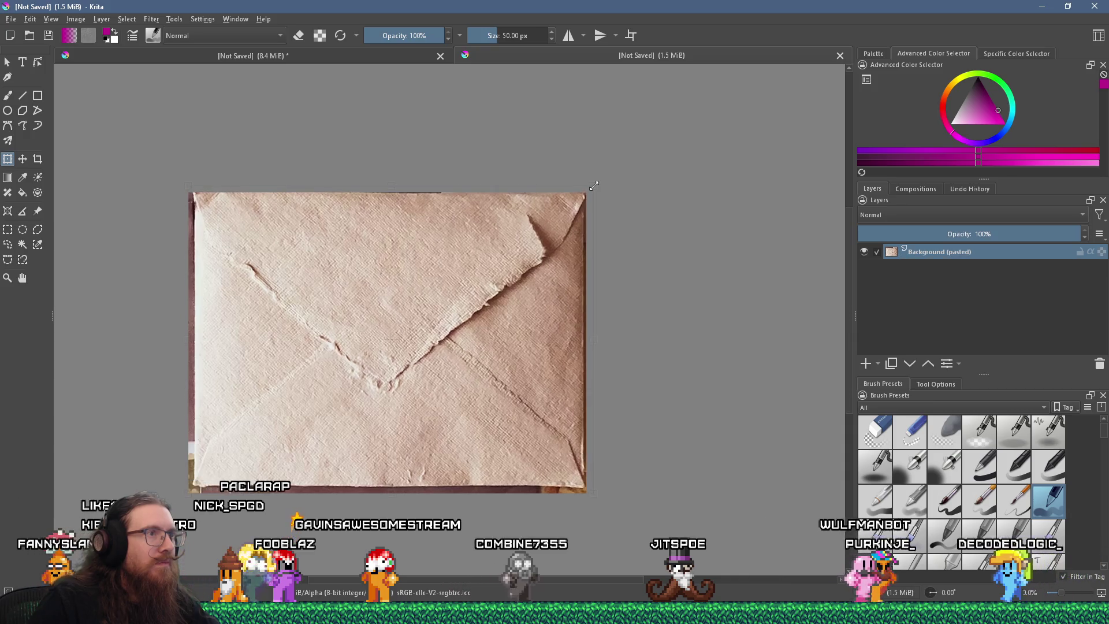
click(425, 255)
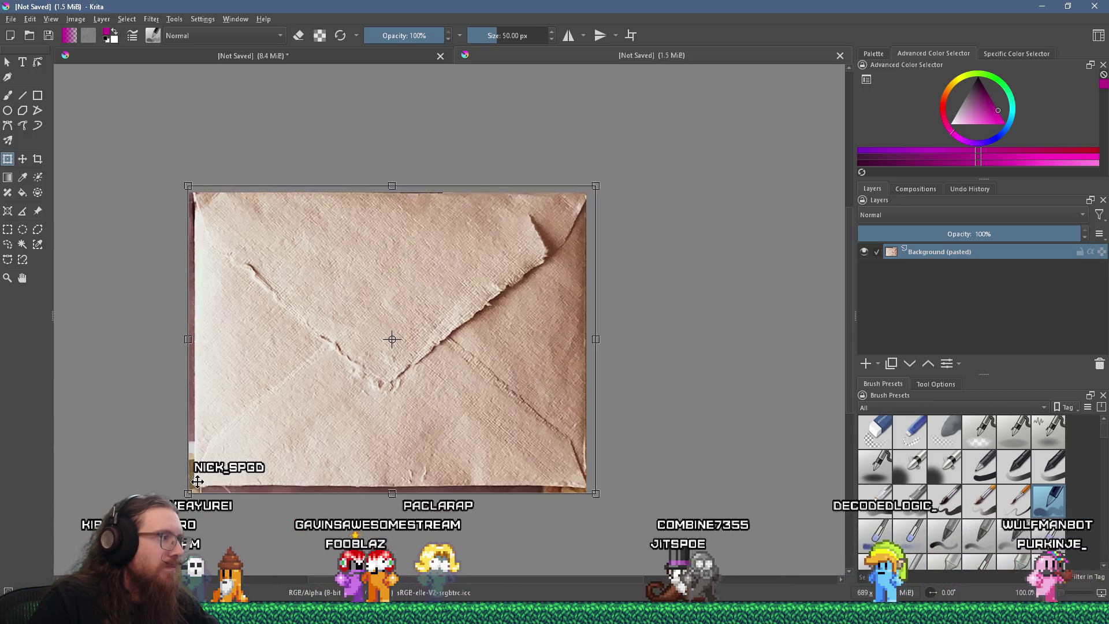
key(Return)
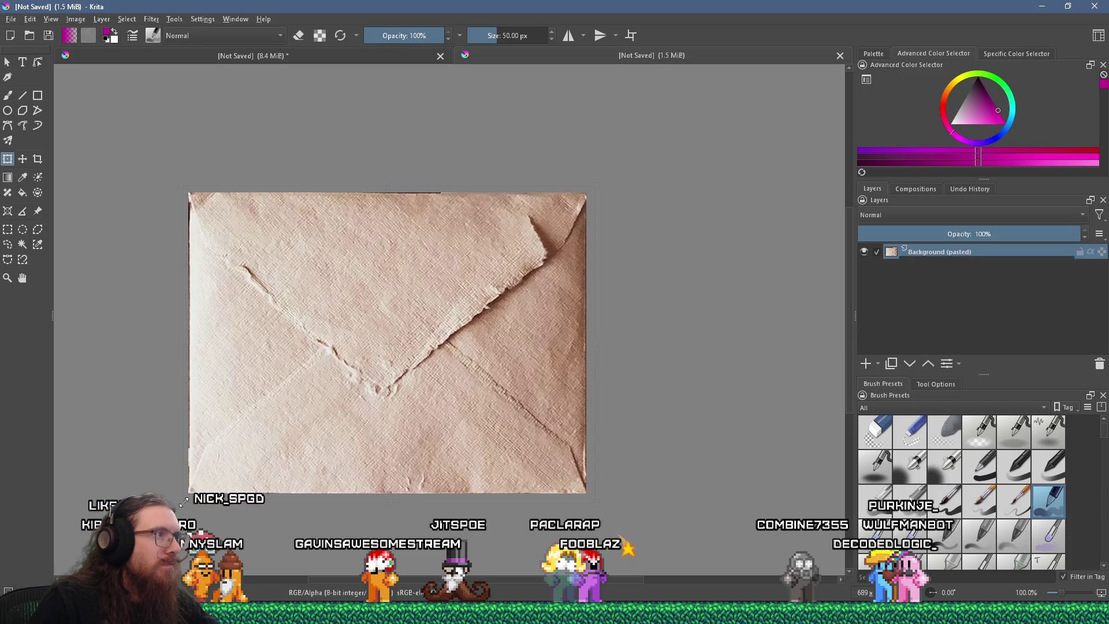
click(460, 362)
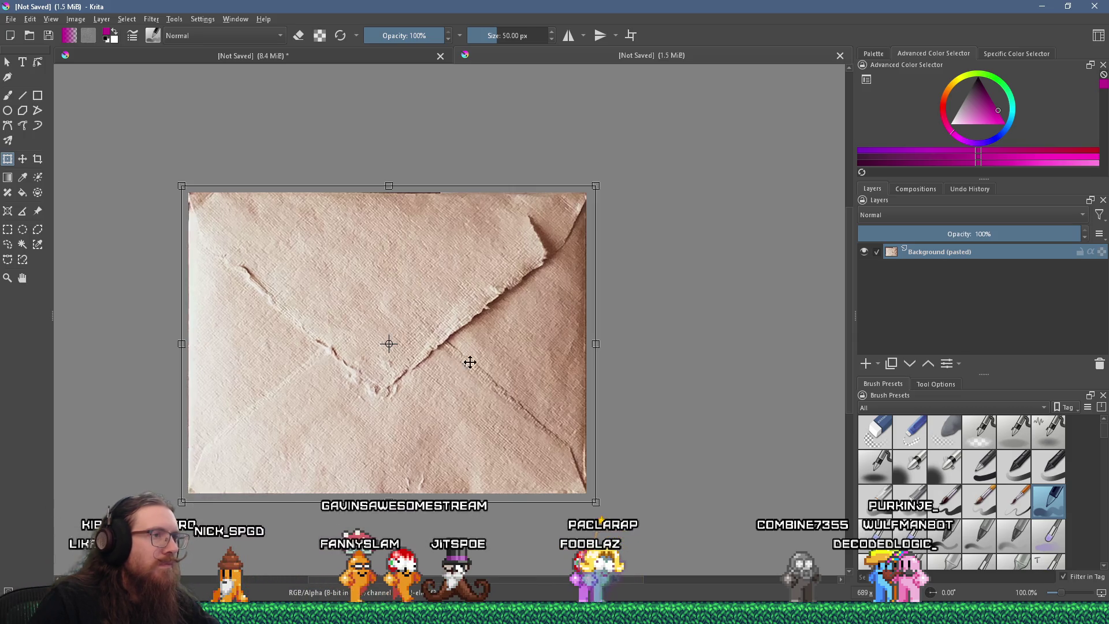
key(Return)
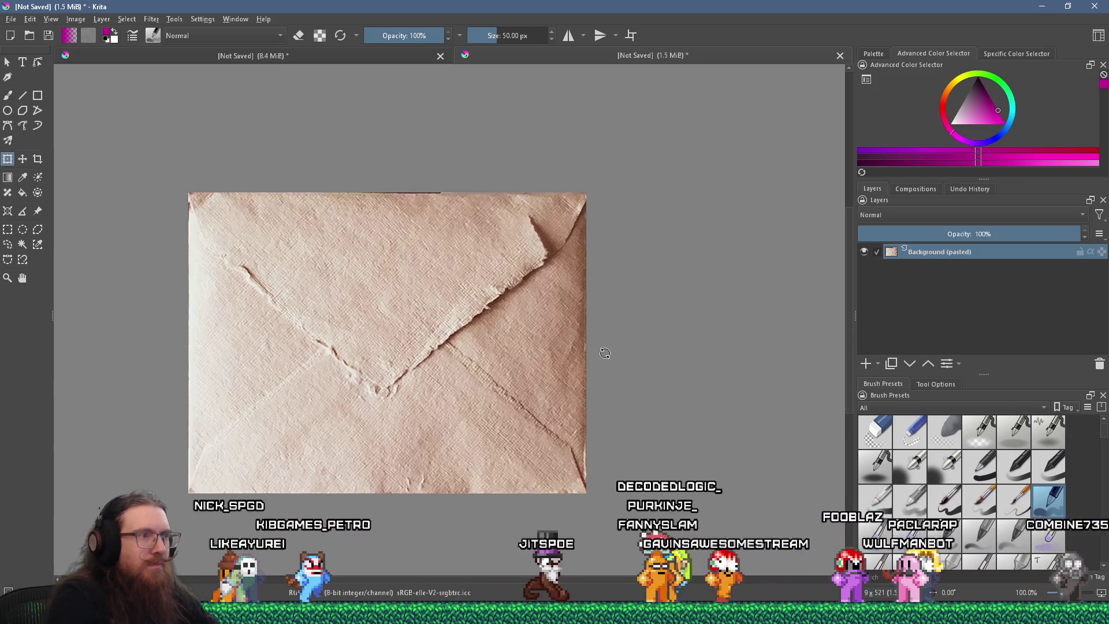
click(79, 19)
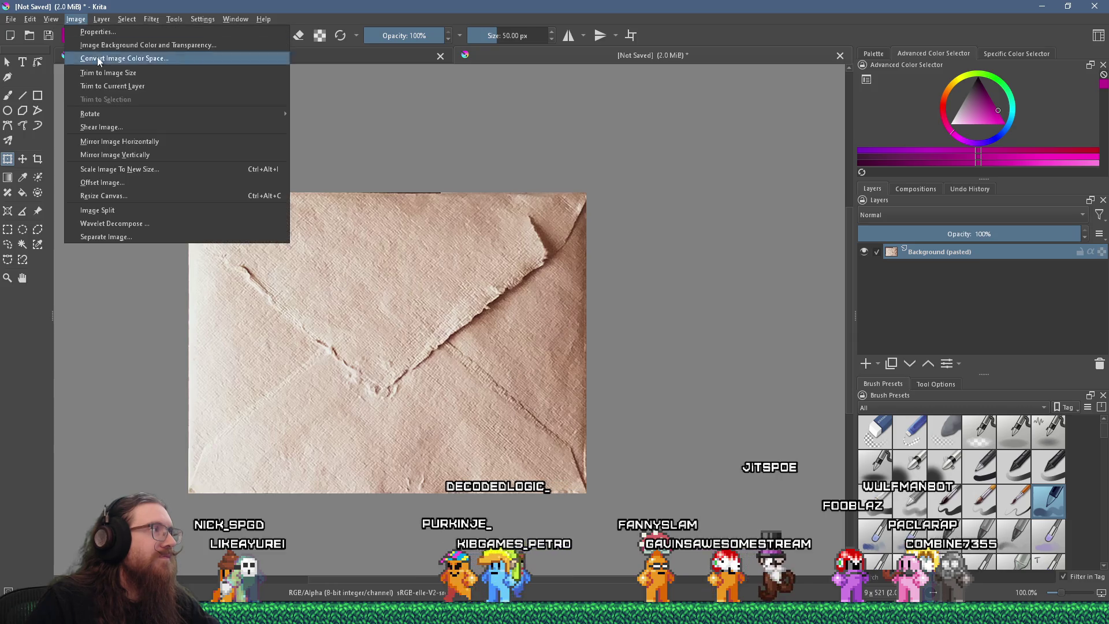
- Resize the canvas height to 521*2 = 1042 px, anchored at bottom centre
click(156, 196)
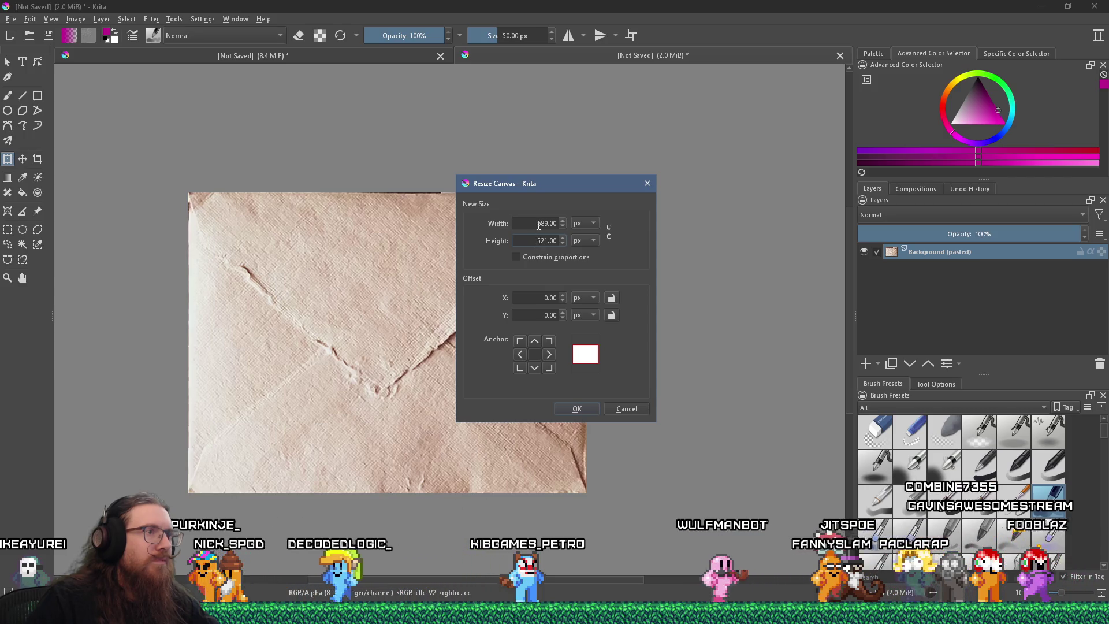
double_click(556, 242)
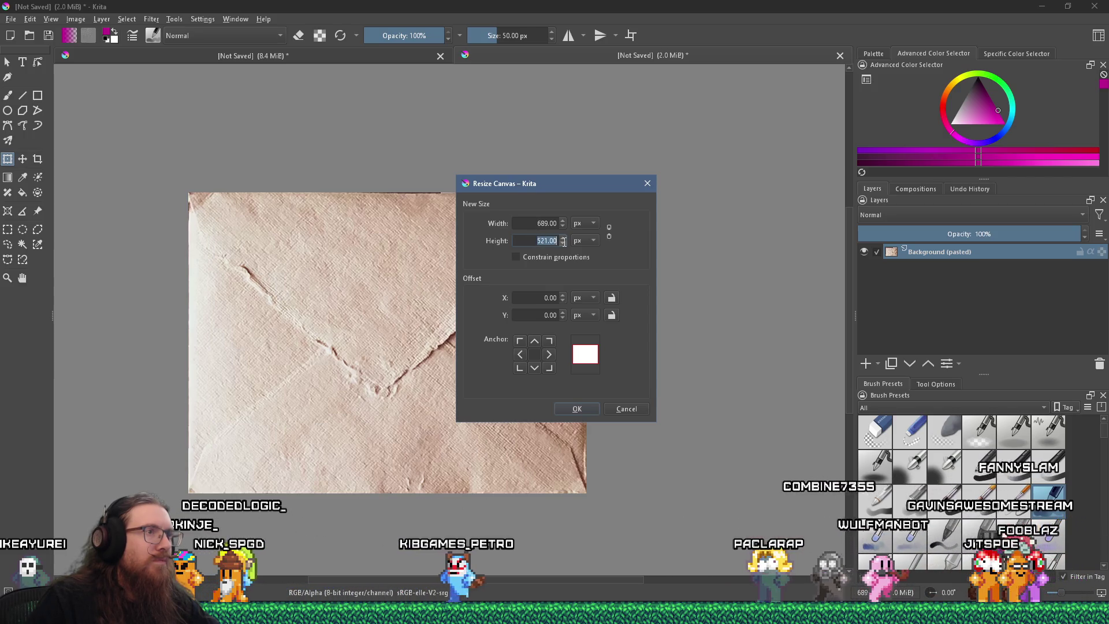
click(557, 242)
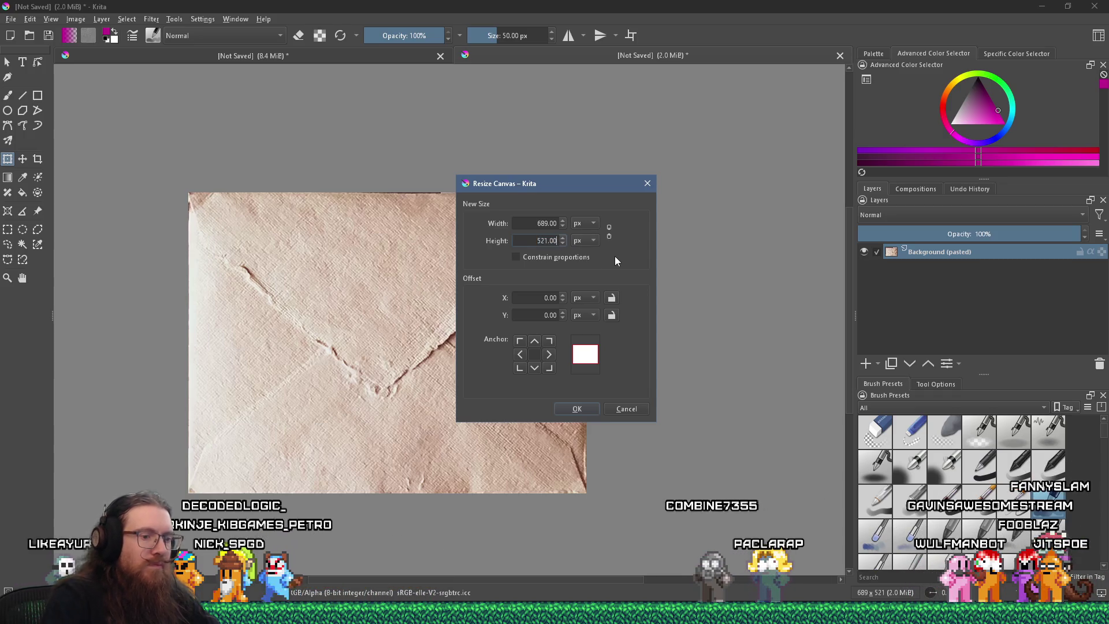
text(*2)
key(Tab)
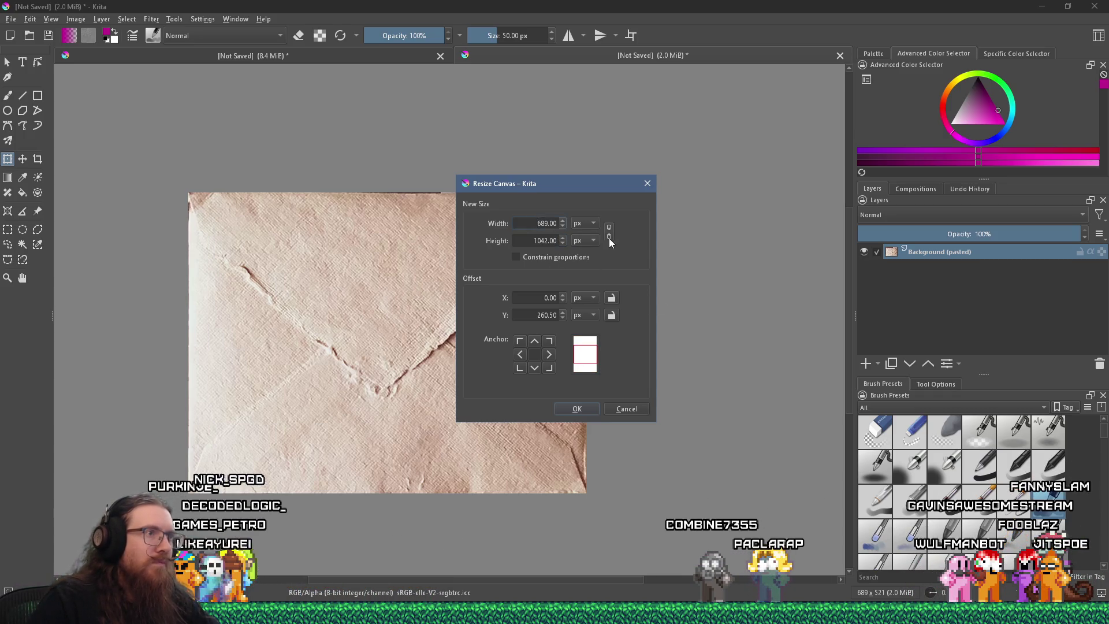
click(535, 368)
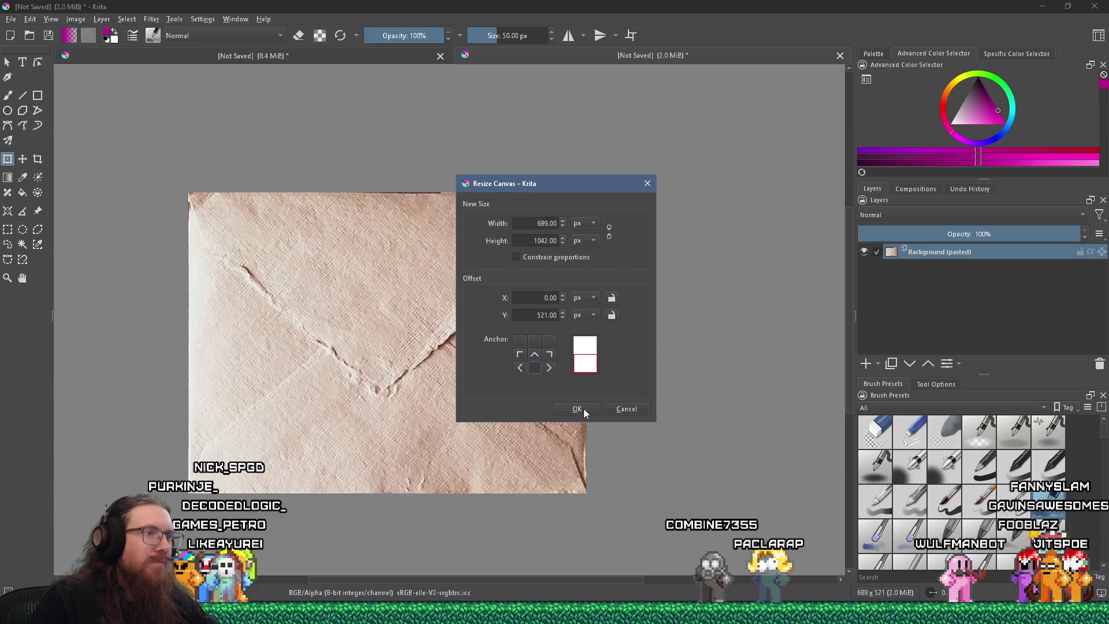
click(577, 409)
scroll(539, 373, up, 2)
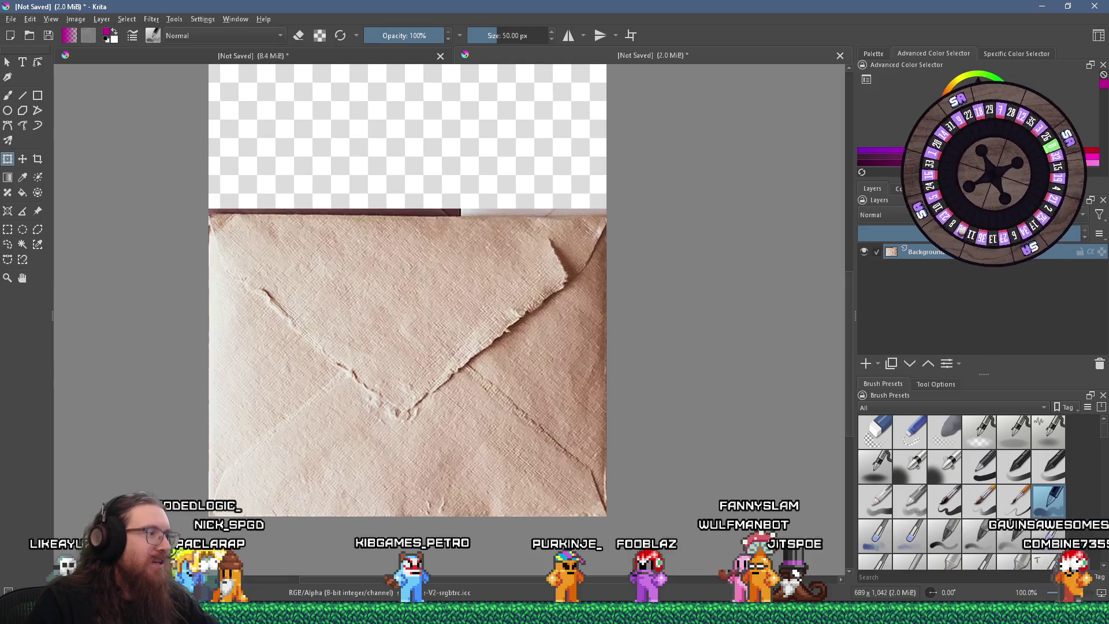
mouse_move(297, 613)
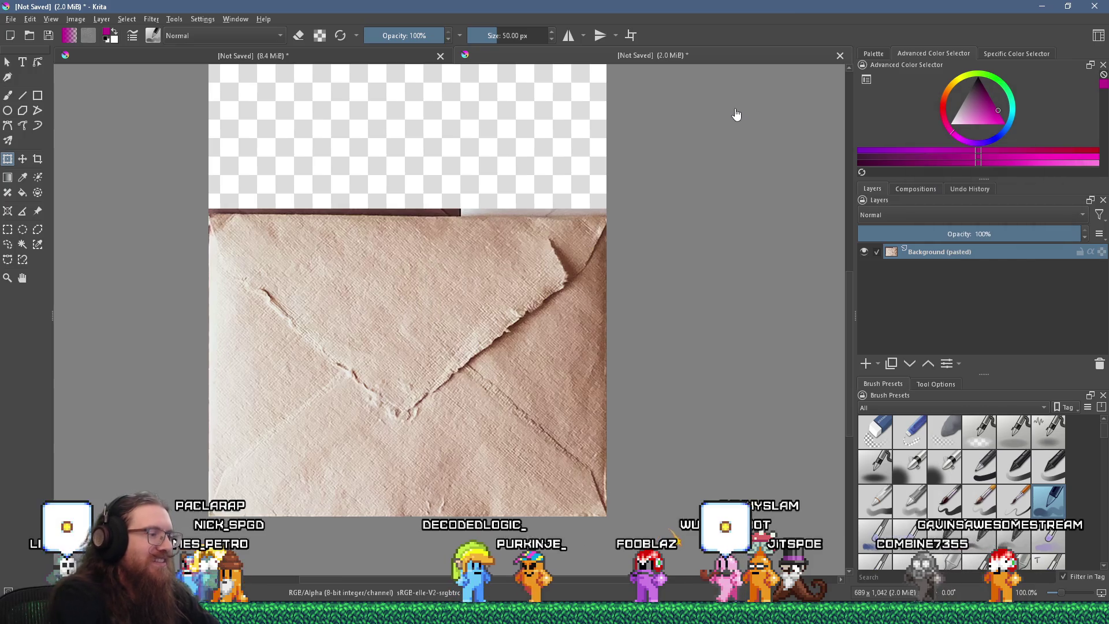
- Open 'kook logo to print.png' from the E:\projects\kook folders as a new Krita document
key(super+r)
text(e:)
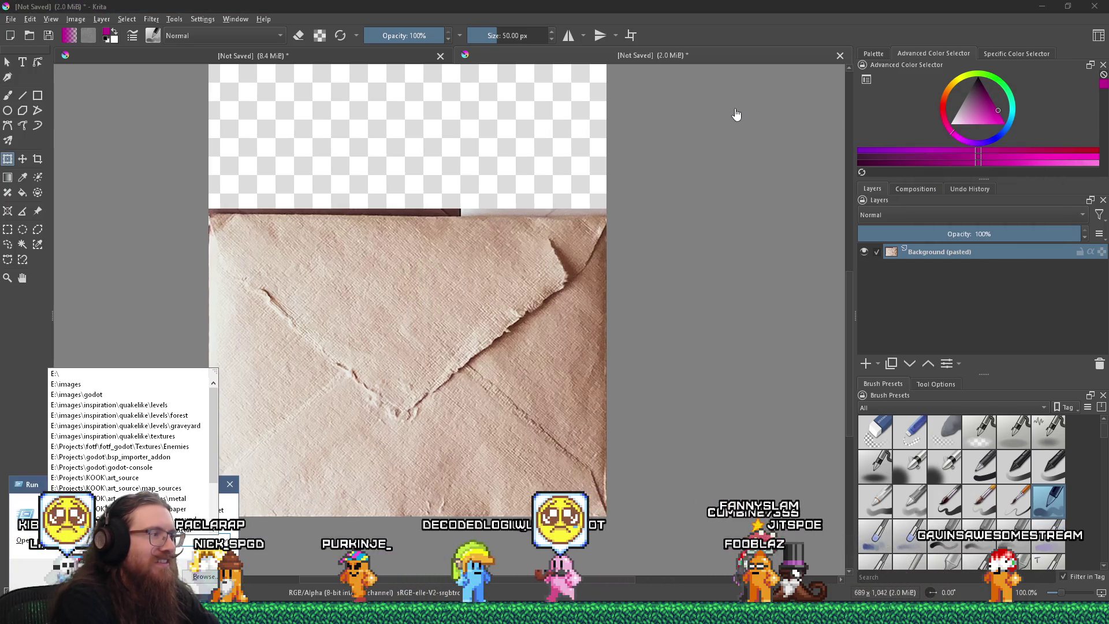
text(\projects\kook\)
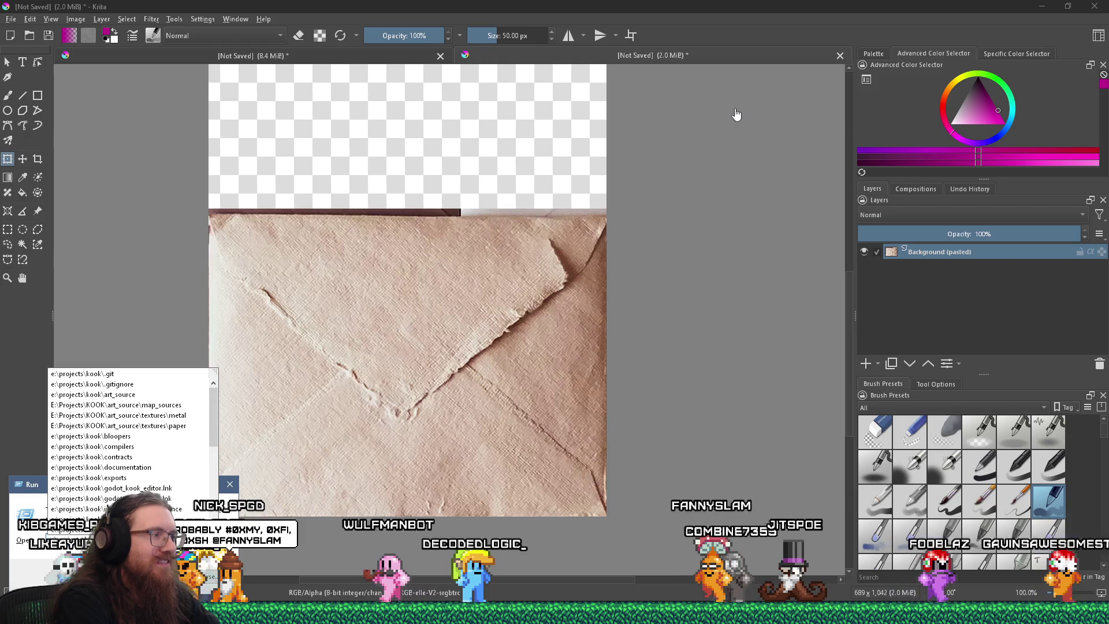
key(Escape)
text(k)
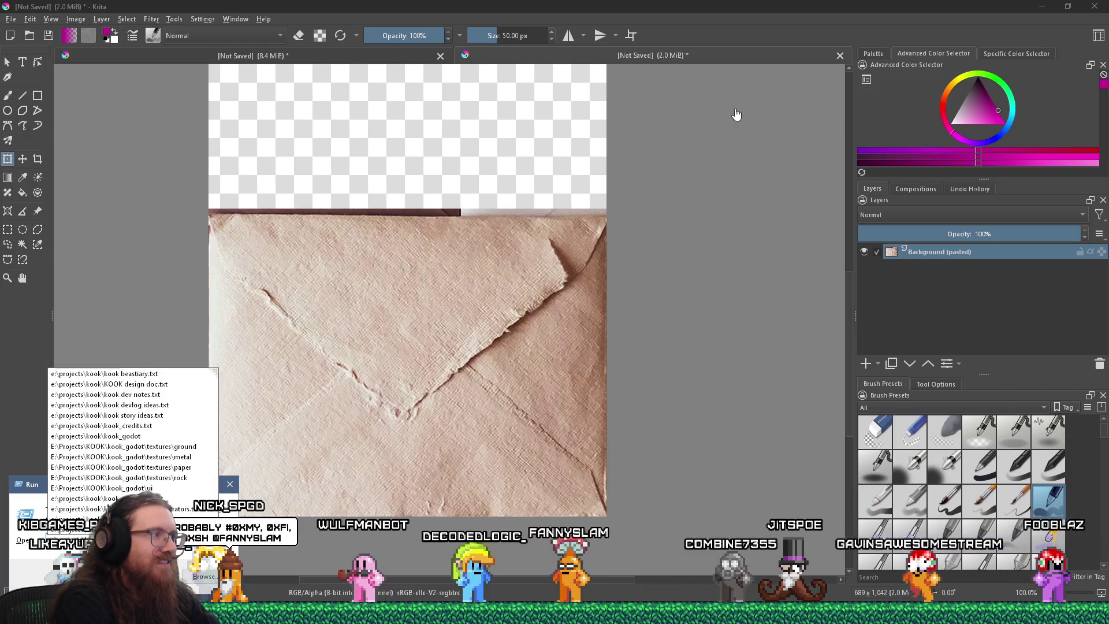
text(ook)
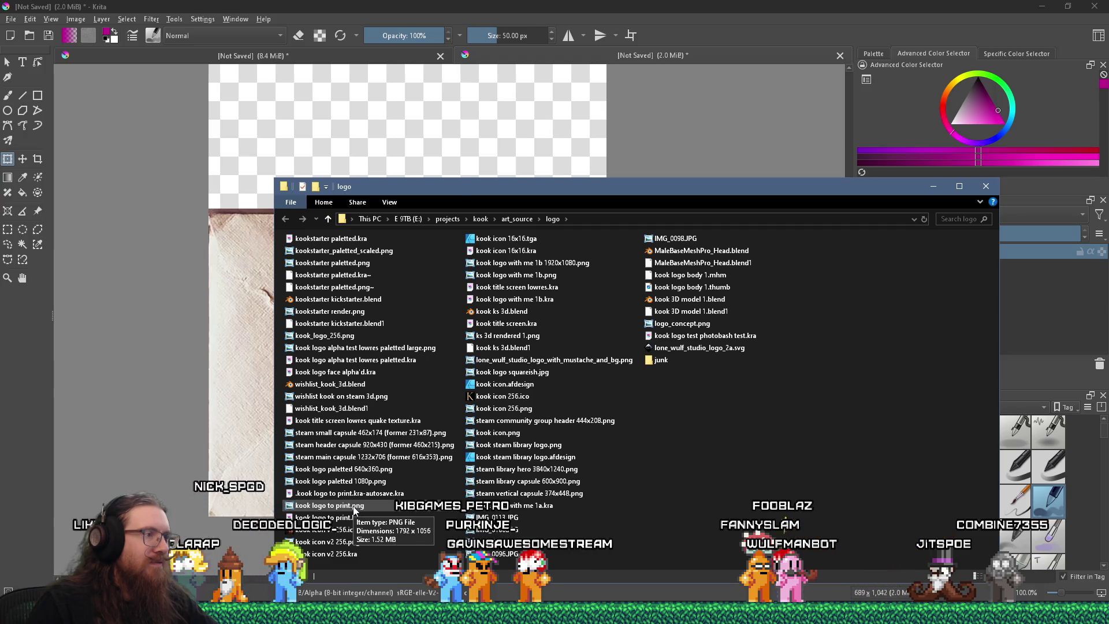
drag(650, 176, 666, 151)
click(693, 197)
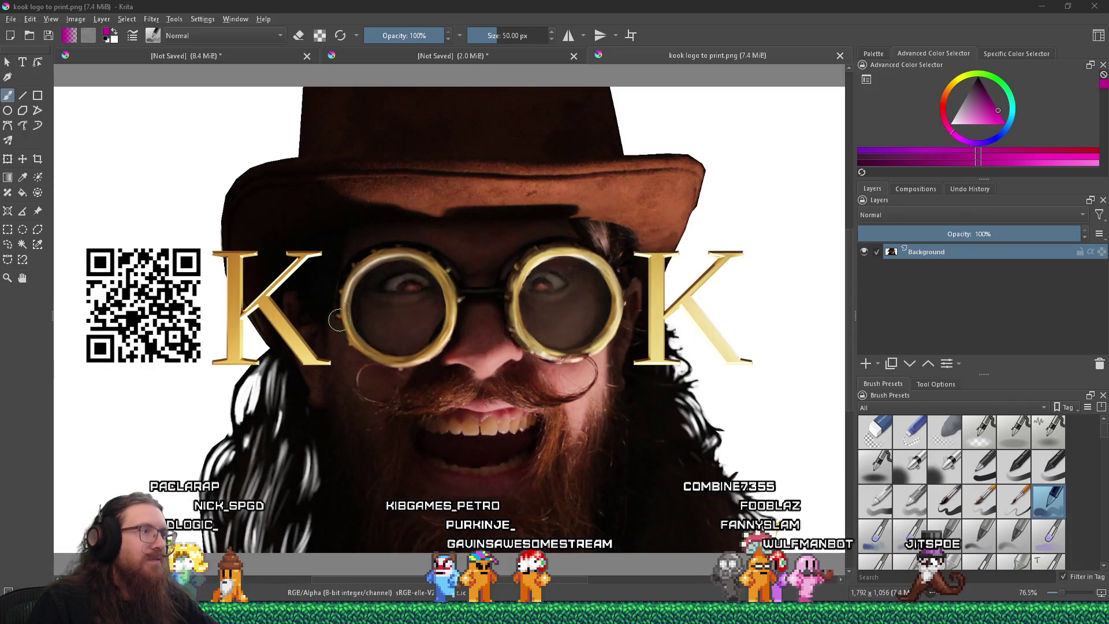
- Sample the logo's dark hair brown and copy its hex code
scroll(589, 266, up, 2)
scroll(588, 267, down, 2)
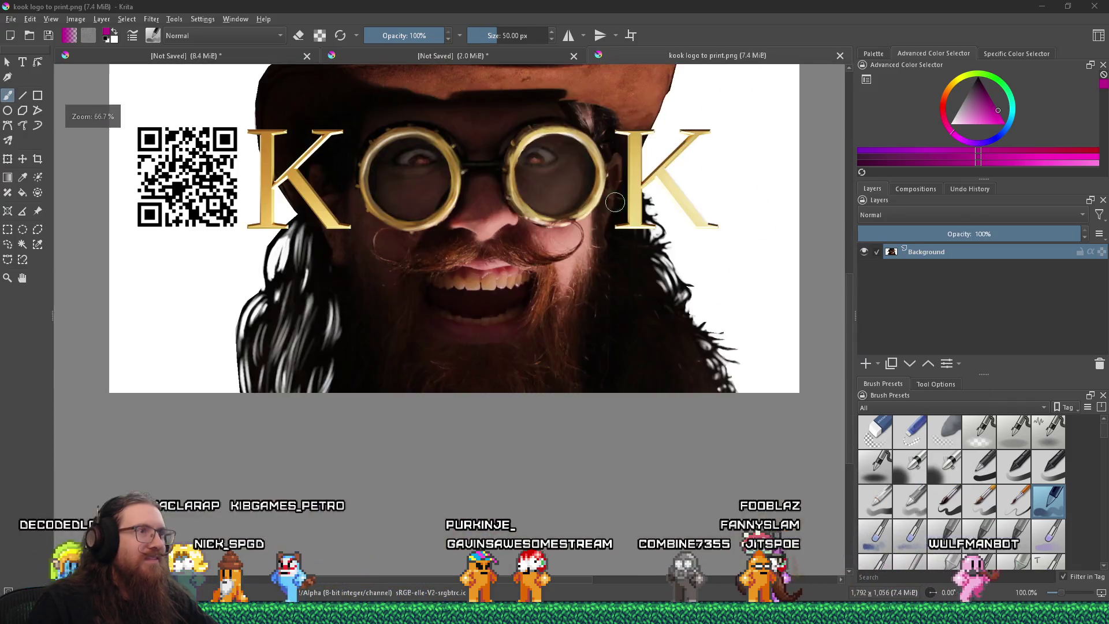
scroll(612, 103, up, 2)
scroll(605, 103, up, 2)
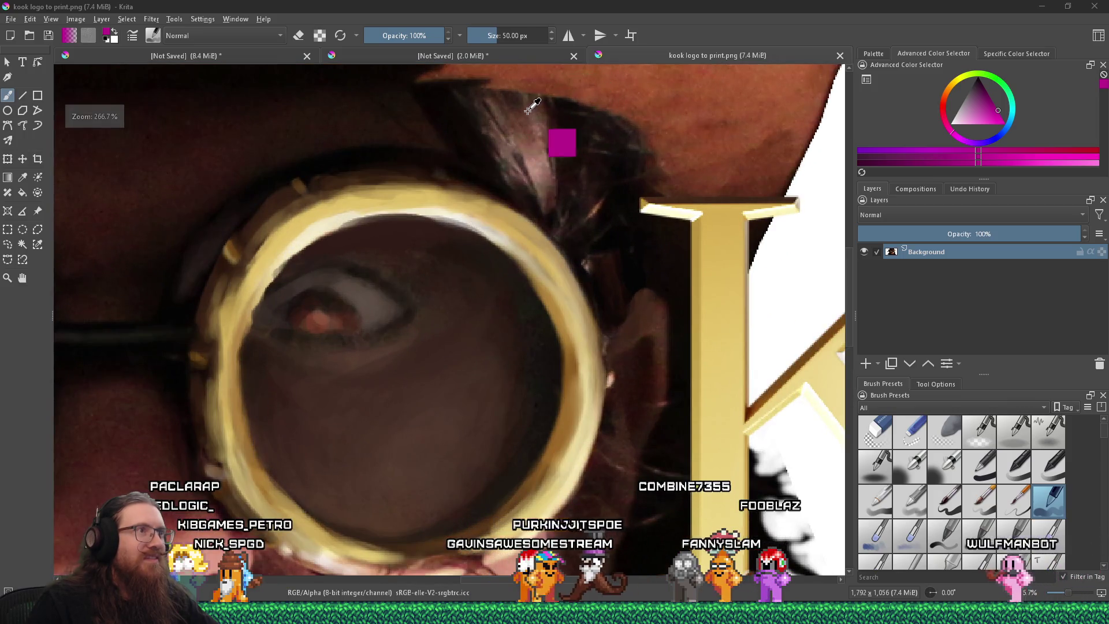
ctrl+click(545, 134)
ctrl+click(519, 102)
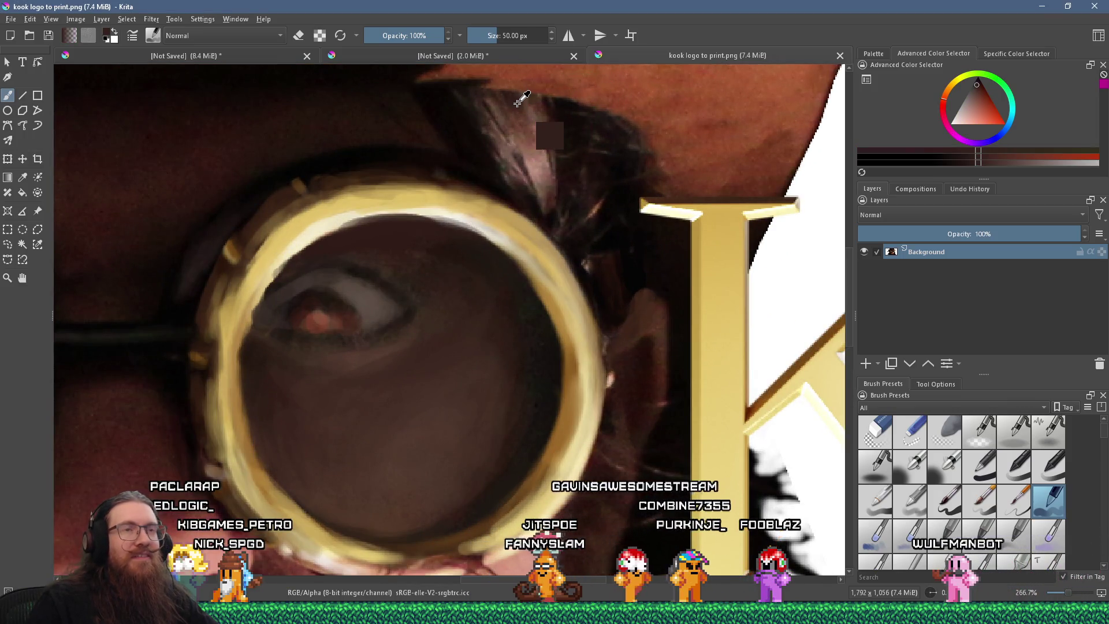
click(1015, 53)
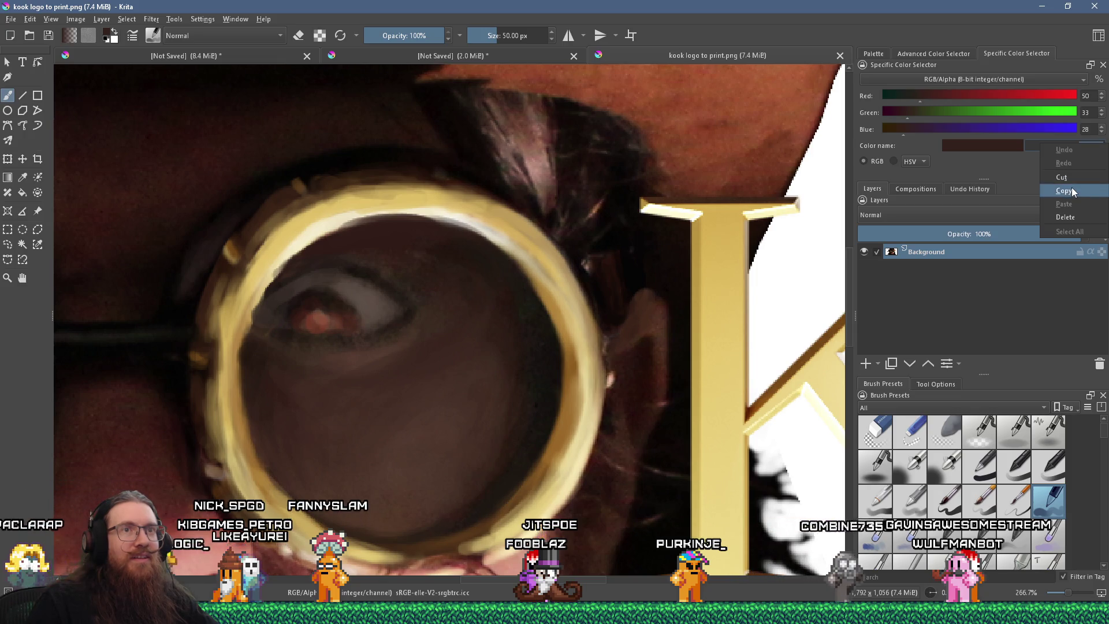
click(1064, 191)
key(alt+Tab)
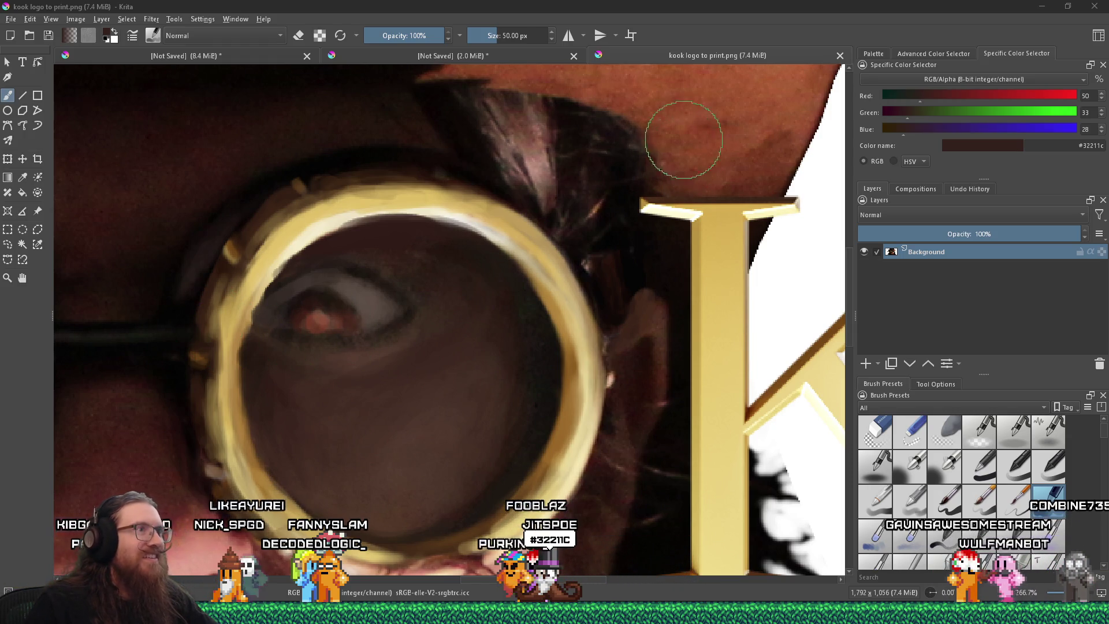
- Select a small oval of hair above the lens and apply a 13.15 px Gaussian blur
ctrl+click(524, 113)
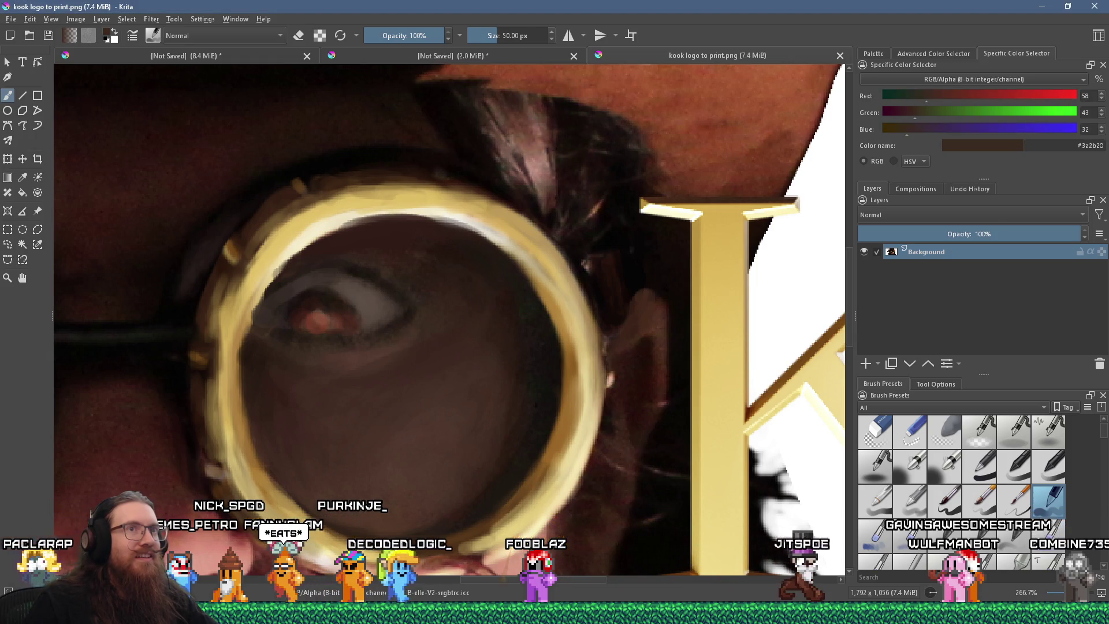
ctrl+click(524, 111)
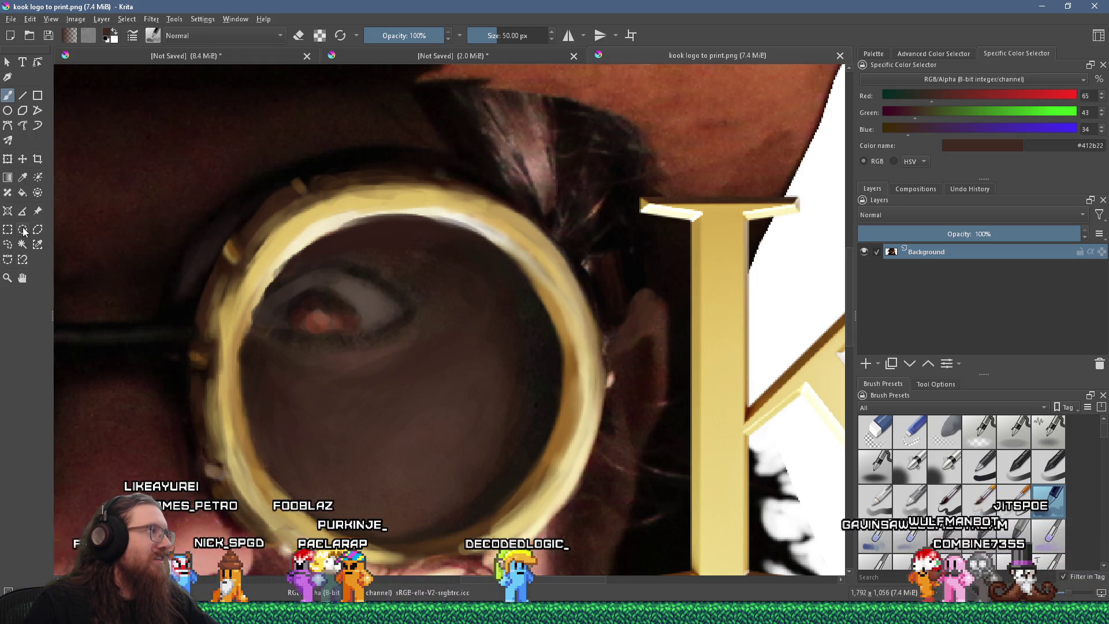
drag(493, 102, 548, 160)
click(152, 21)
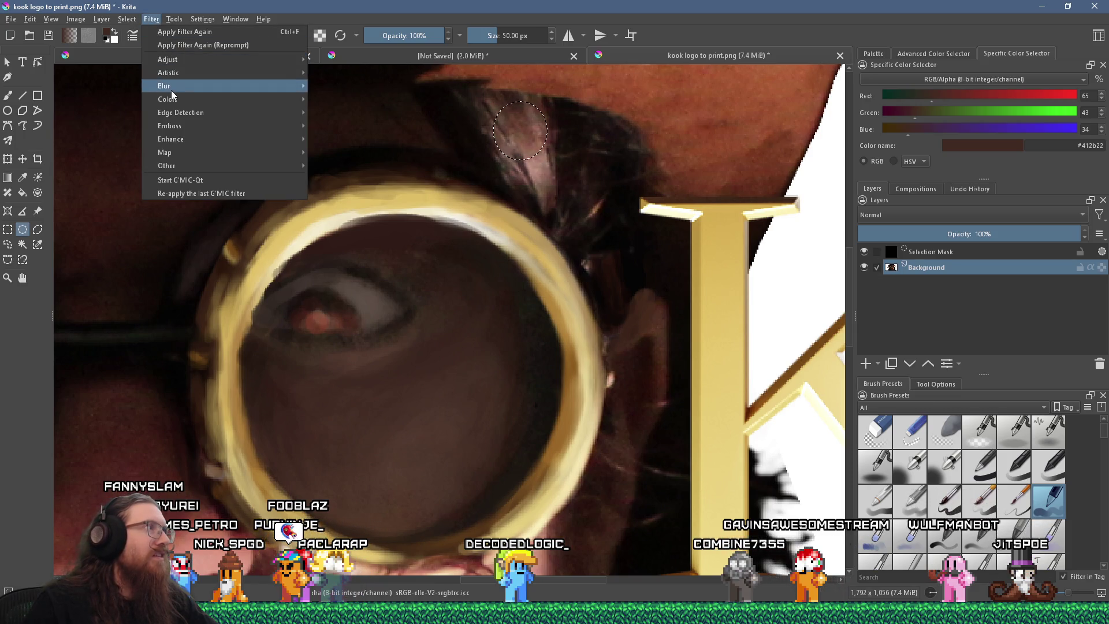
click(375, 98)
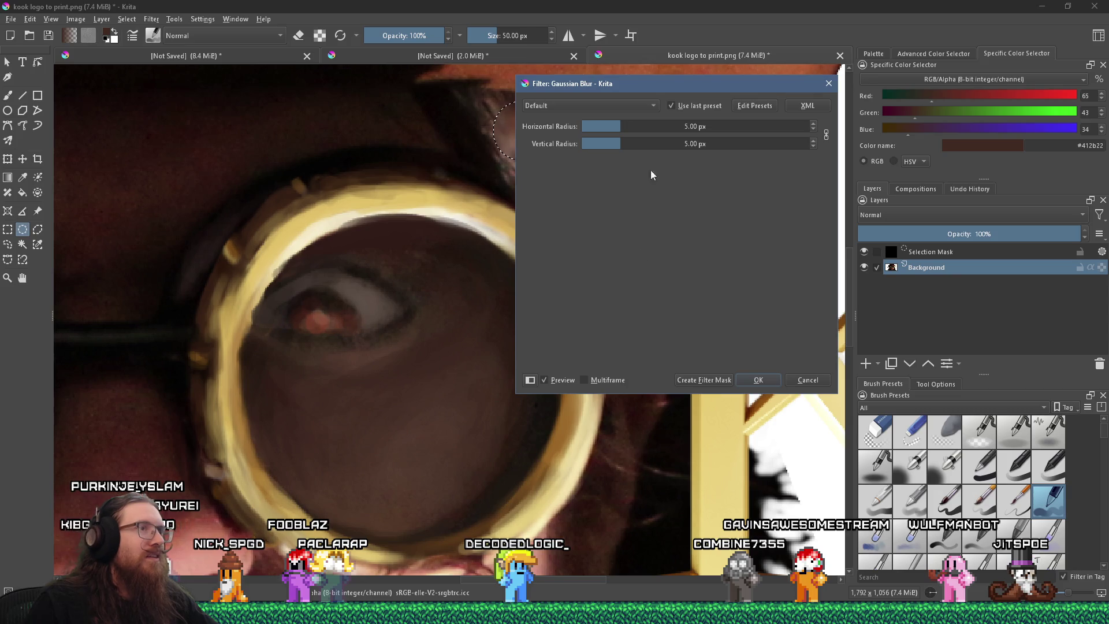
drag(666, 88, 657, 207)
drag(612, 245, 627, 245)
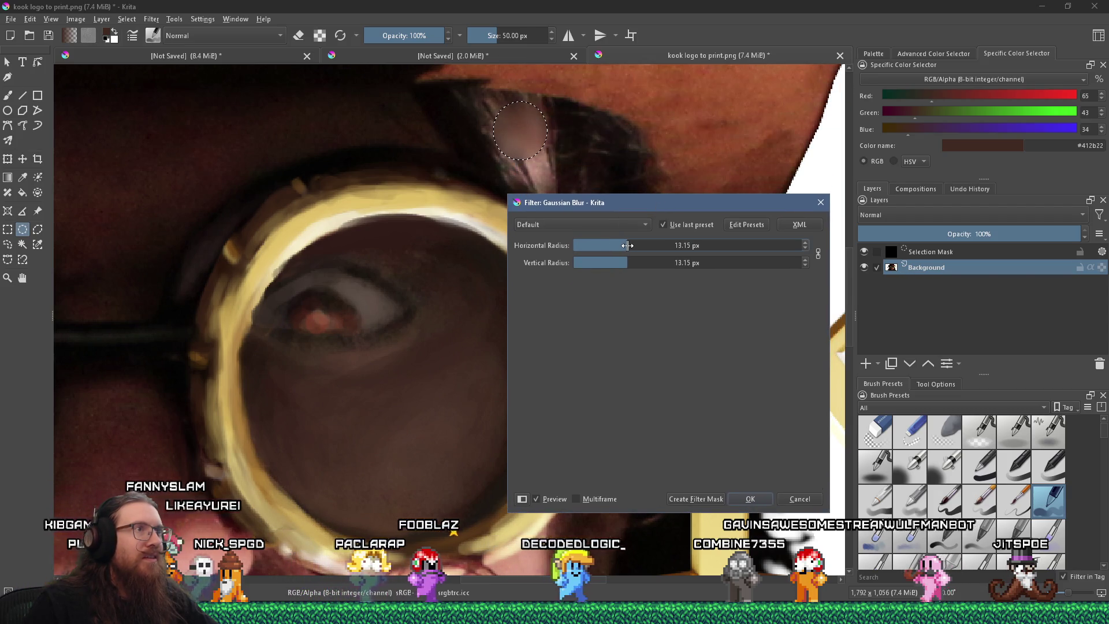
key(Return)
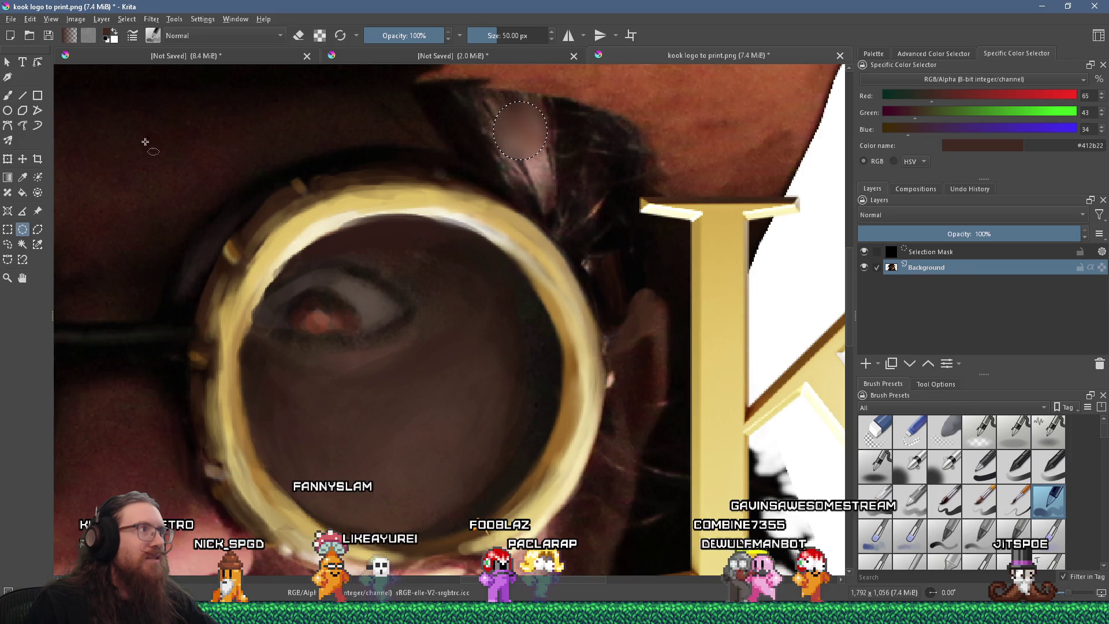
- Sample the blurred hair colour, copy its hex code, and view the logo at actual size
click(8, 95)
ctrl+click(516, 114)
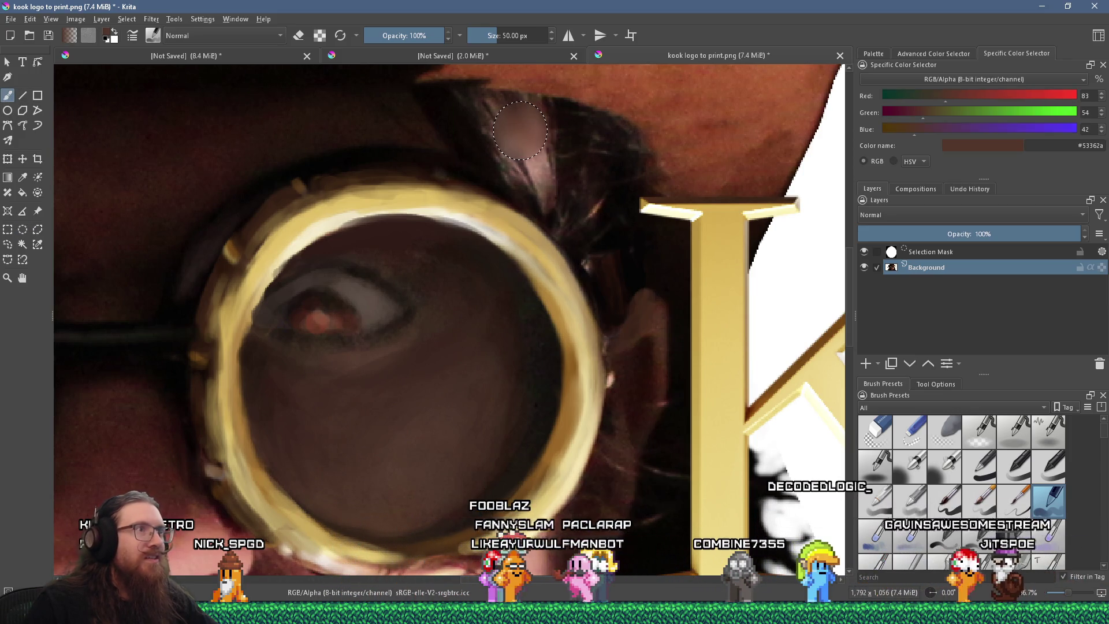
ctrl+click(518, 112)
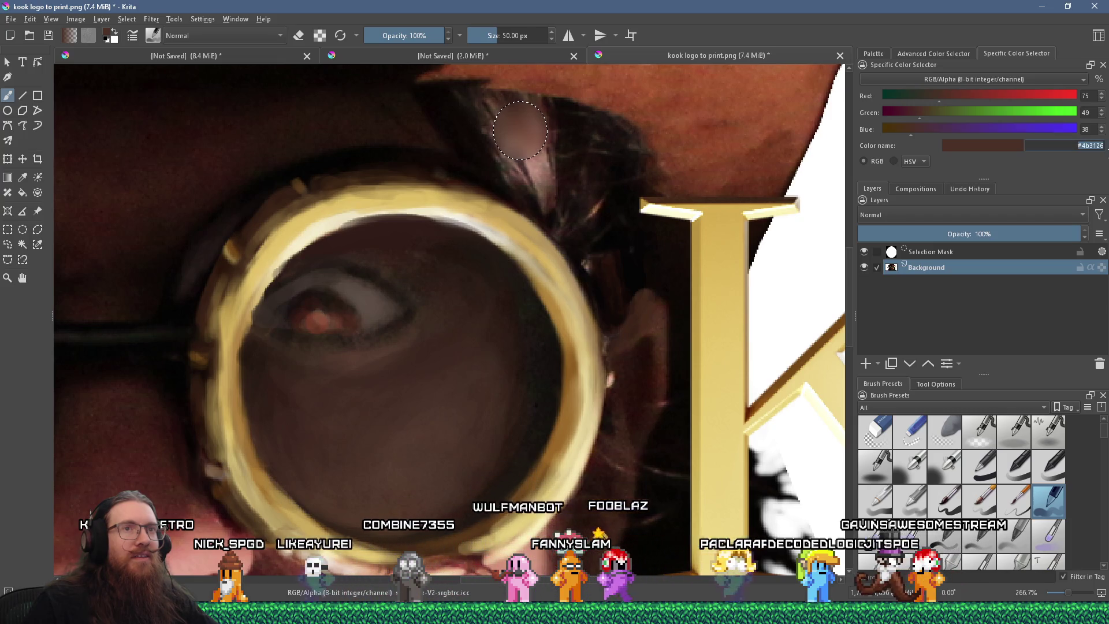
right_click(1083, 146)
click(1084, 208)
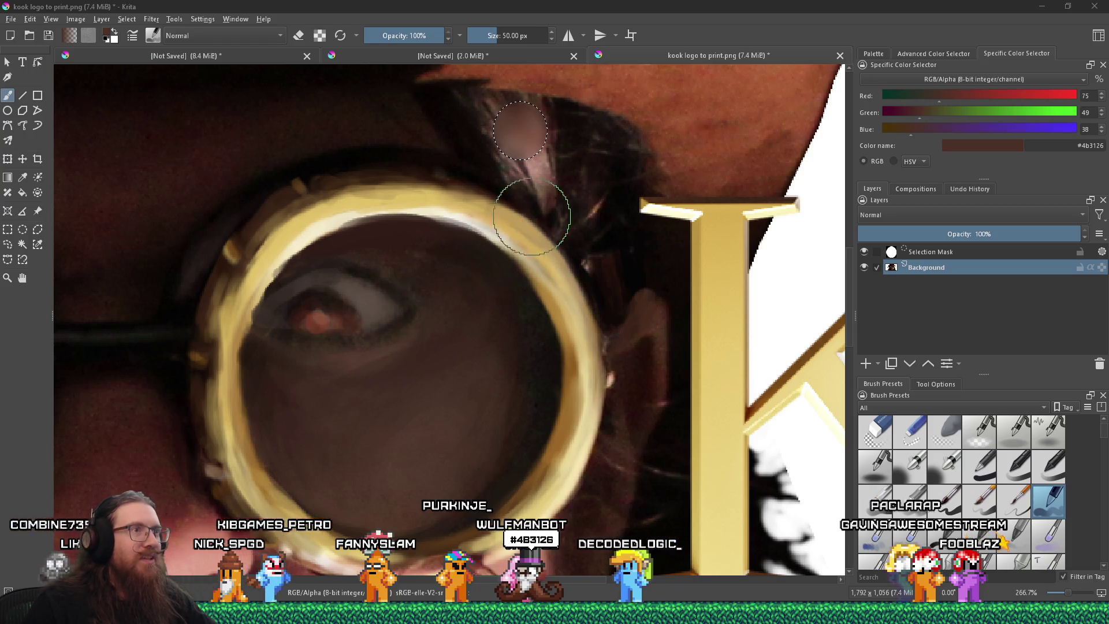
key(1)
key(1)
key(1)
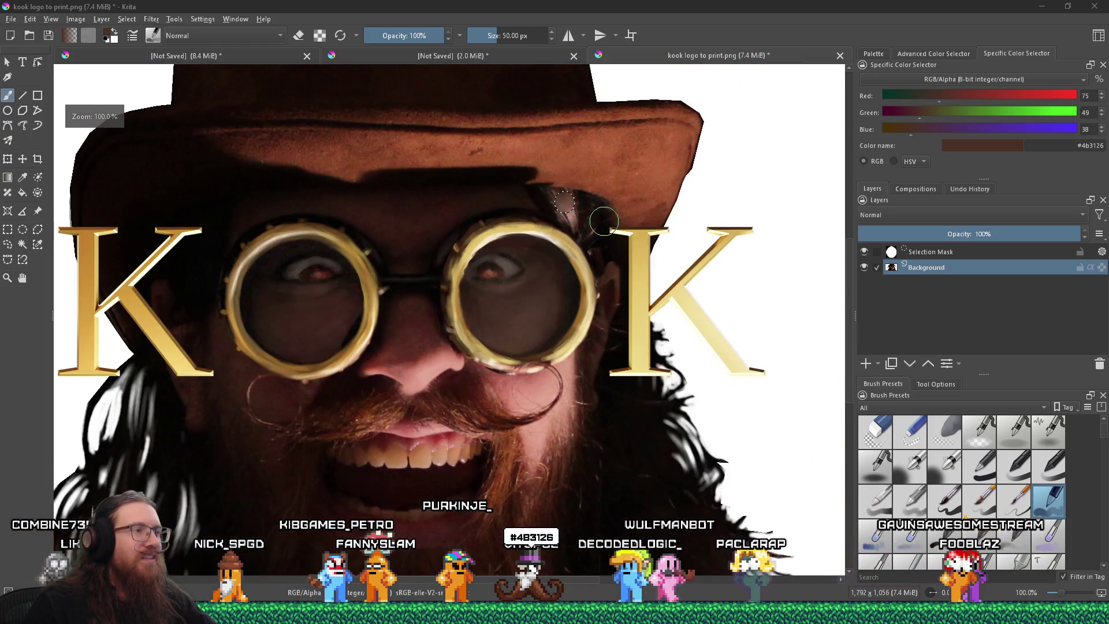
scroll(559, 210, down, 3)
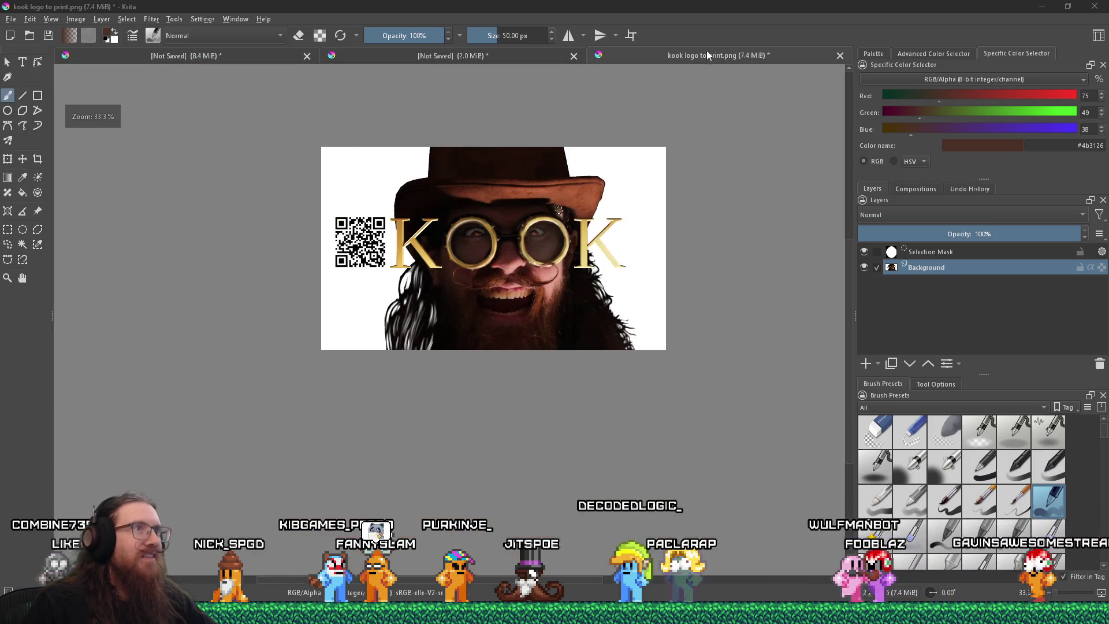
- Close the kook logo document, discarding its unsaved changes
click(842, 56)
click(595, 326)
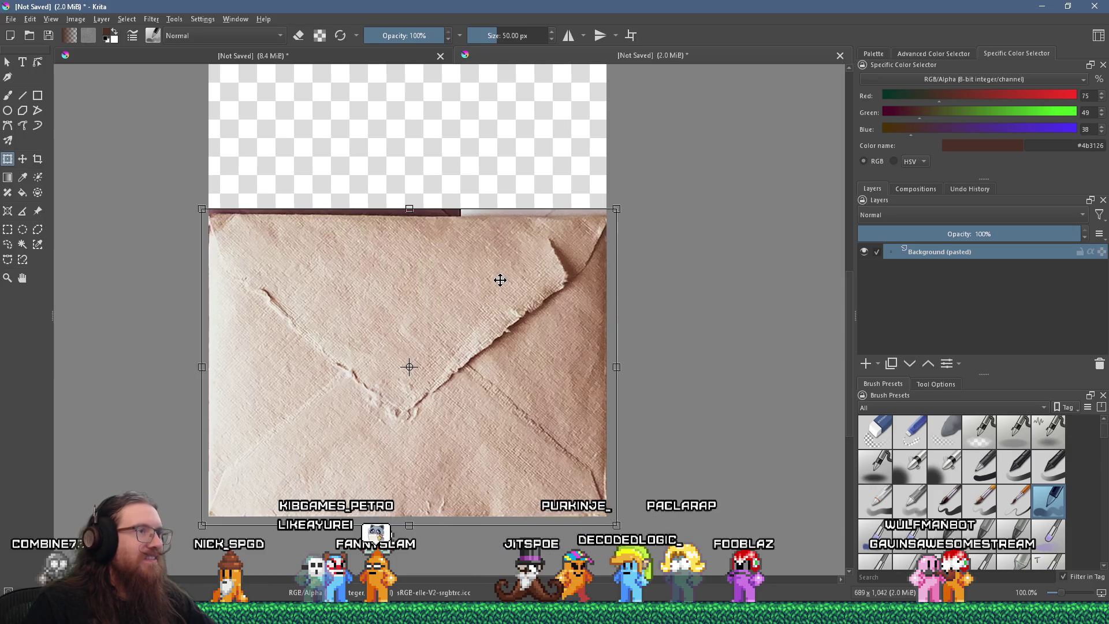
scroll(500, 280, down, 3)
scroll(503, 277, up, 2)
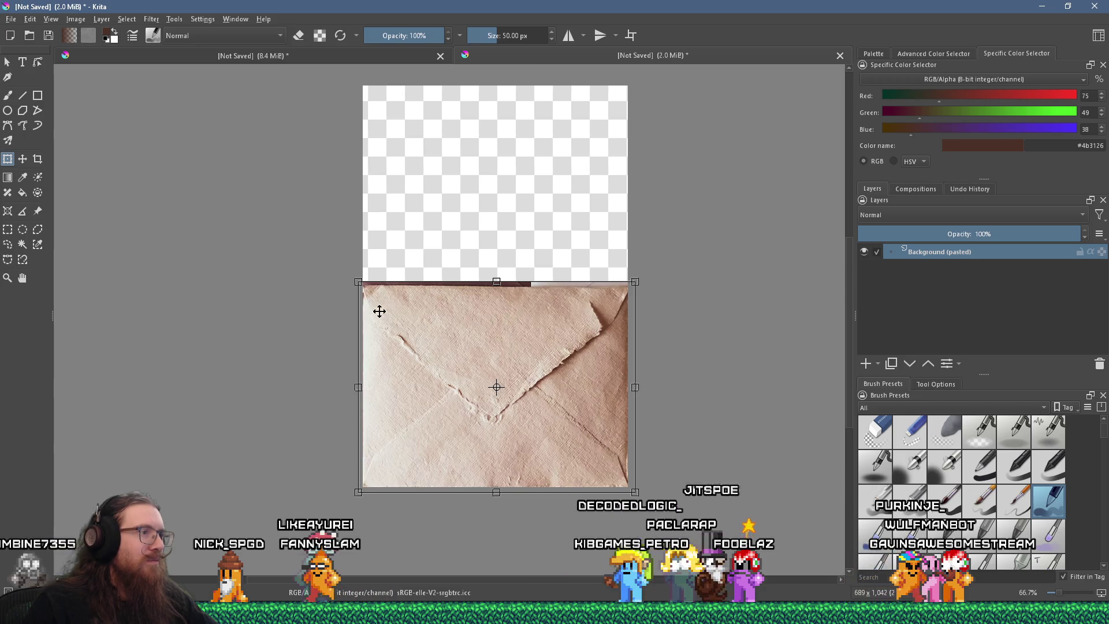
- Copy the whole envelope image and paste it as a new layer
click(7, 230)
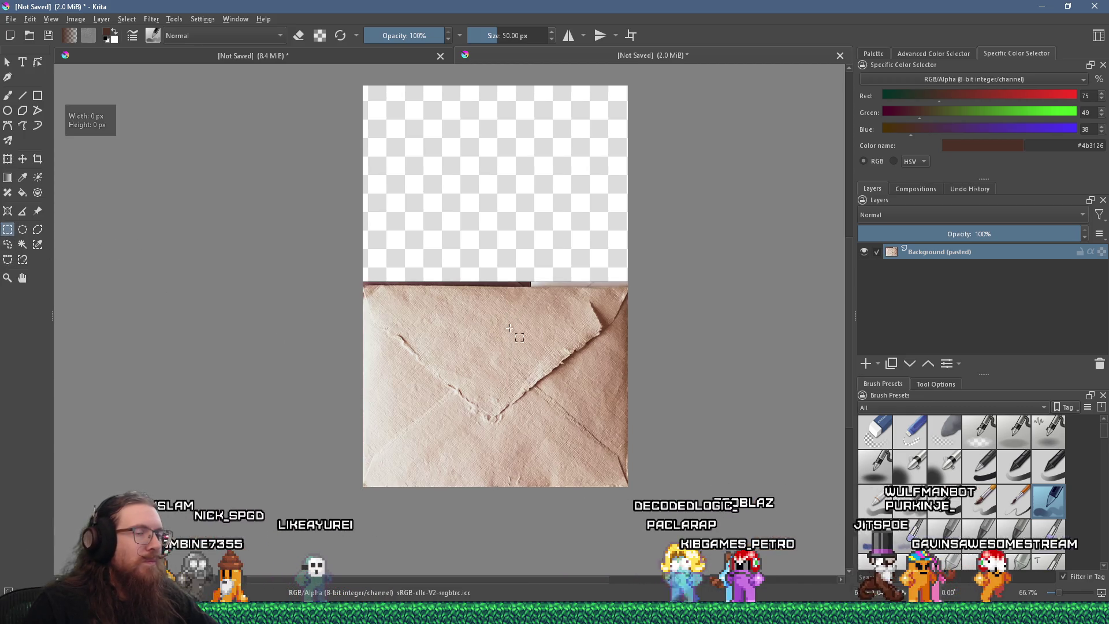
key(ctrl+a)
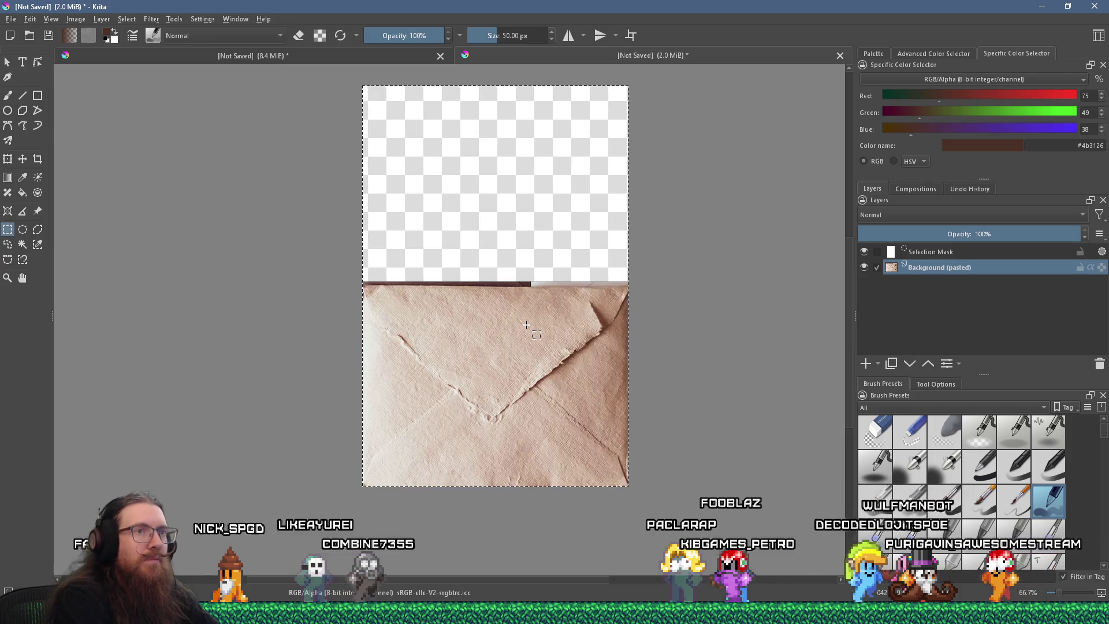
key(ctrl+c)
key(ctrl+v)
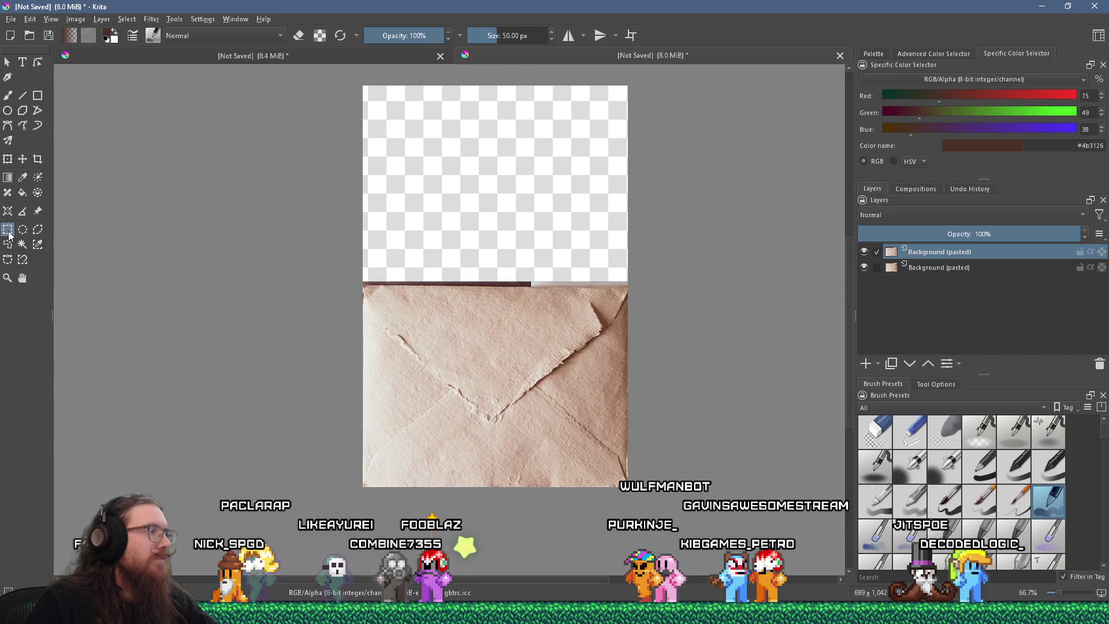
- Move the pasted envelope copy into the empty top half, aligned to the canvas top edge
mouse_move(415, 298)
mouse_down()
mouse_move(440, 213)
mouse_move(490, 138)
mouse_up()
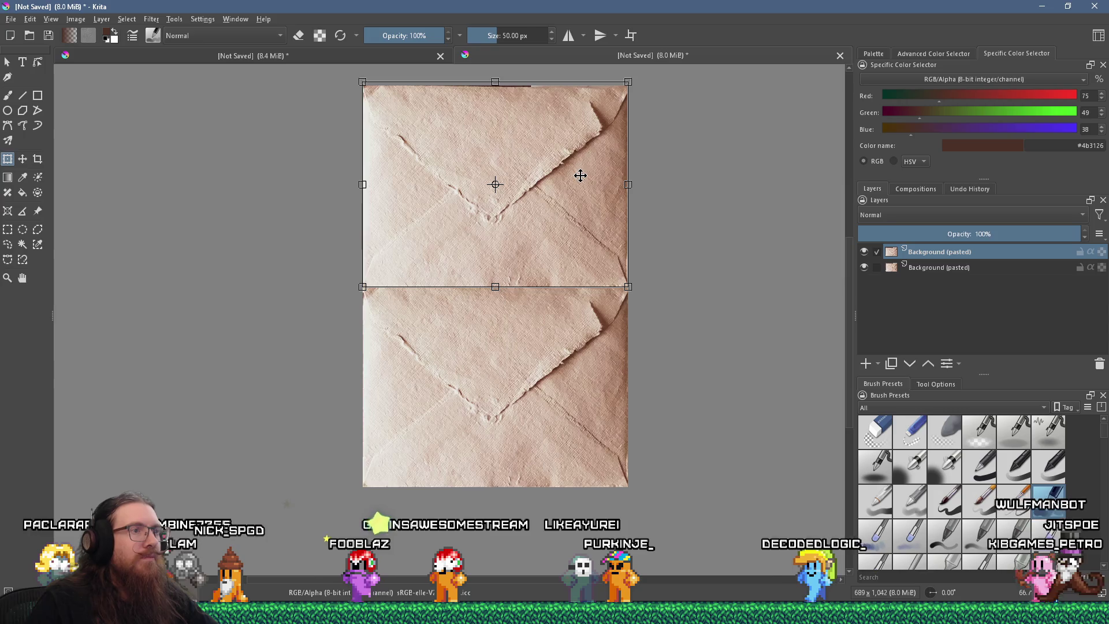
drag(851, 286, 850, 240)
scroll(493, 223, up, 2)
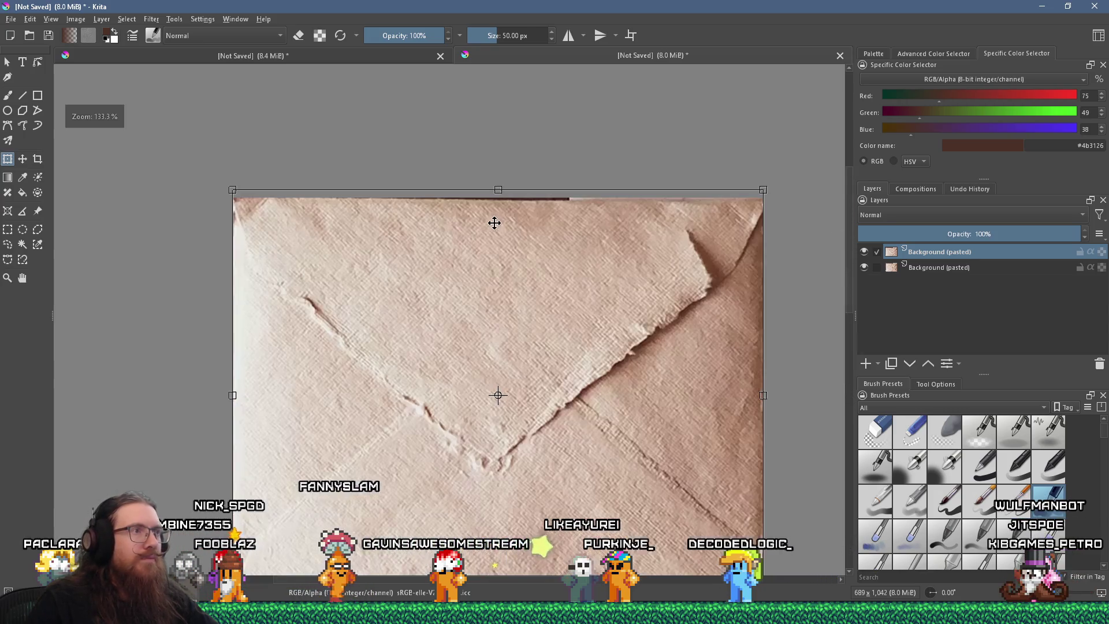
drag(498, 189, 499, 189)
scroll(498, 188, down, 2)
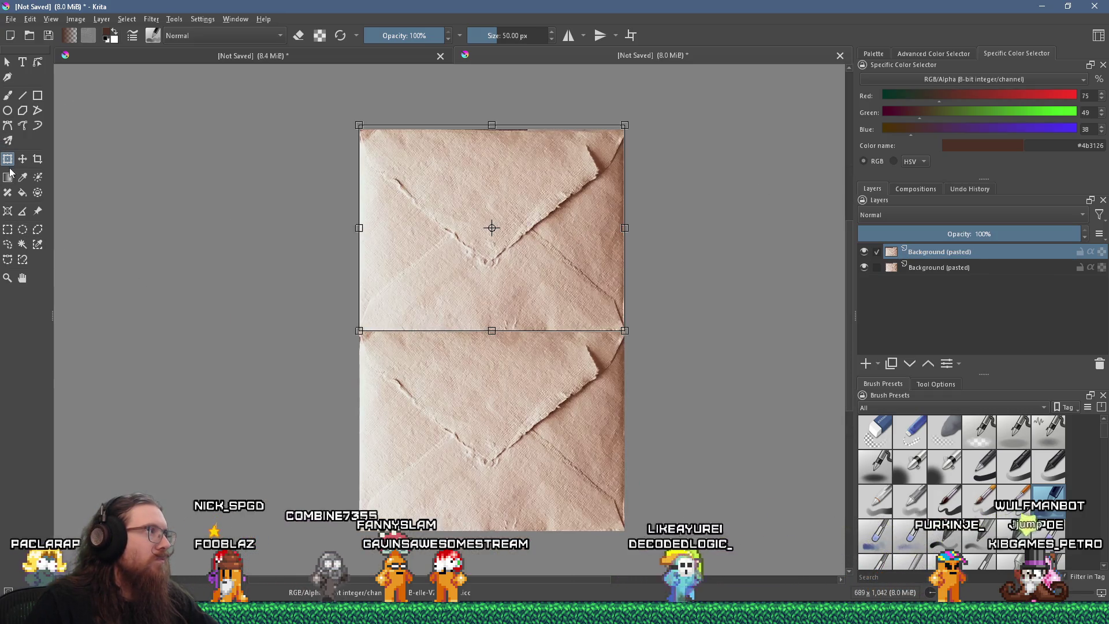
click(7, 229)
drag(291, 256, 296, 257)
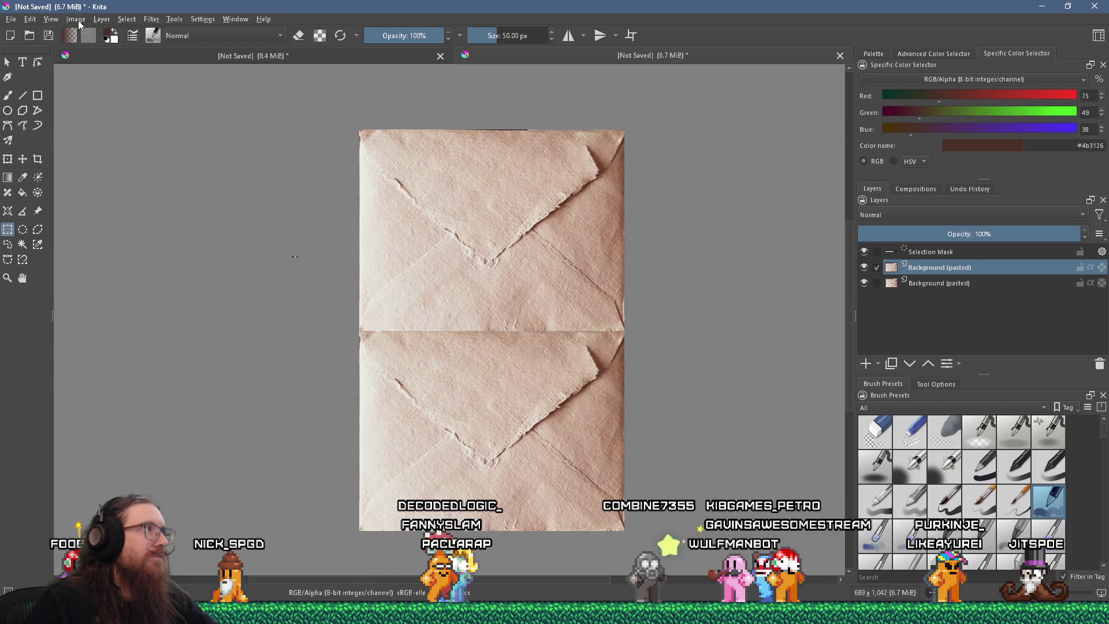
- Scale the stacked envelope image to 32 × 32 px via Scale Image To New Size
click(76, 20)
click(140, 169)
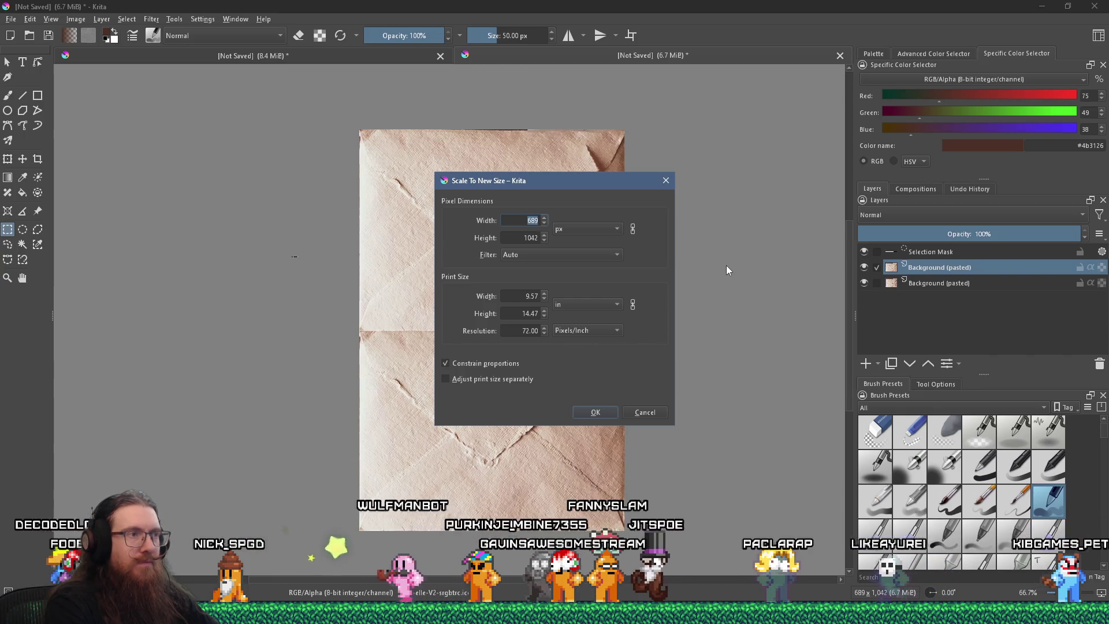
text(32)
key(Tab)
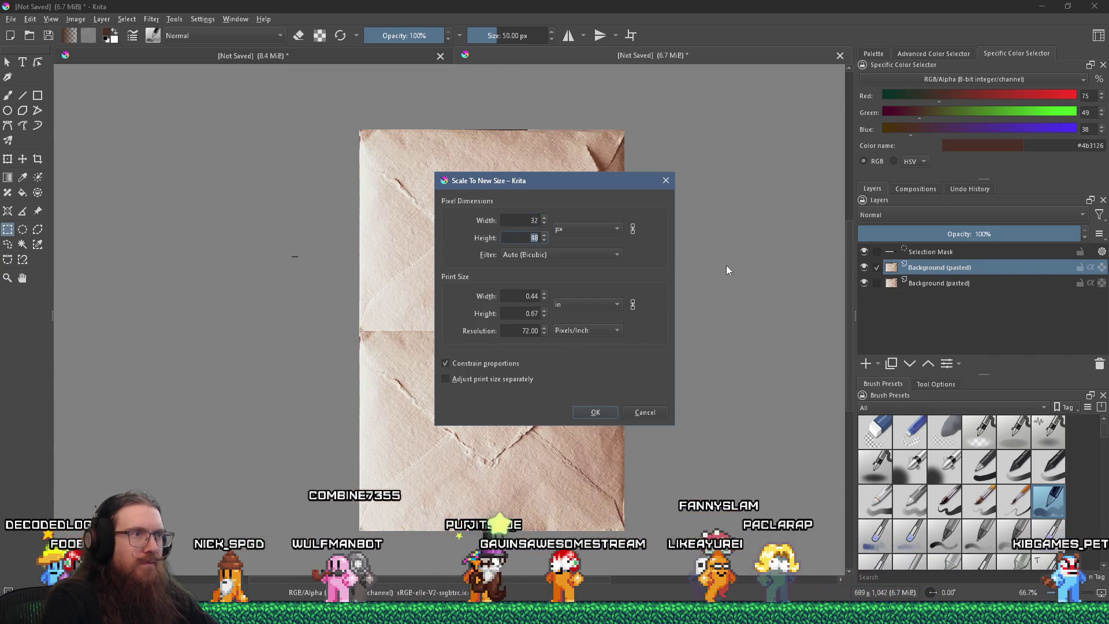
click(633, 229)
click(634, 228)
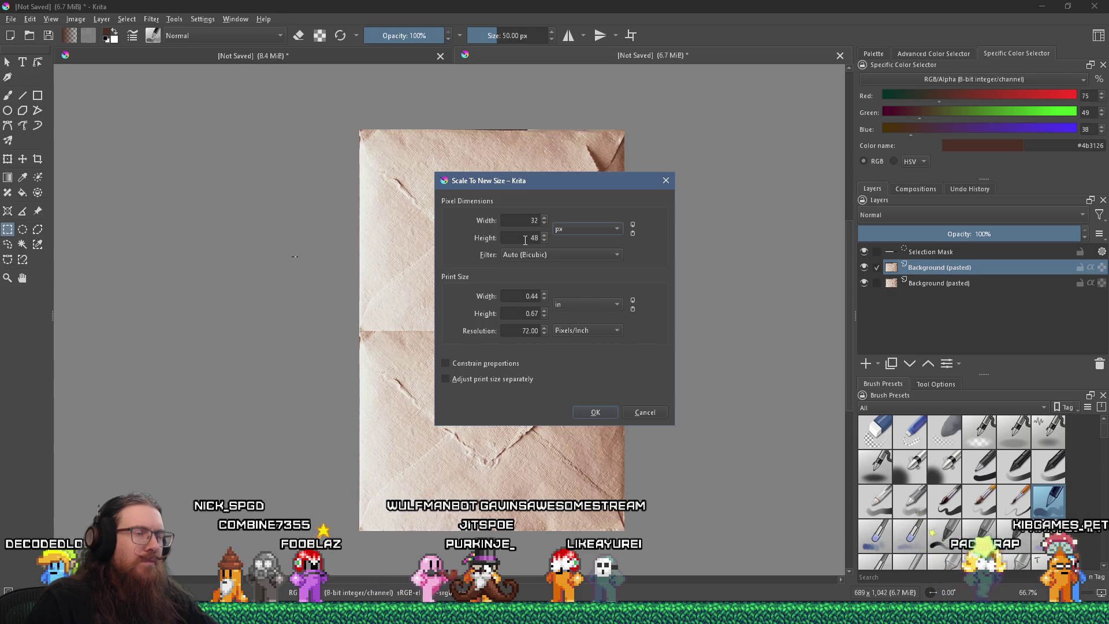
text(32)
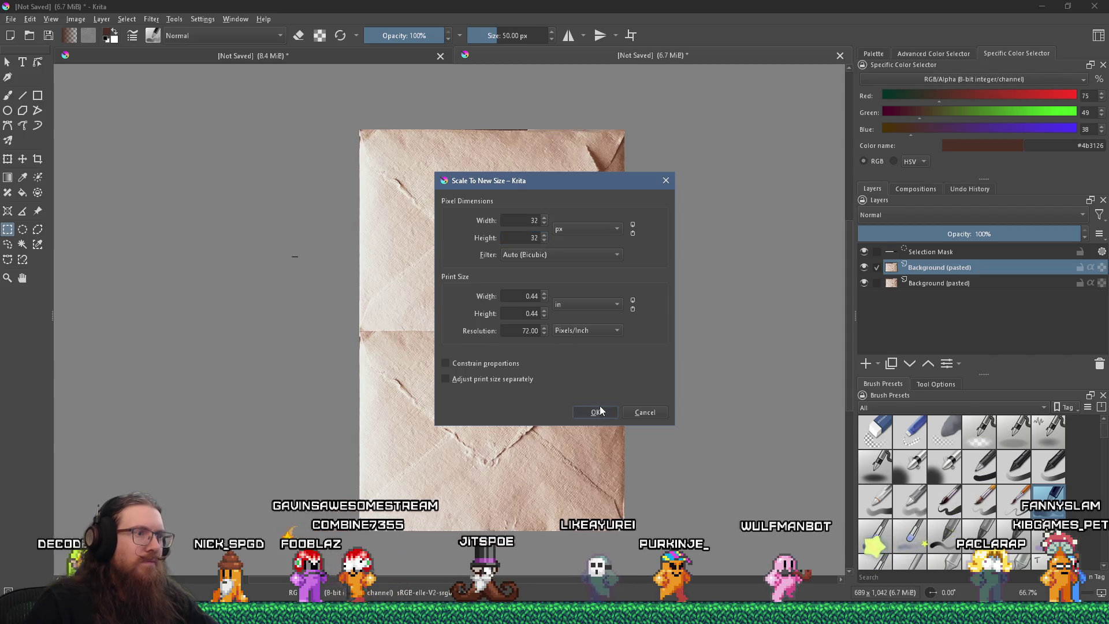
click(595, 412)
scroll(504, 287, up, 8)
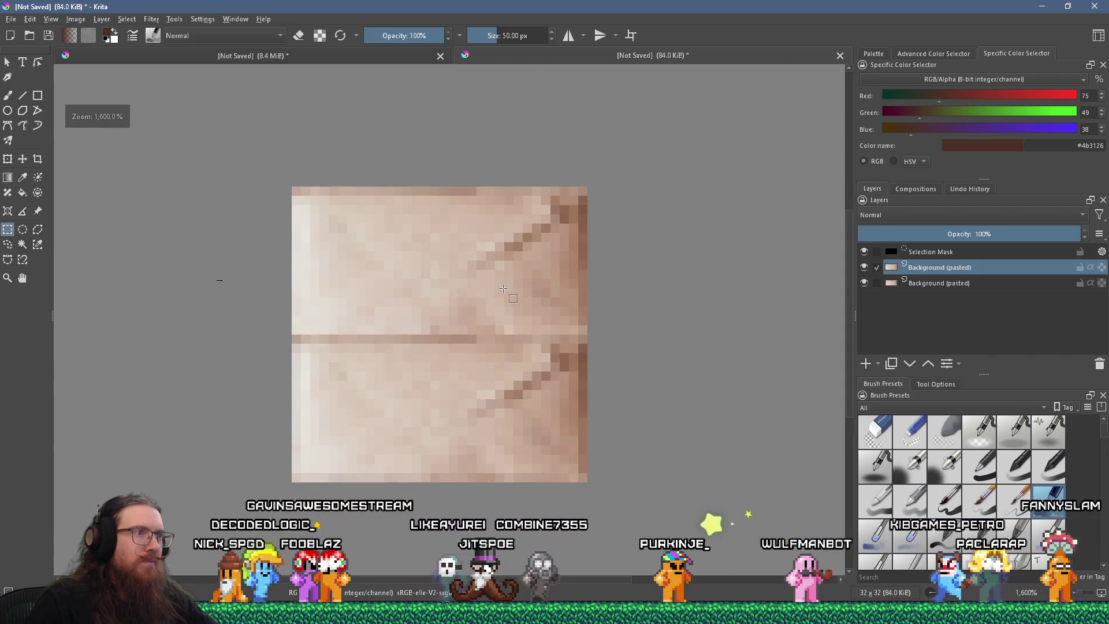
- Deselect everything on the 32 × 32 envelope tile
scroll(503, 287, down, 3)
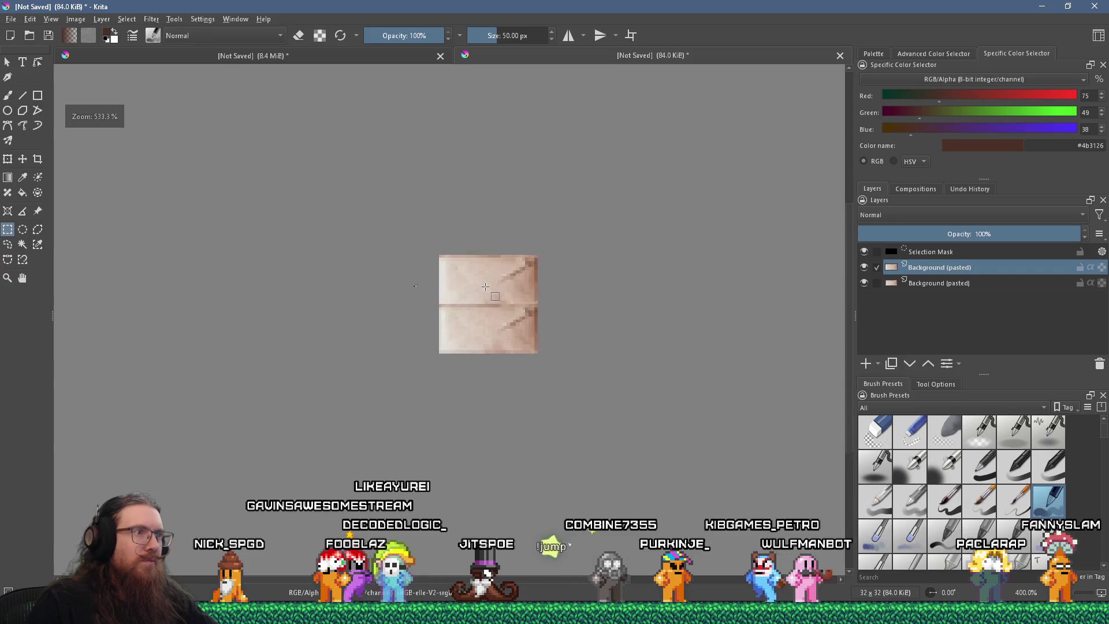
scroll(486, 287, up, 2)
scroll(485, 286, up, 1)
scroll(485, 287, down, 1)
scroll(485, 287, down, 1)
scroll(488, 300, up, 1)
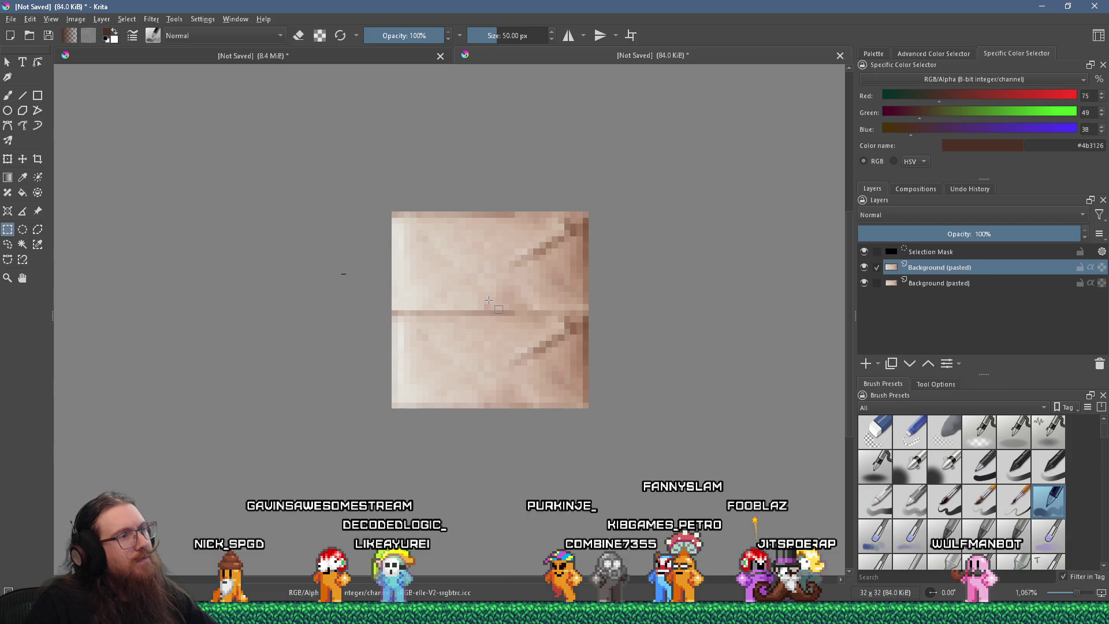
scroll(489, 300, down, 2)
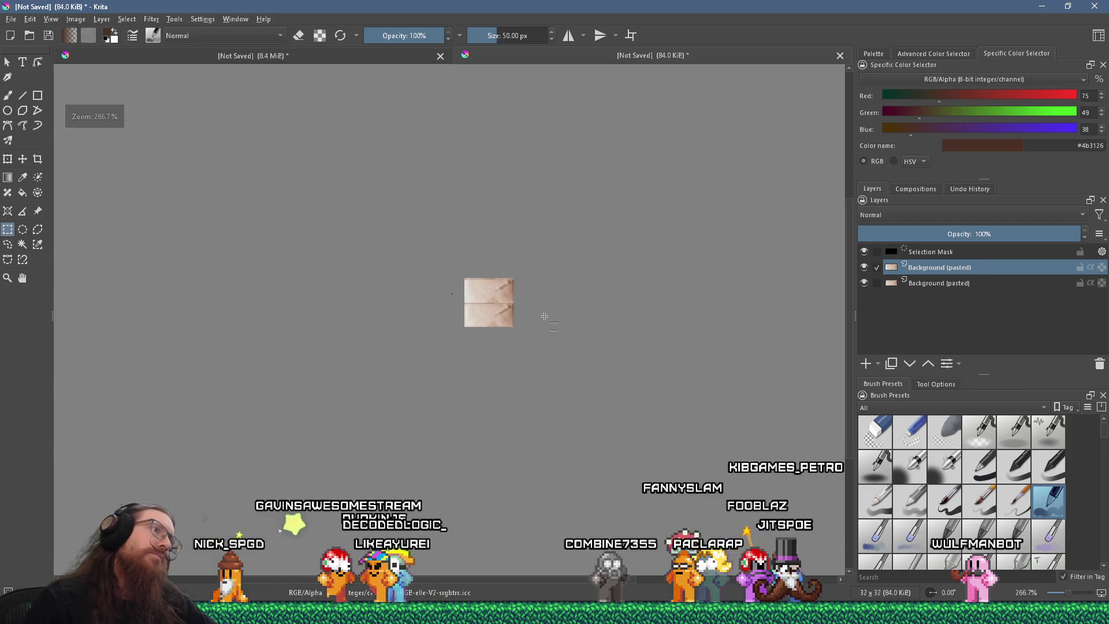
scroll(485, 298, up, 2)
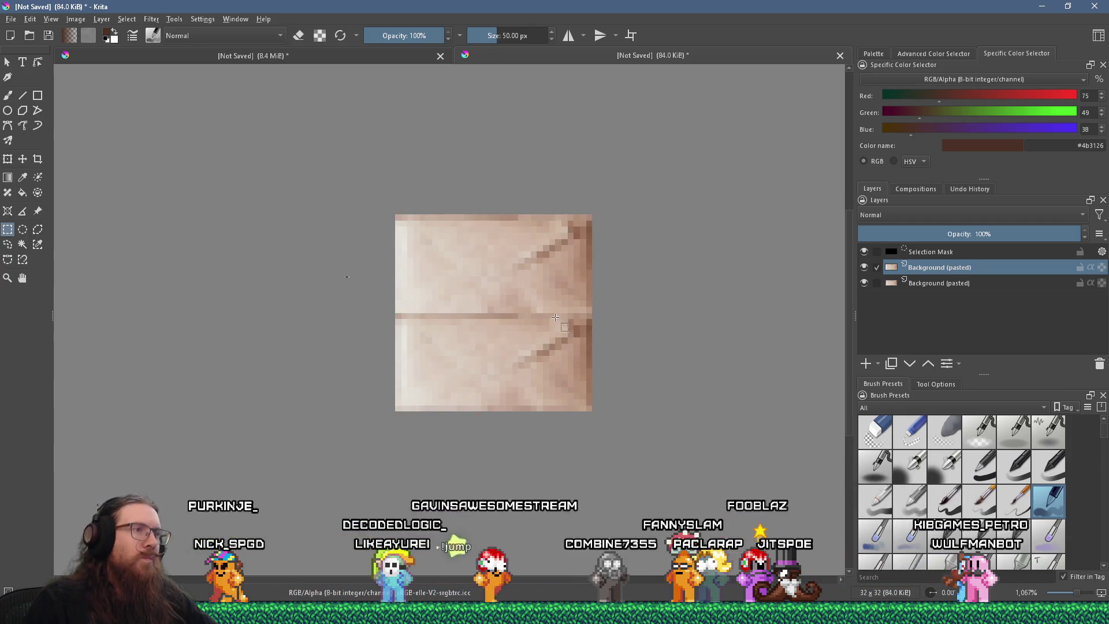
scroll(568, 327, up, 1)
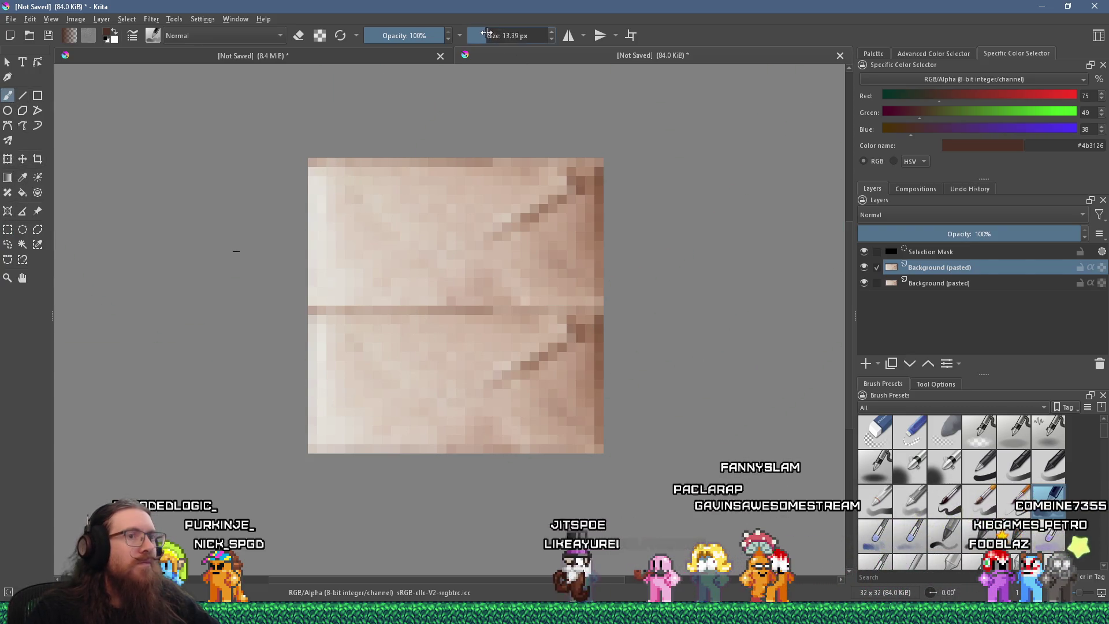
click(126, 20)
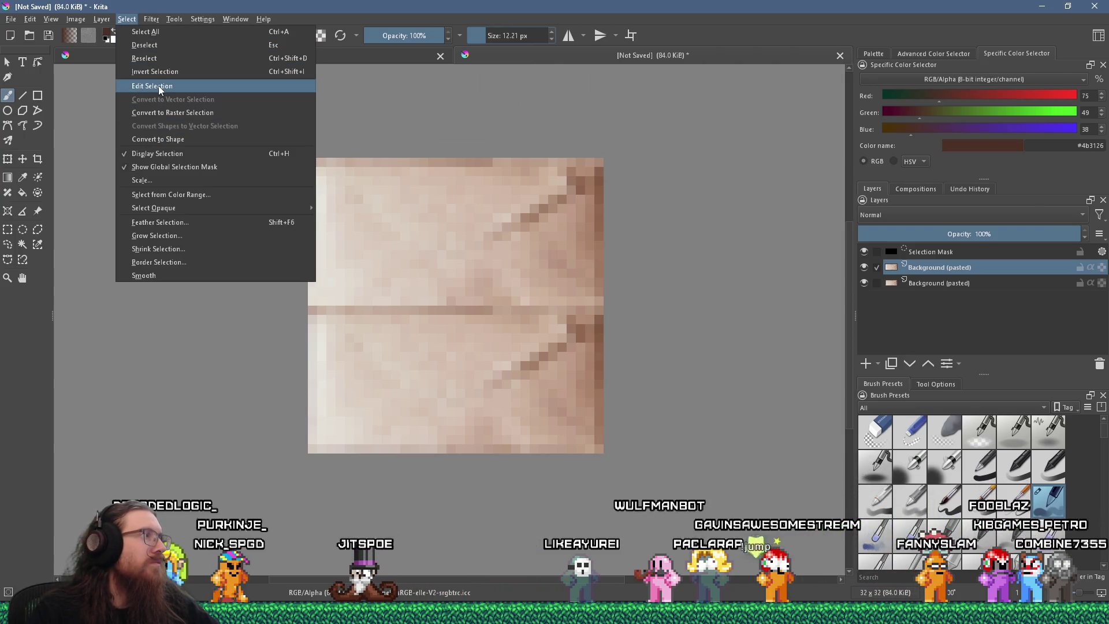
click(157, 46)
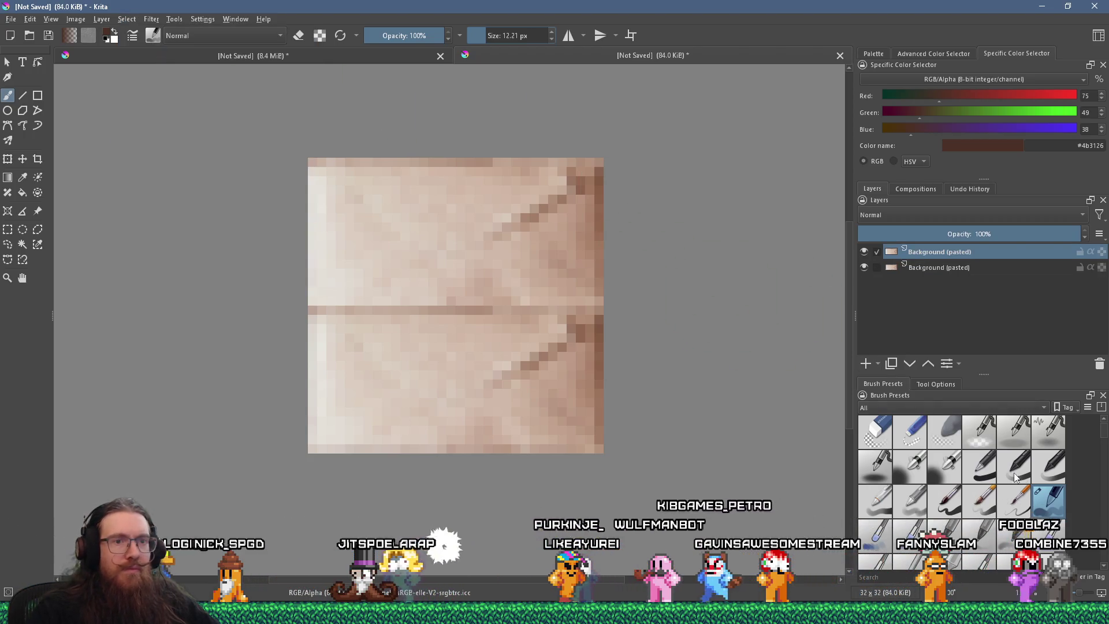
- Reduce the toolbar brush size to a few pixels for pixel touch-ups
drag(1106, 424, 1106, 445)
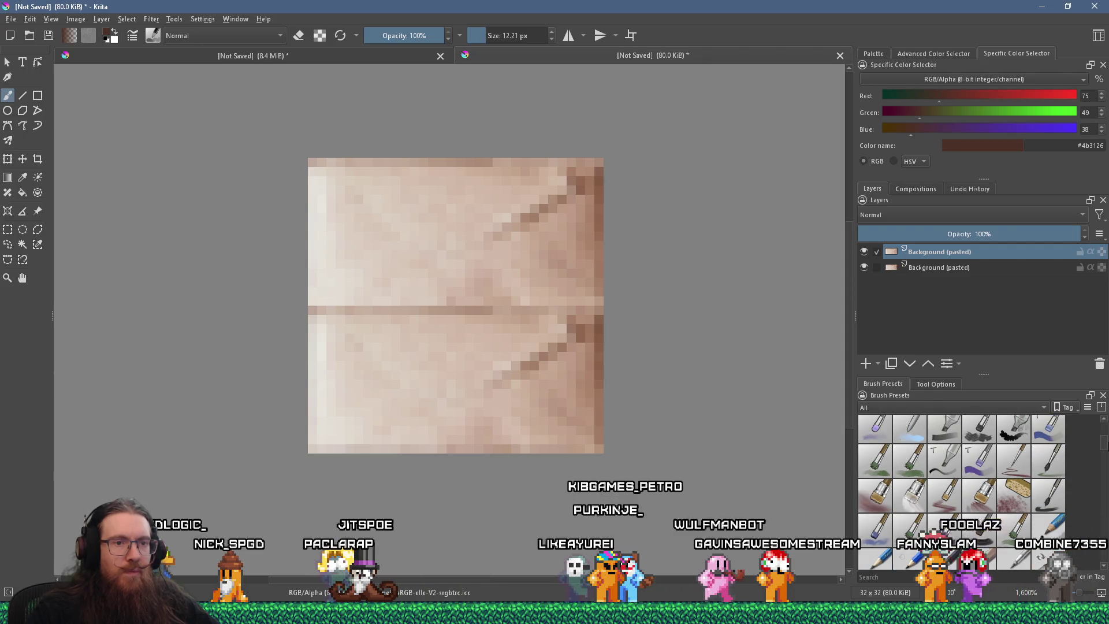
scroll(1014, 447, down, 2)
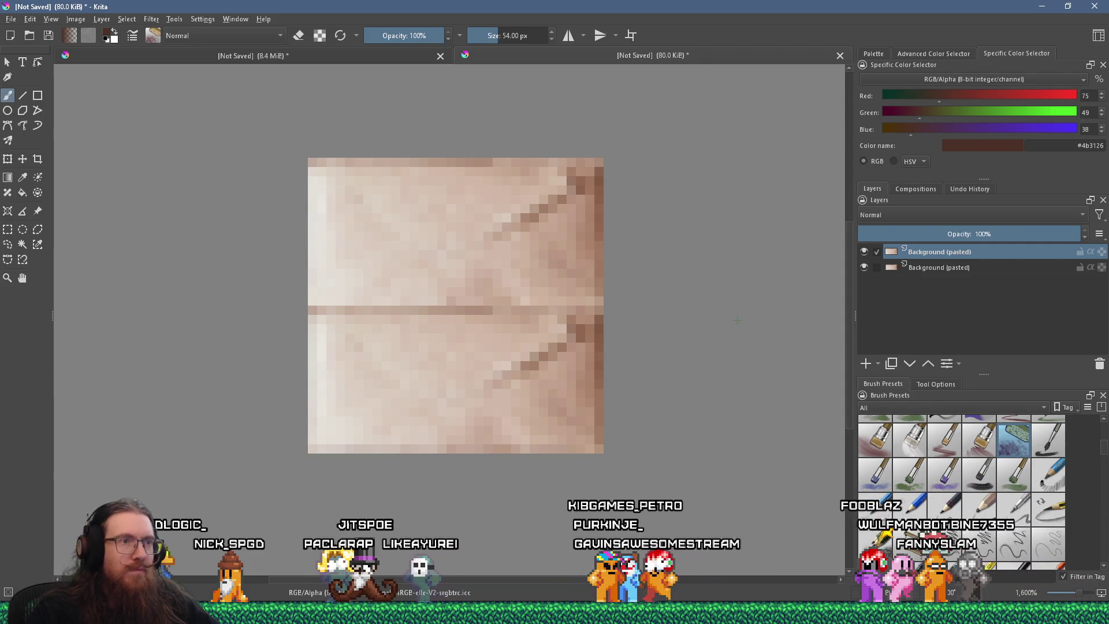
click(478, 35)
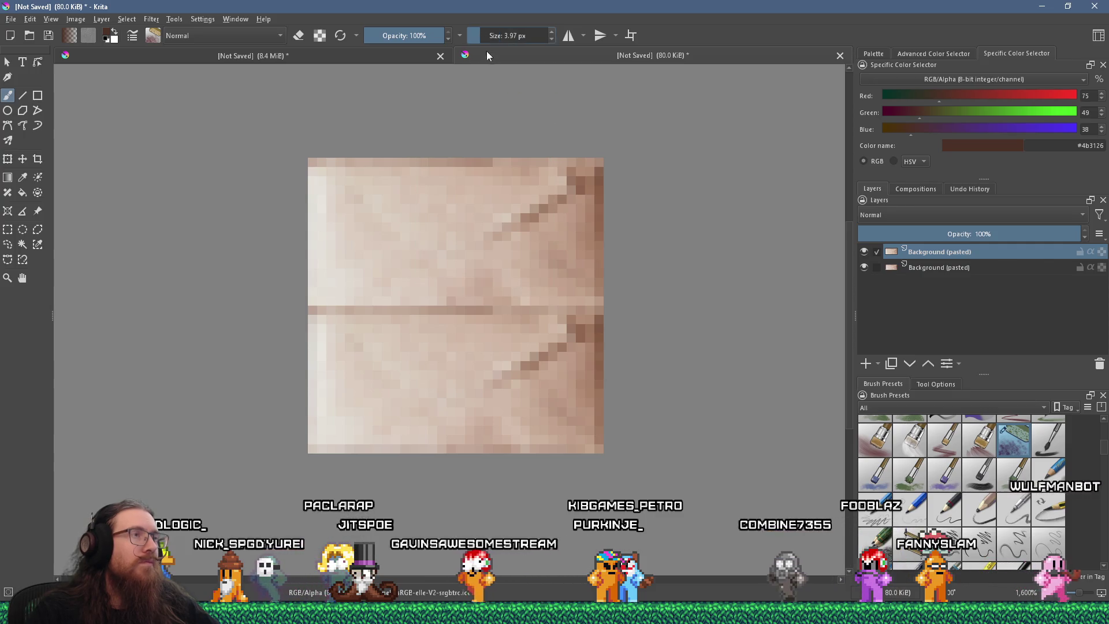
click(473, 35)
- Paint over the dark horizontal middle fold with a pale sampled envelope colour
ctrl+click(552, 254)
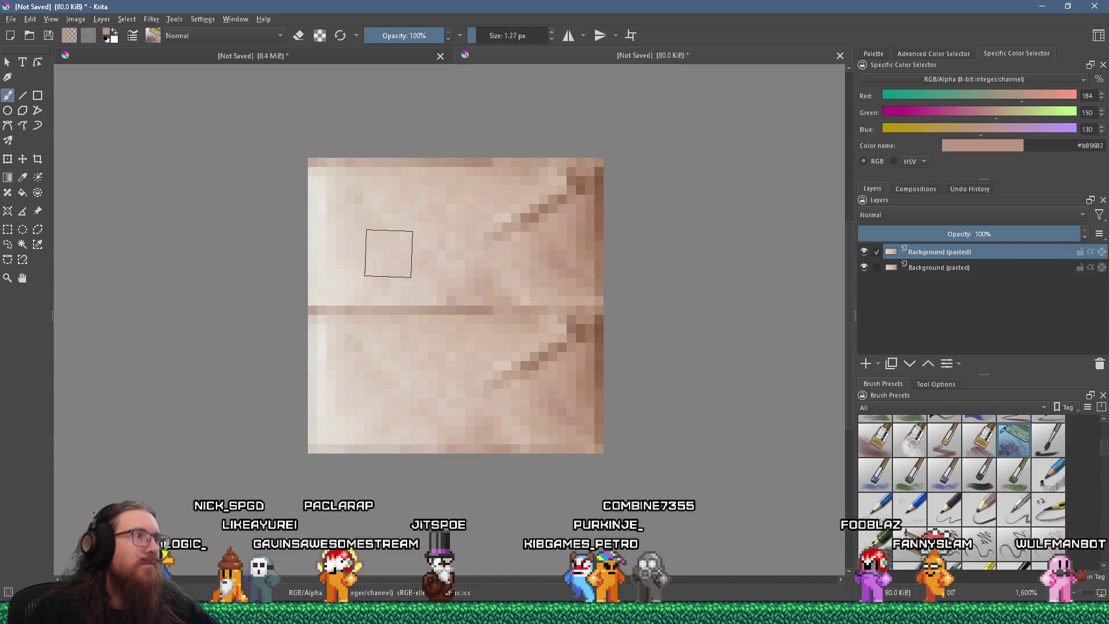
click(337, 224)
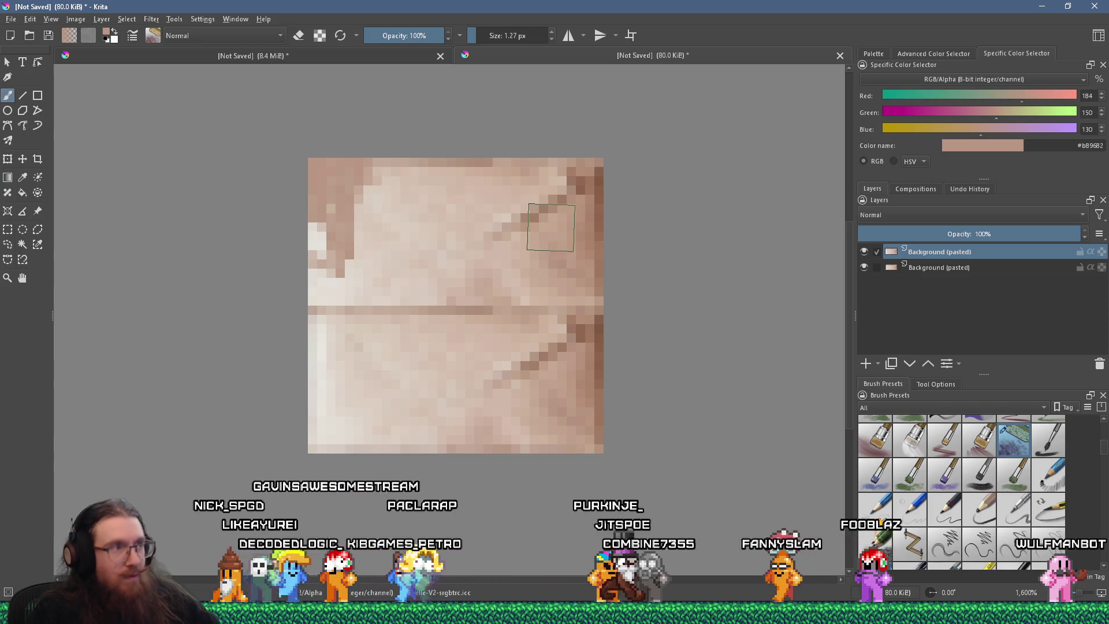
key(ctrl+z)
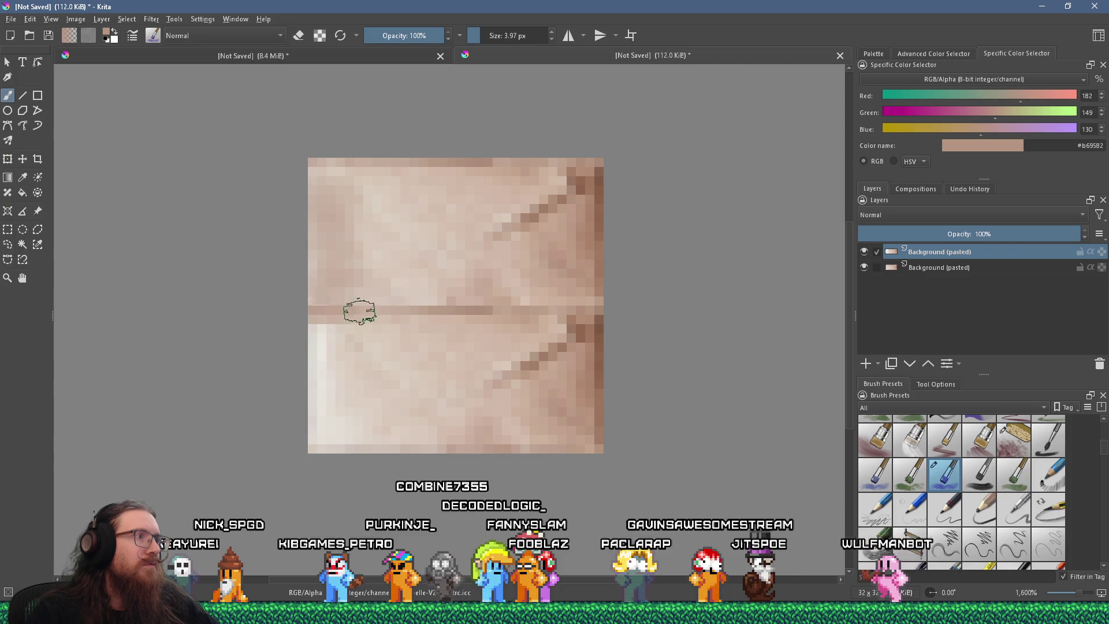
ctrl+click(403, 279)
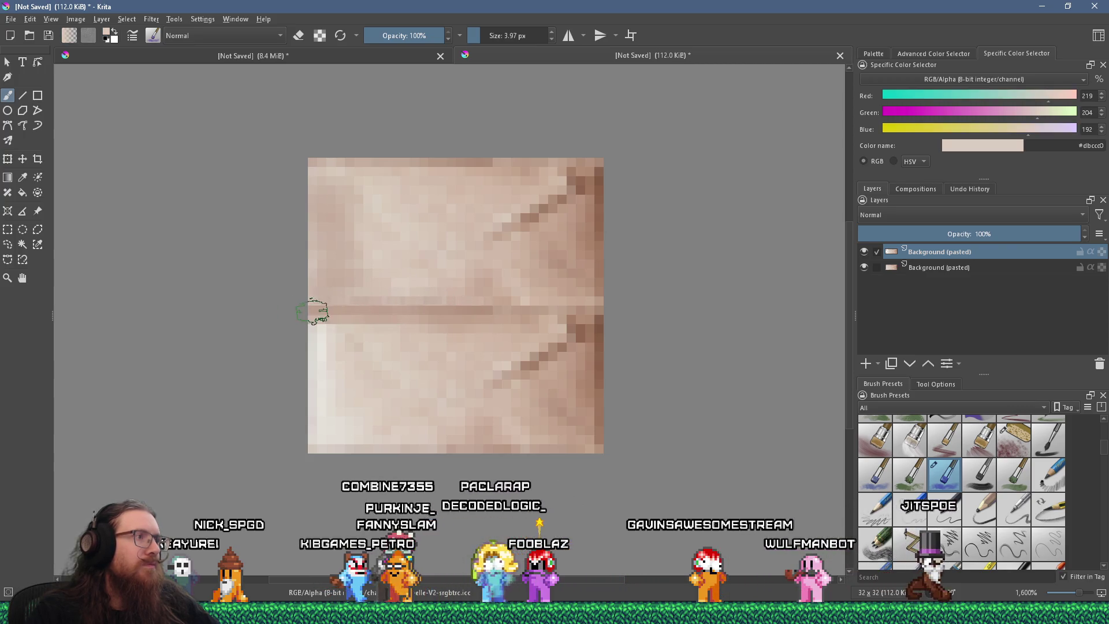
drag(344, 310, 463, 312)
drag(563, 301, 525, 310)
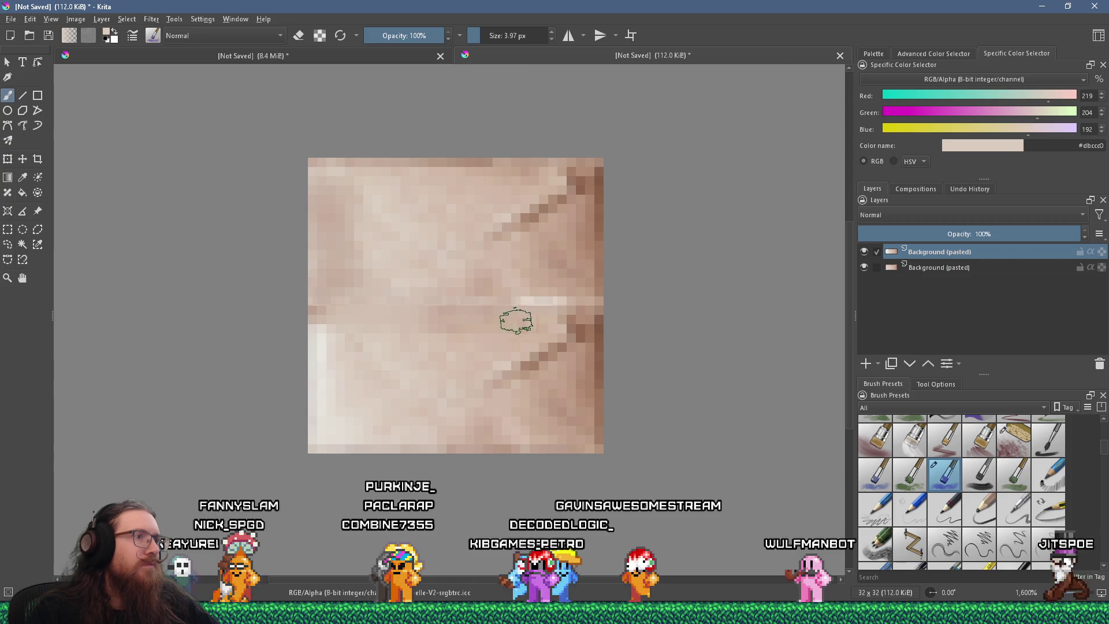
- Sample crease browns, set the brush to 2.51 px and pick pale cream #dacfc2
ctrl+click(317, 310)
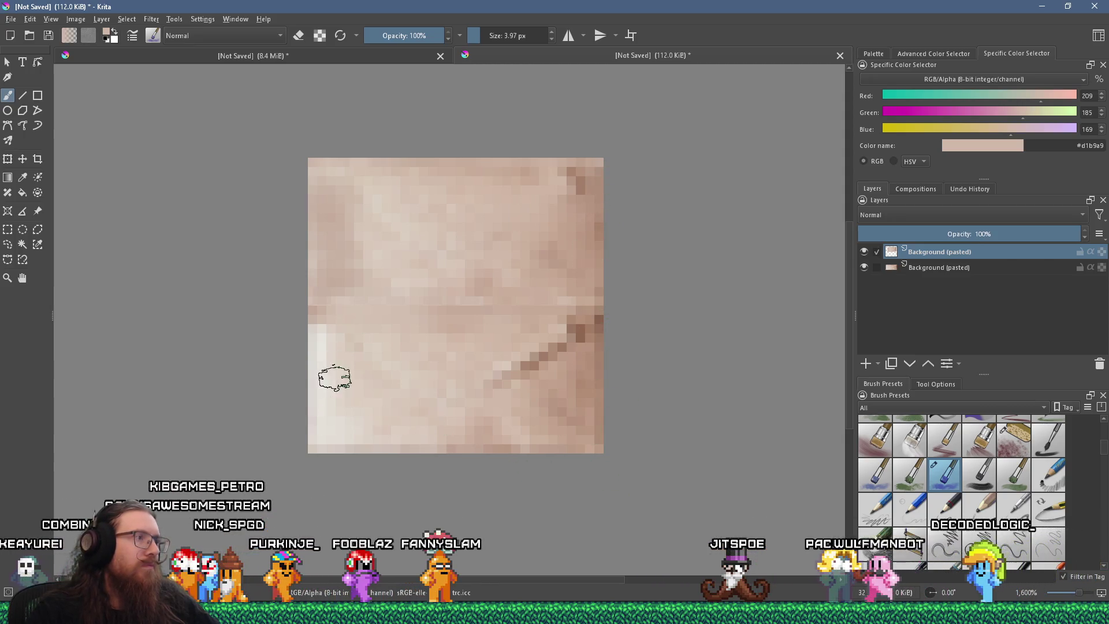
ctrl+click(585, 332)
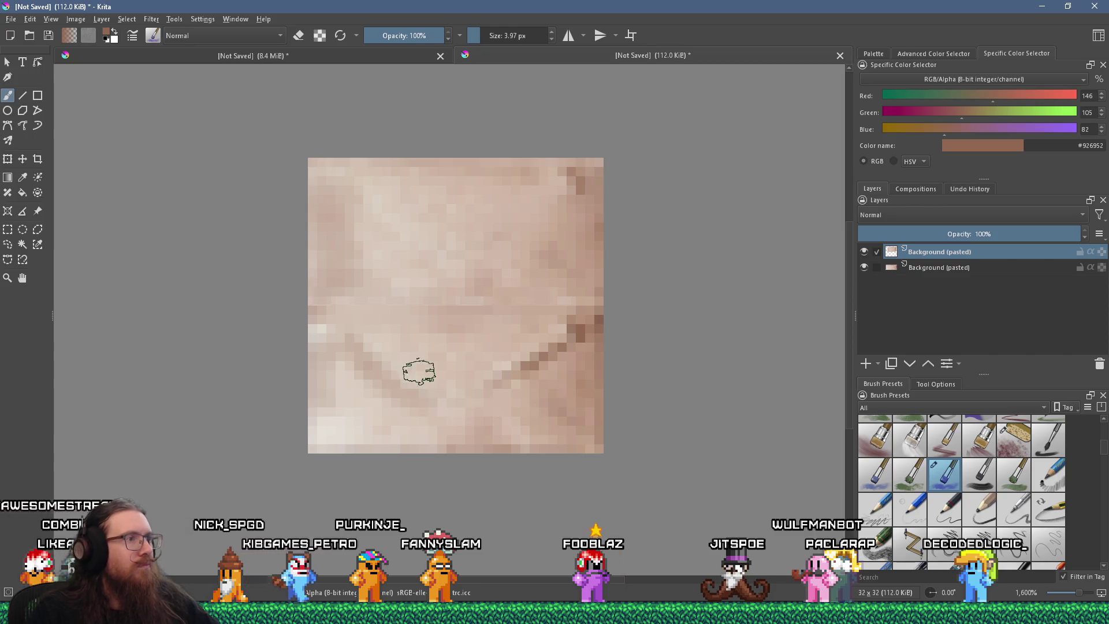
key(bracketleft)
key(bracketleft)
key(bracketleft)
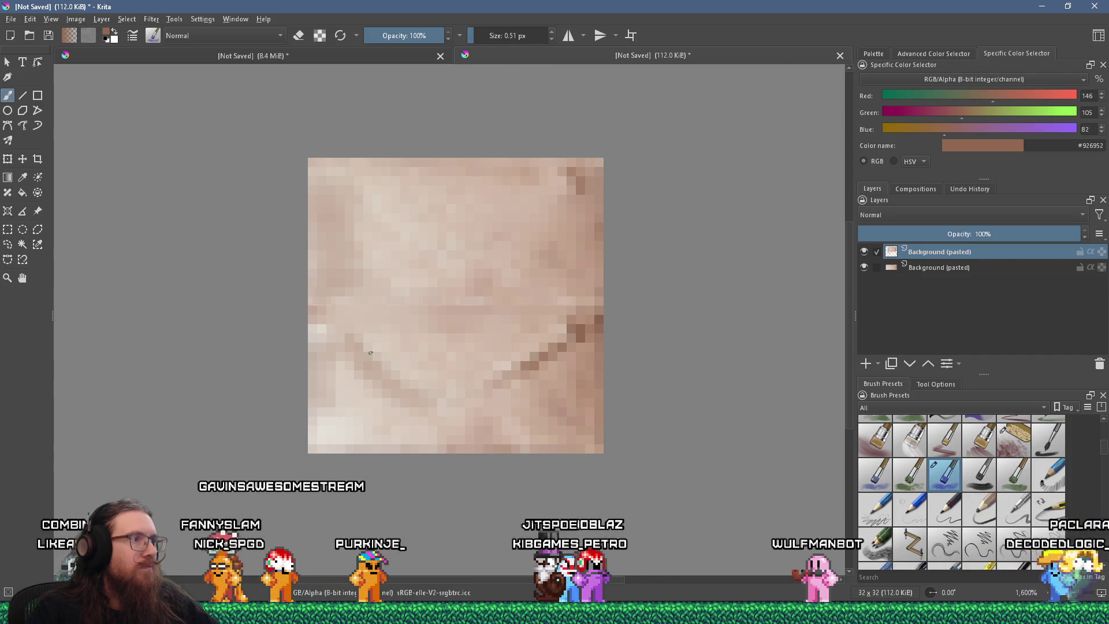
click(552, 34)
click(553, 33)
click(553, 34)
click(553, 33)
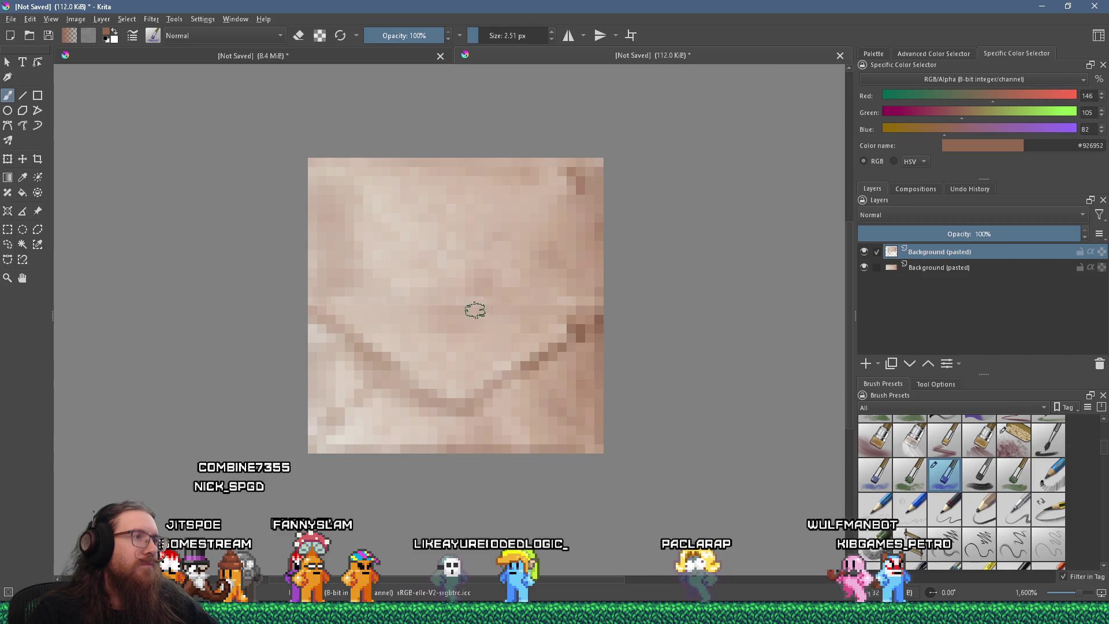
ctrl+click(384, 186)
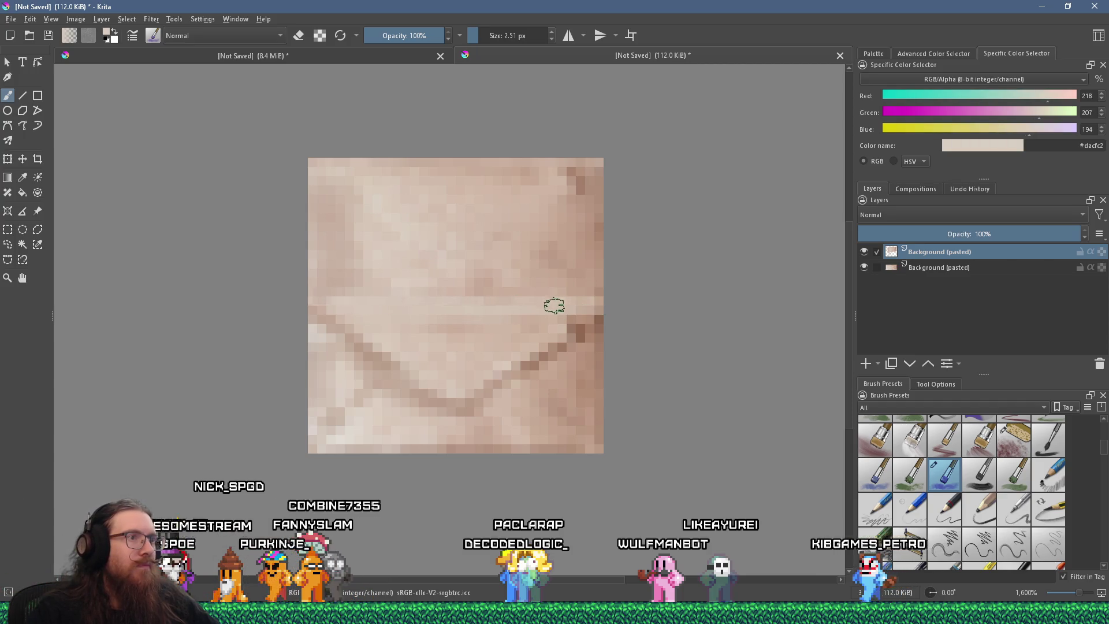
scroll(450, 312, down, 4)
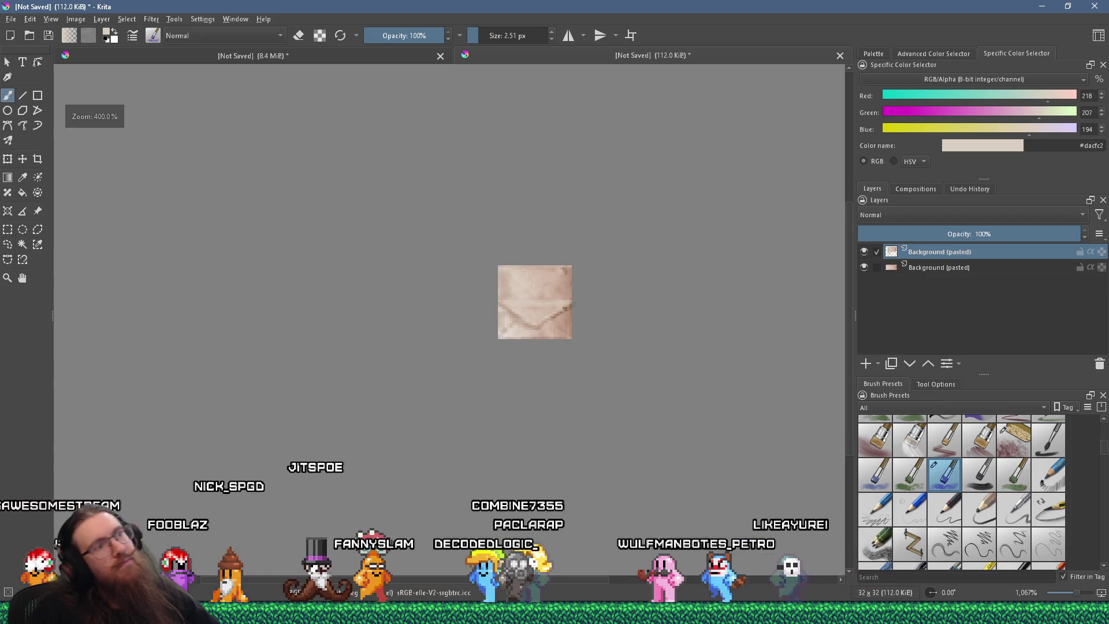
- Sample a mid-tan, test a darker dab on the upper envelope, and undo it
scroll(550, 285, up, 4)
scroll(550, 285, up, 1)
ctrl+click(611, 302)
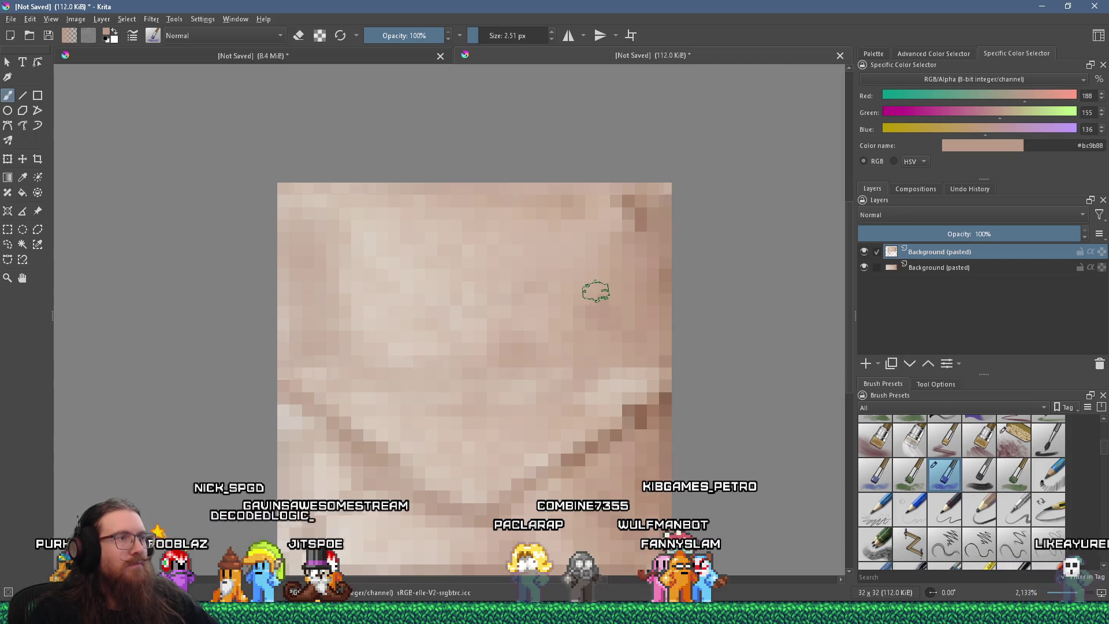
scroll(595, 293, down, 3)
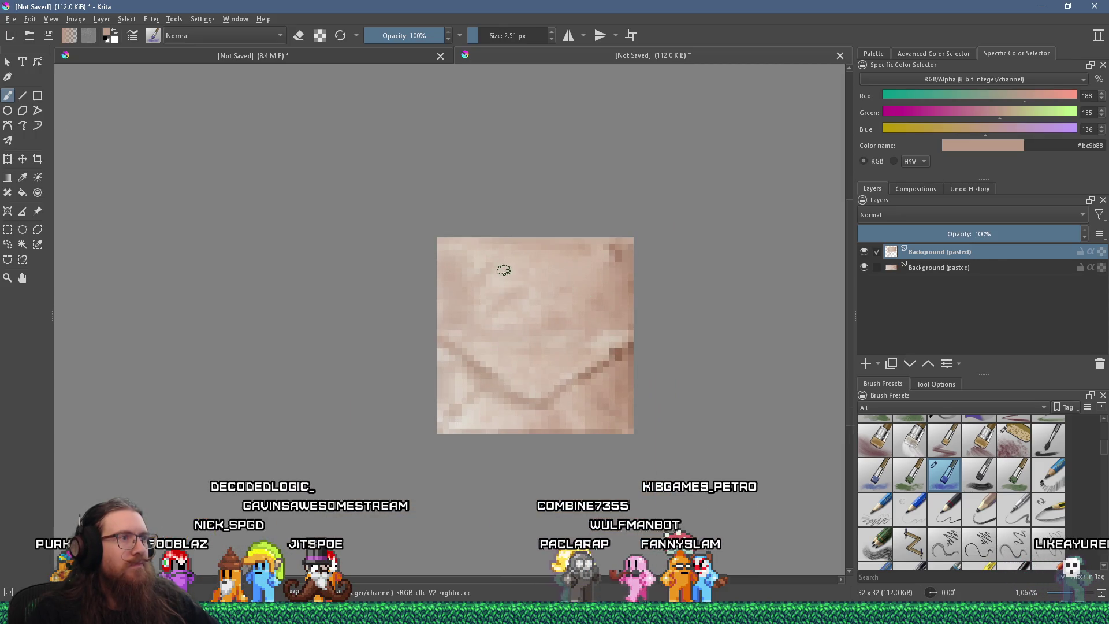
click(569, 297)
ctrl+click(509, 263)
key(ctrl+z)
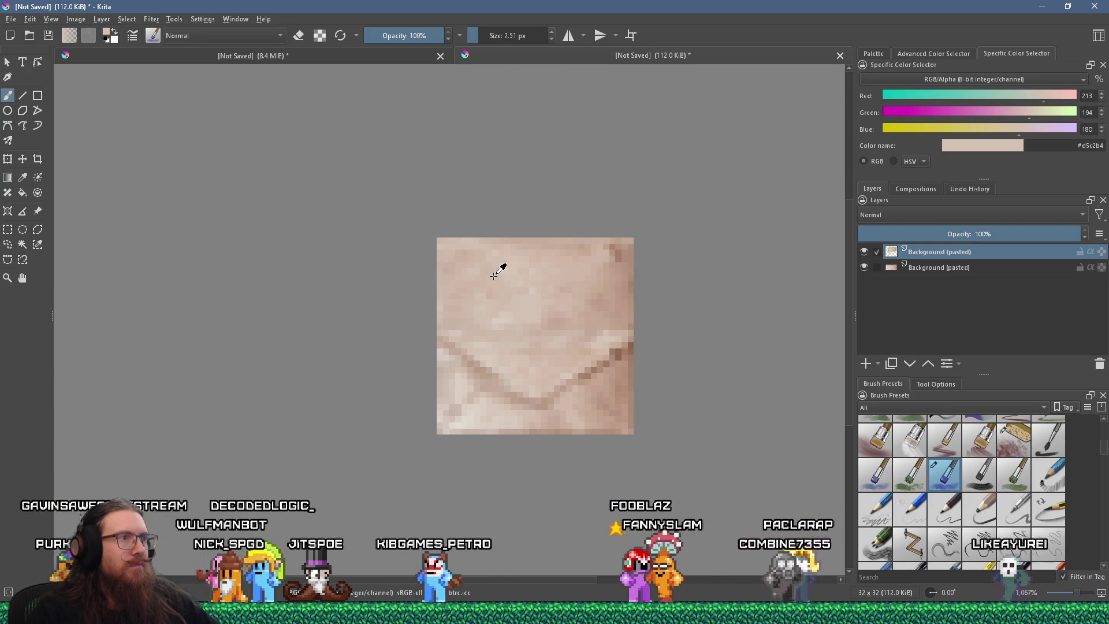
- Sample pale, tan and dark brown tones around the envelope's flap crease
ctrl+click(602, 283)
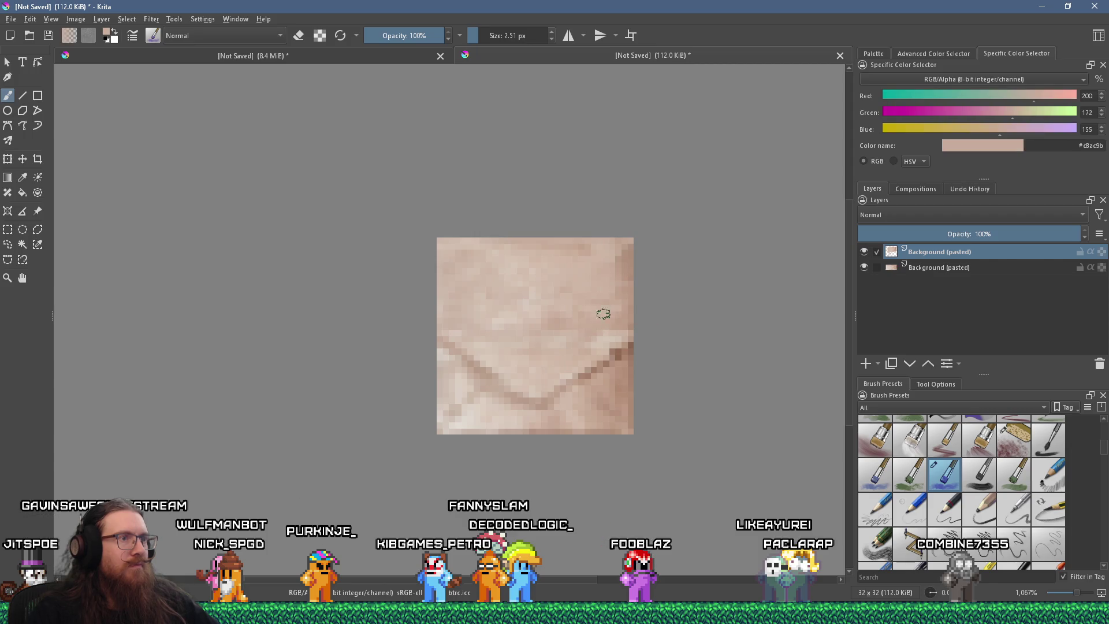
scroll(589, 300, down, 3)
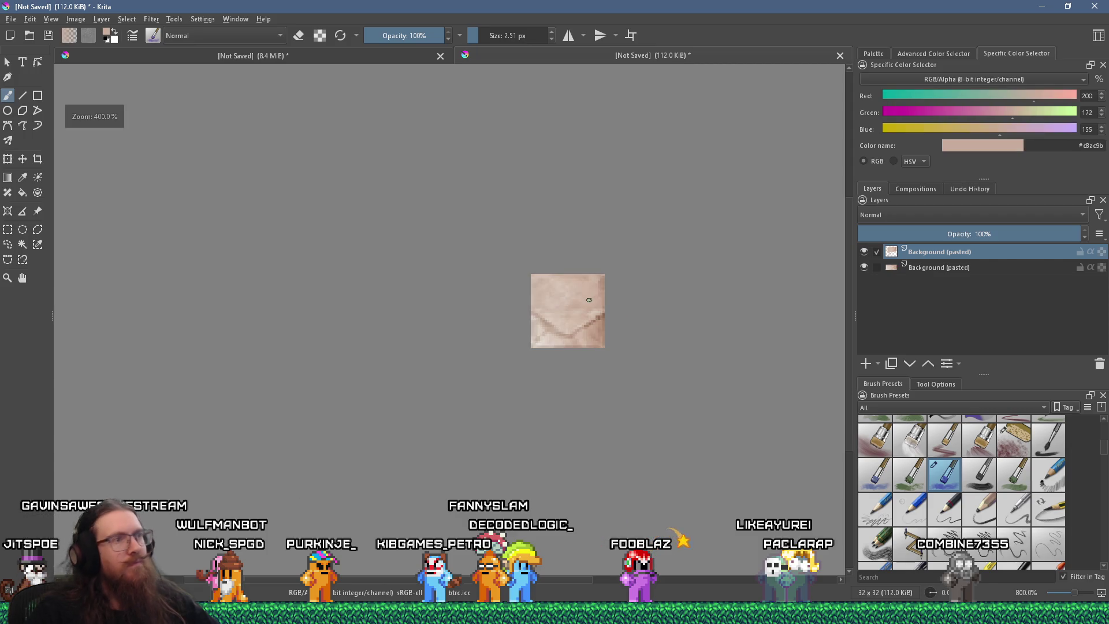
scroll(627, 316, up, 3)
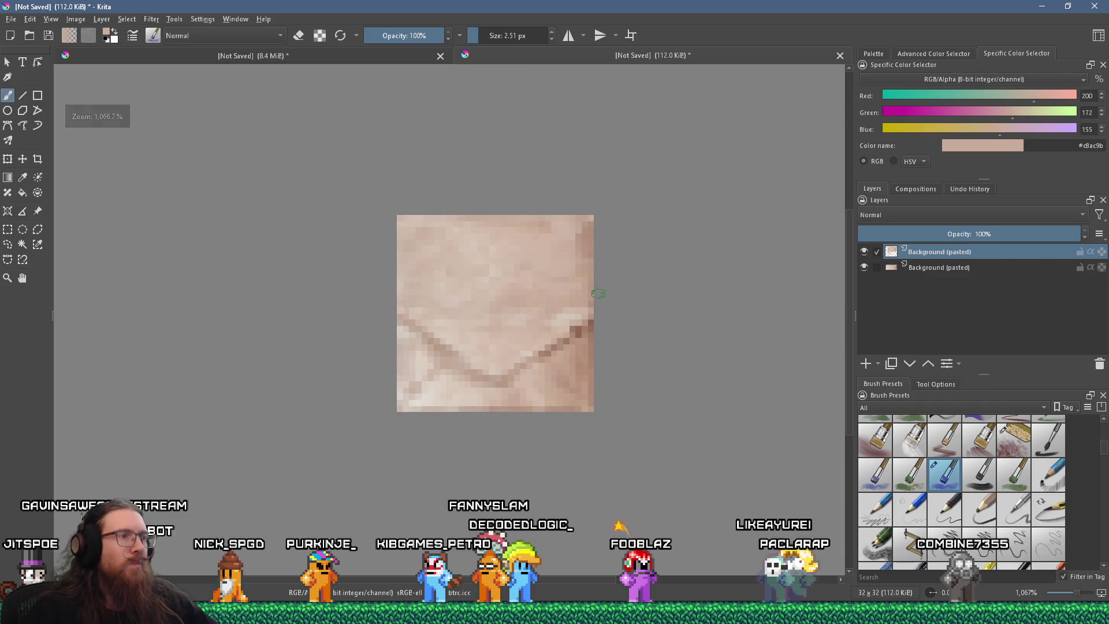
ctrl+click(592, 229)
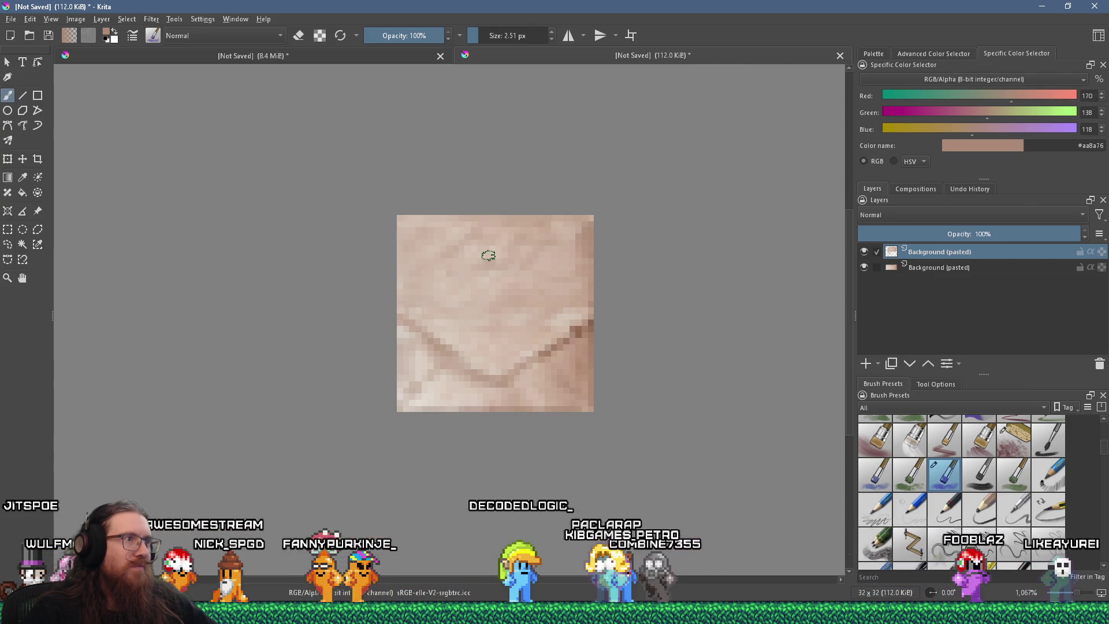
ctrl+click(570, 231)
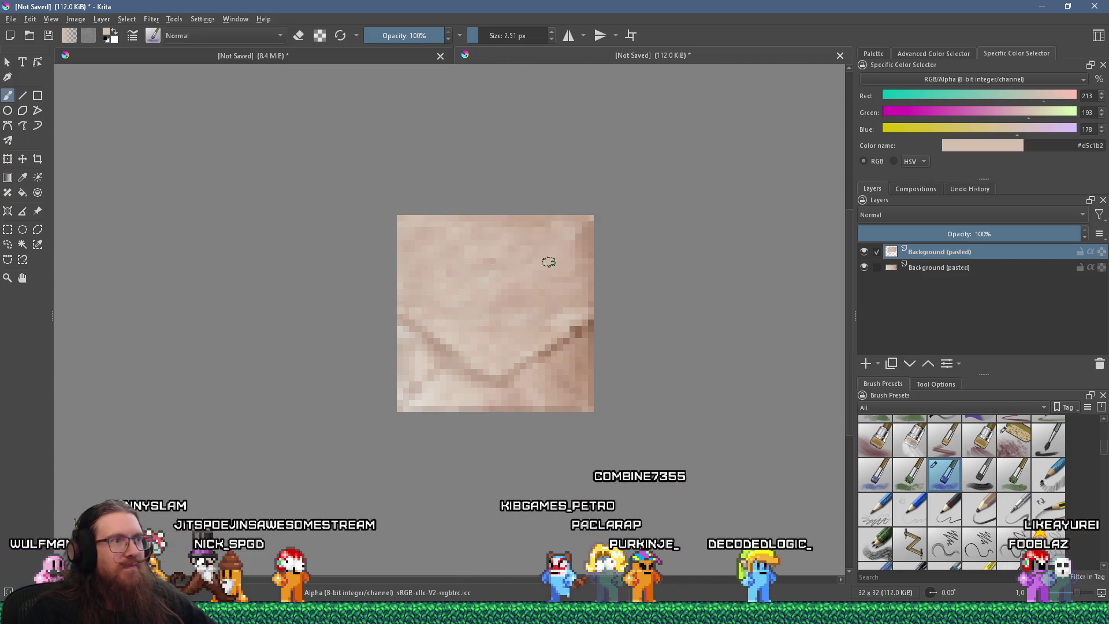
scroll(545, 314, down, 4)
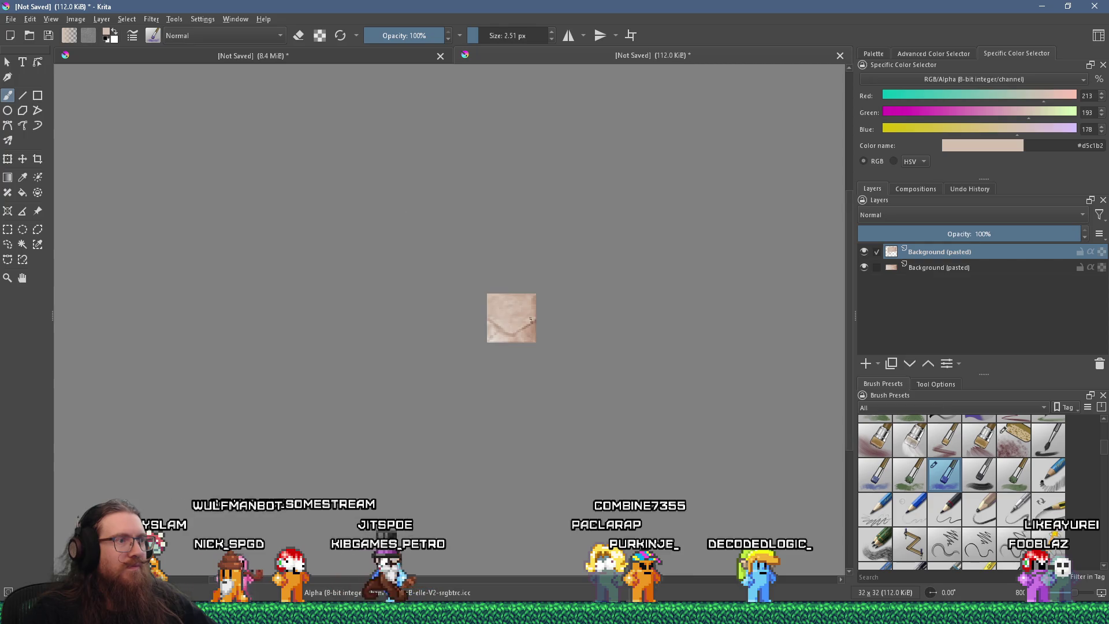
scroll(532, 324, up, 1)
scroll(533, 324, up, 6)
scroll(495, 321, down, 1)
ctrl+click(570, 293)
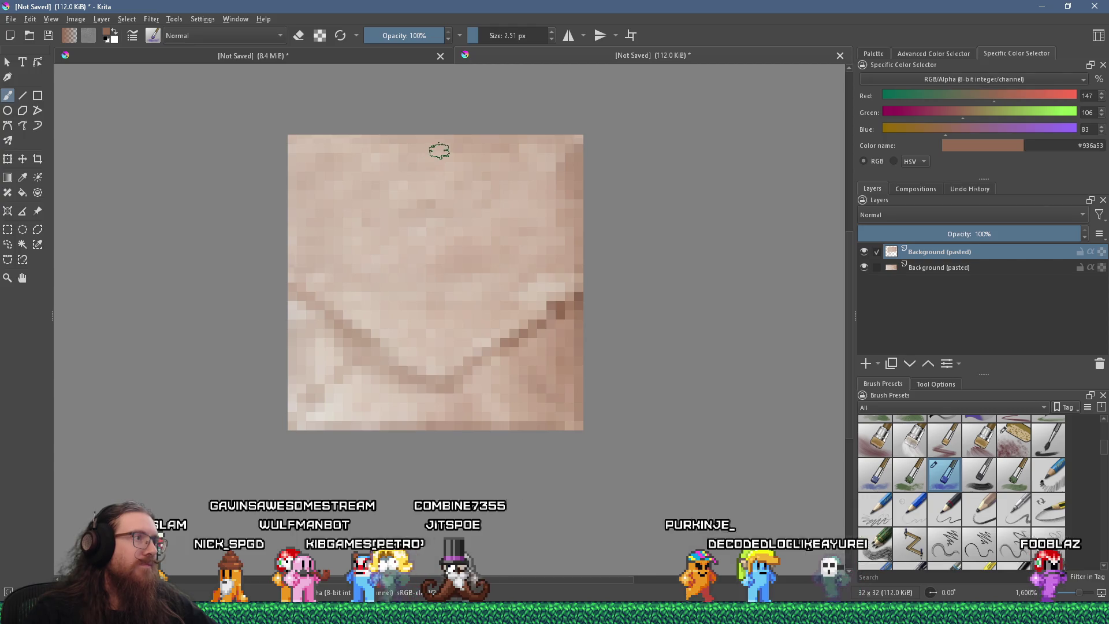
- Shrink the brush, choose a deeper brown in the colour triangle, and darken the V's right arm
drag(478, 35, 472, 35)
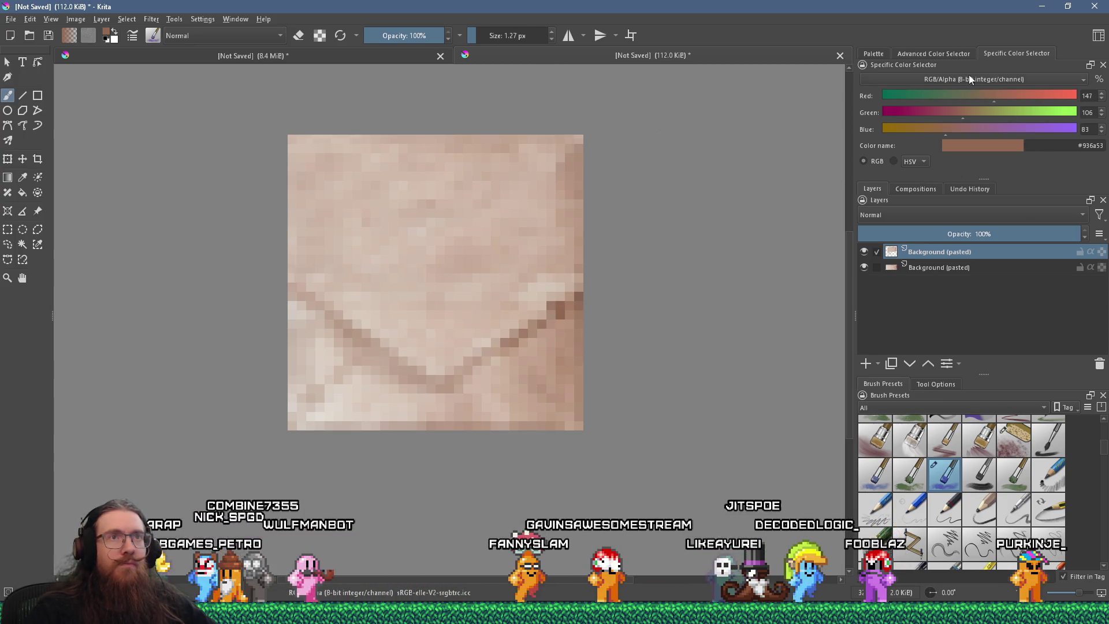
click(950, 53)
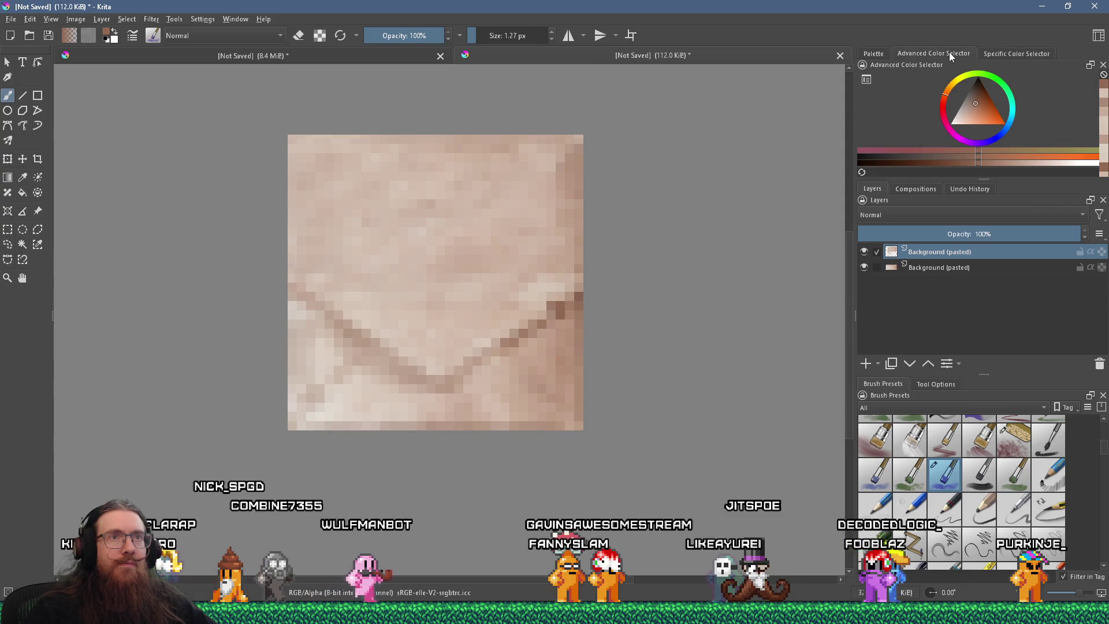
click(974, 97)
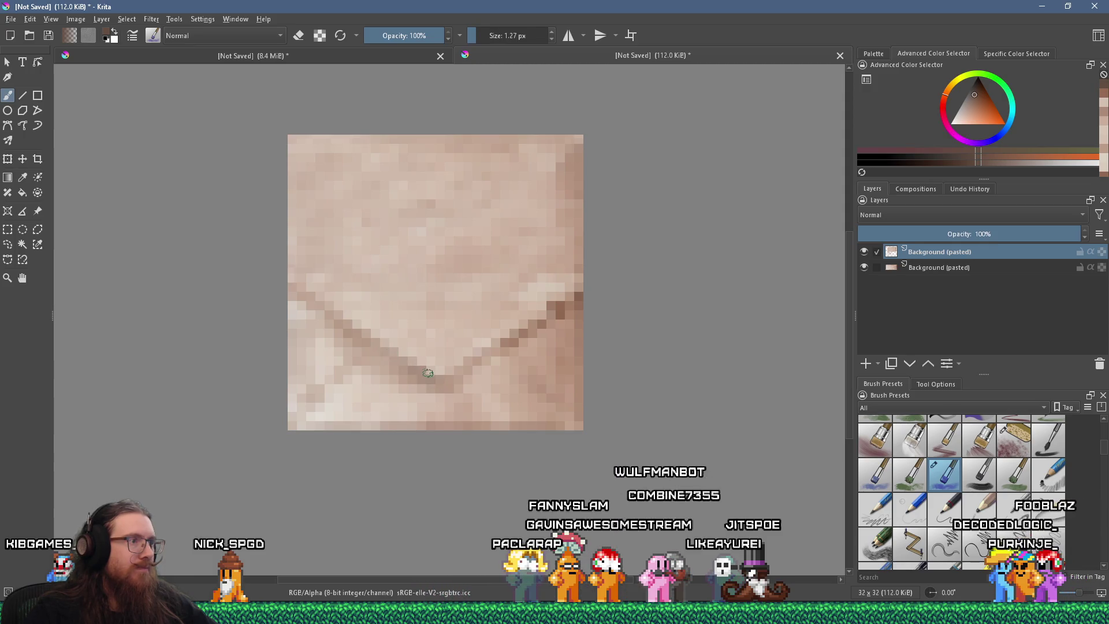
drag(976, 93, 985, 91)
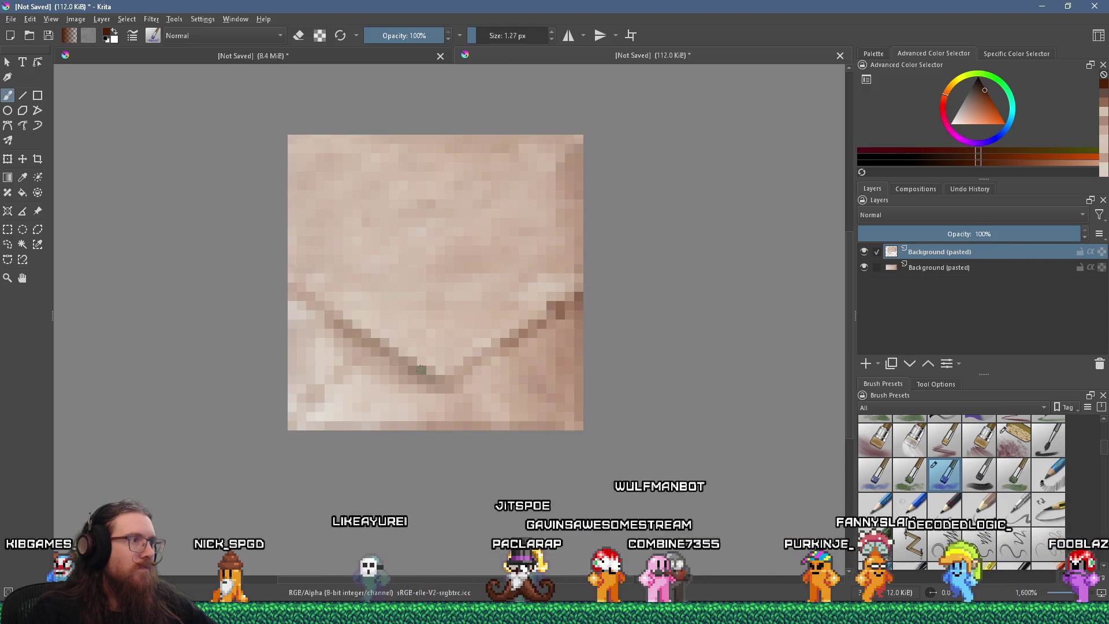
drag(457, 375, 488, 353)
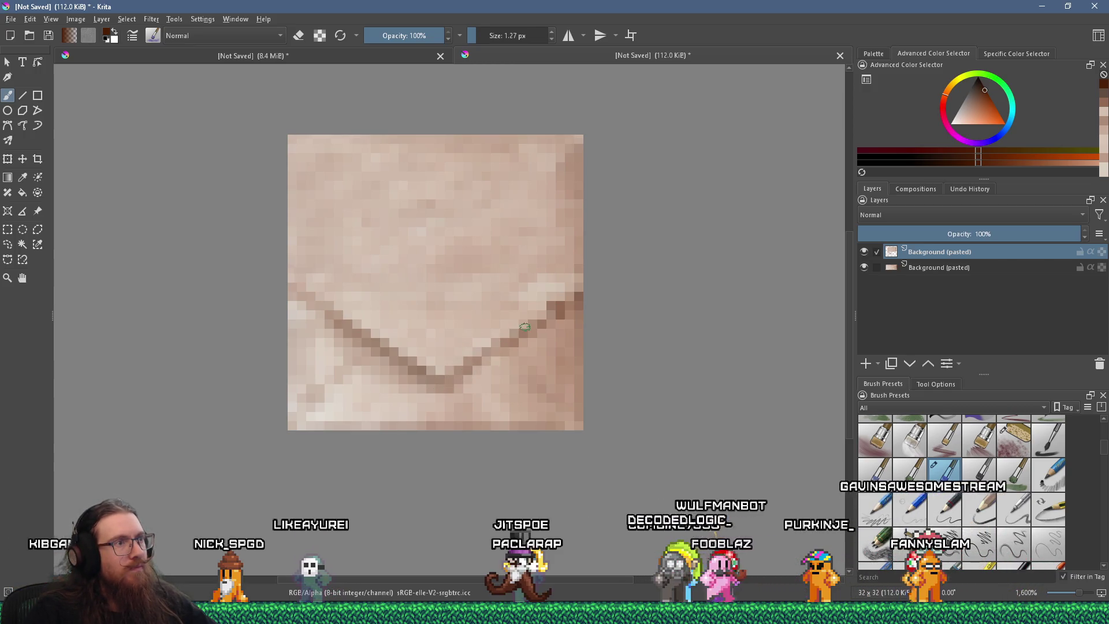
- Resample beige and brown tones from the envelope and enlarge the brush to 3.27 px
scroll(534, 321, down, 5)
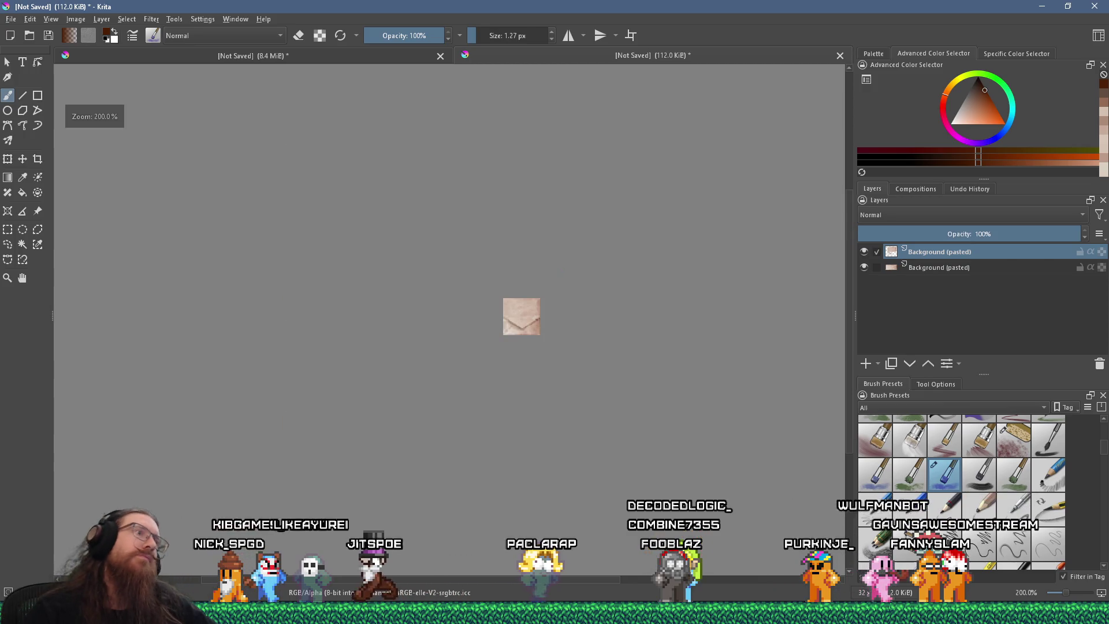
scroll(520, 322, up, 4)
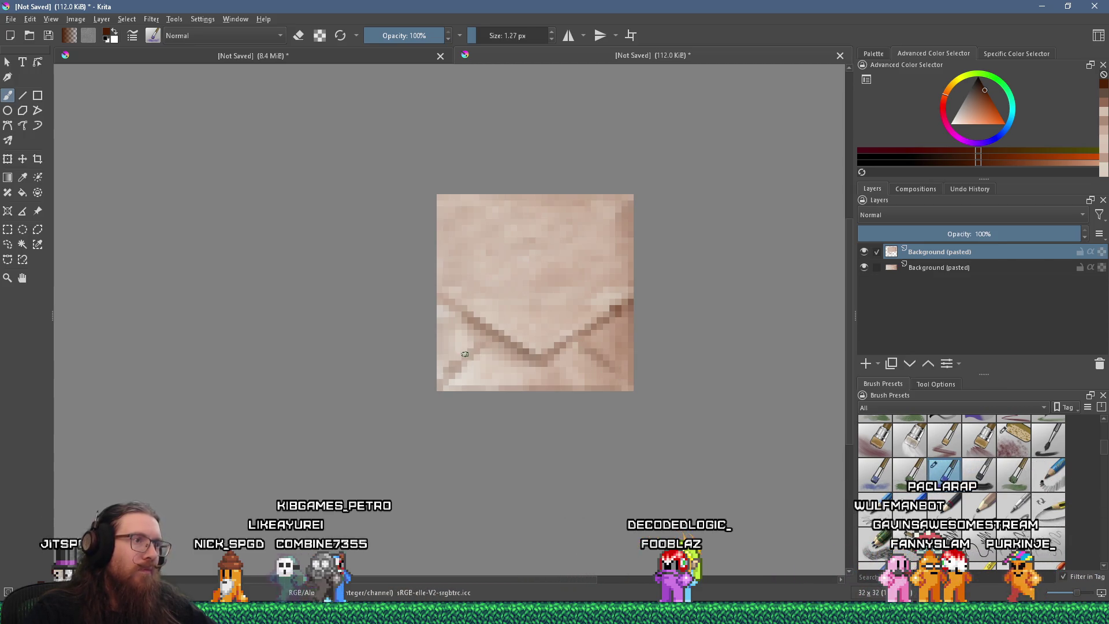
ctrl+click(613, 333)
ctrl+click(606, 336)
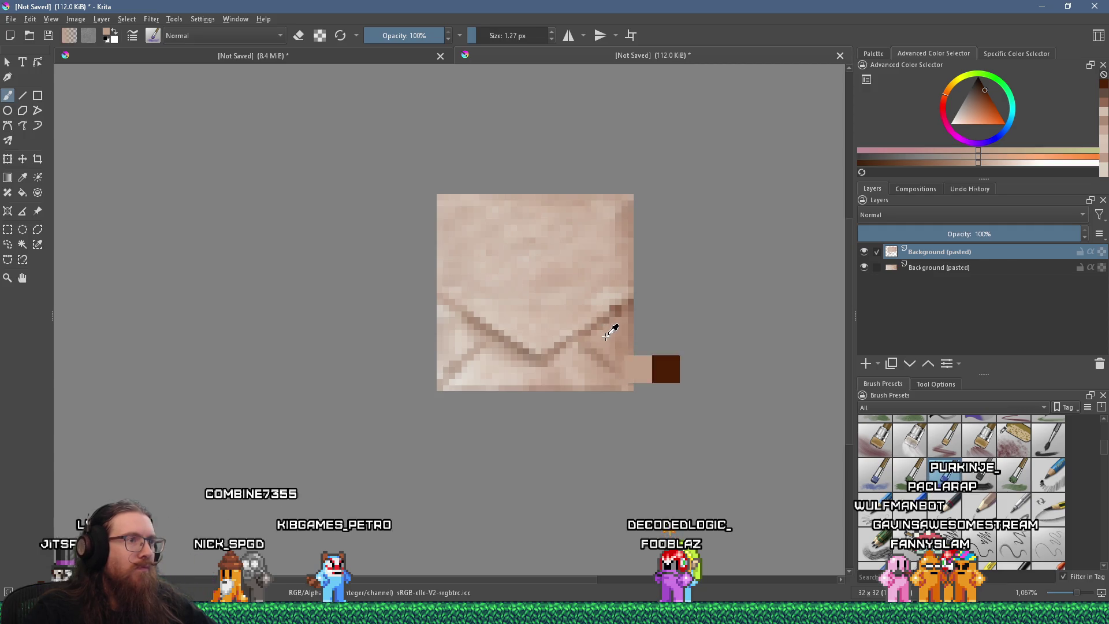
key(bracketright)
key(bracketright)
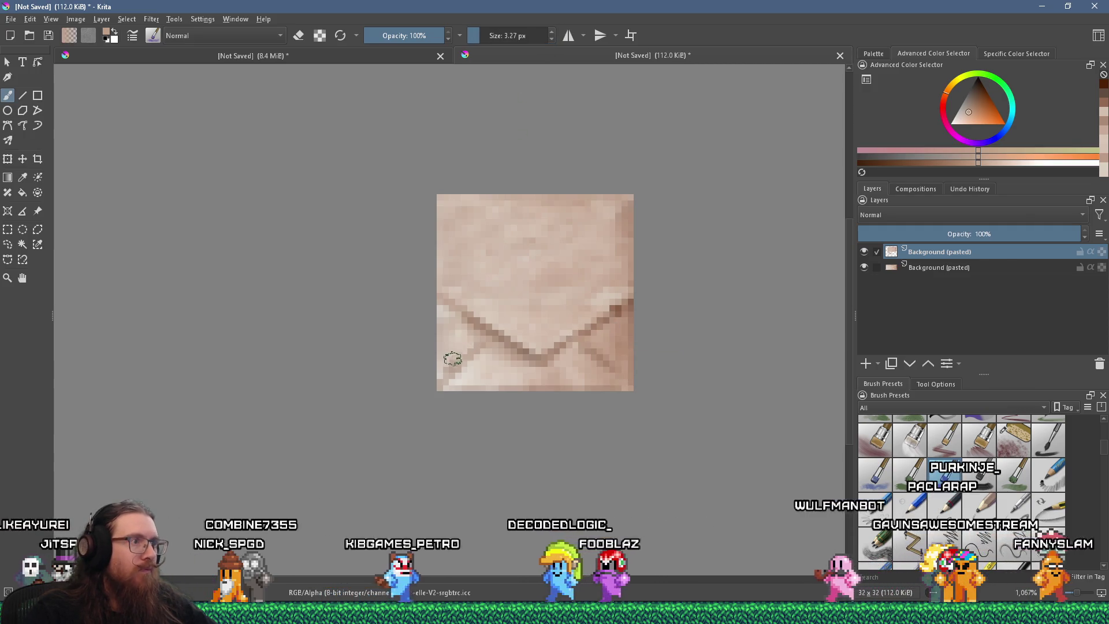
ctrl+click(463, 314)
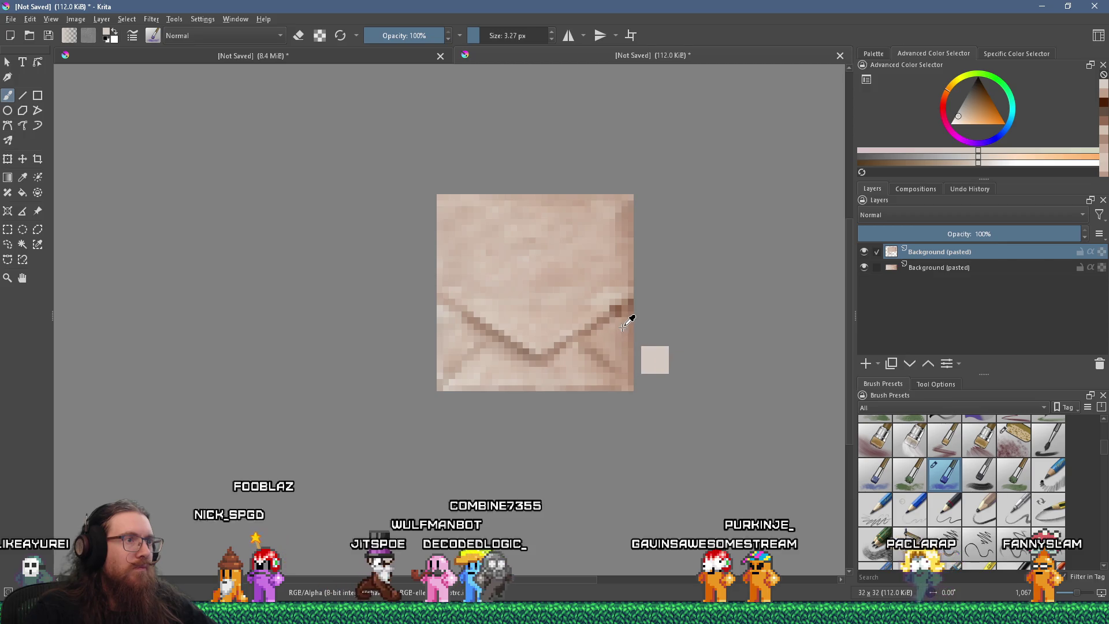
ctrl+click(631, 314)
scroll(557, 351, down, 4)
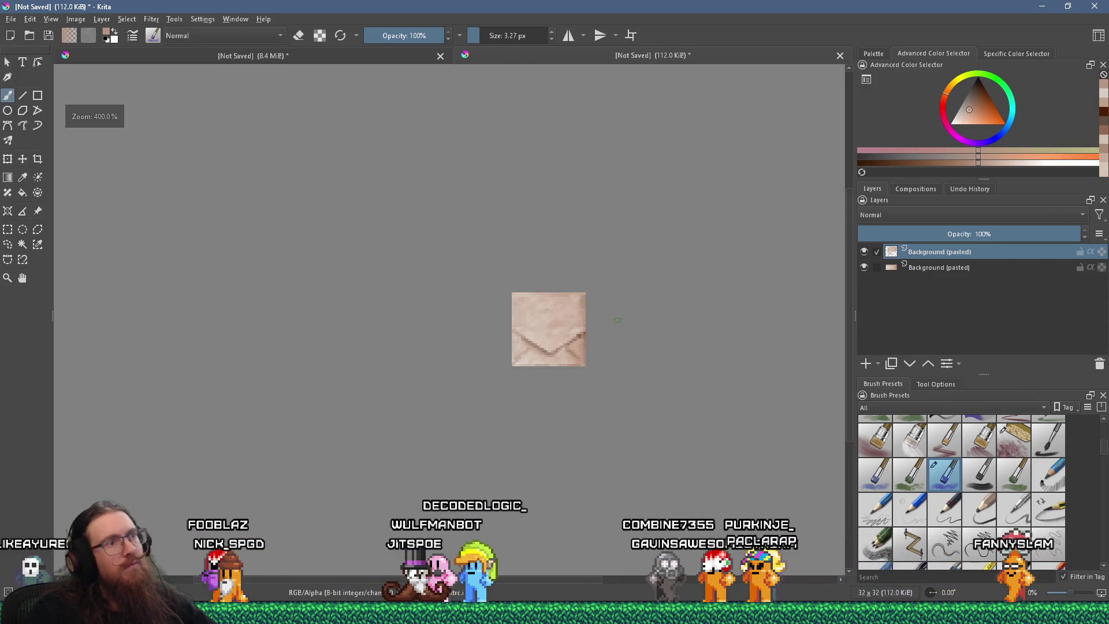
ctrl+click(528, 306)
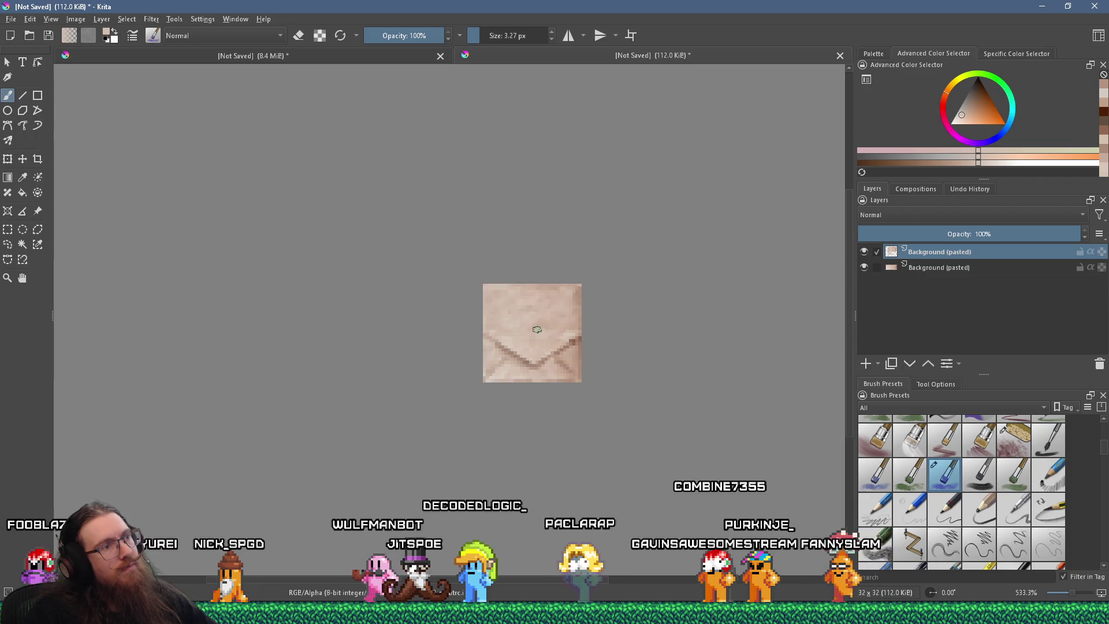
scroll(555, 326, up, 4)
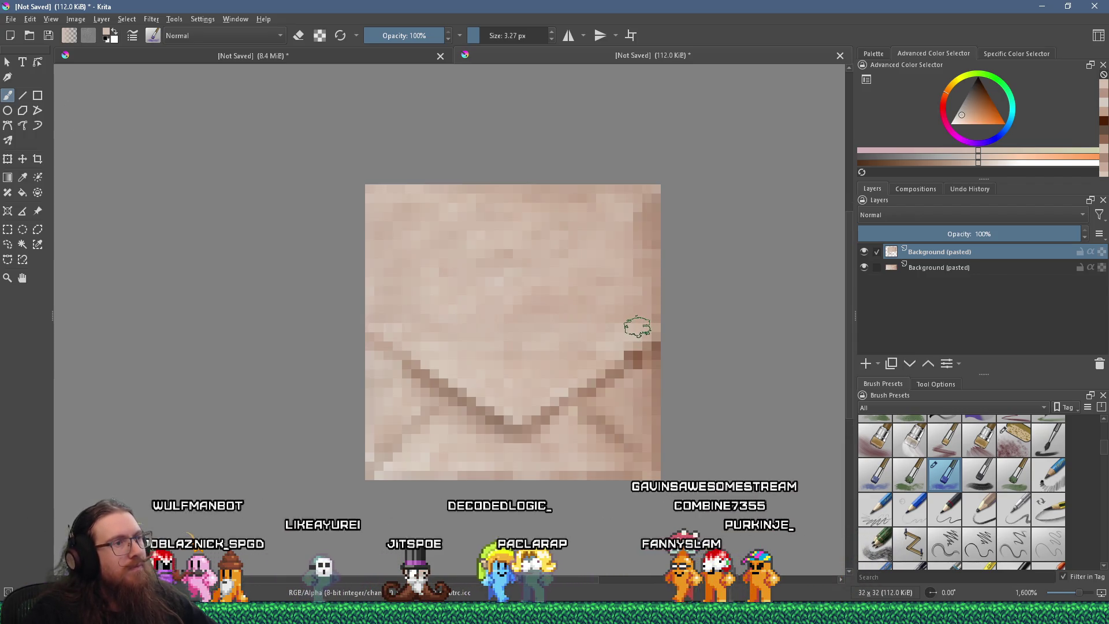
scroll(528, 326, down, 4)
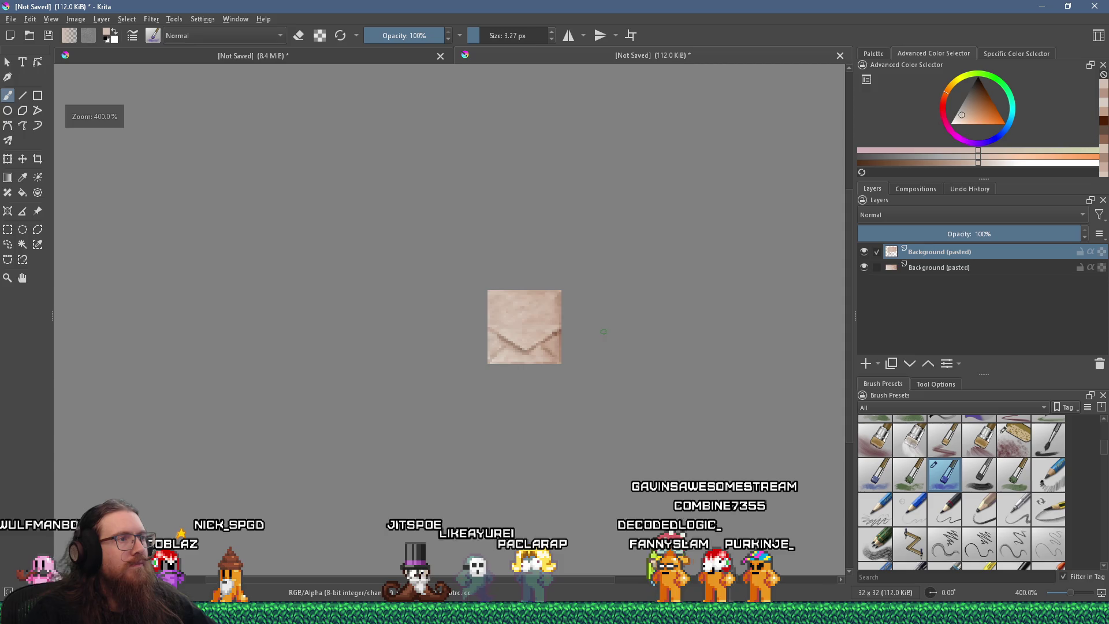
scroll(558, 308, up, 3)
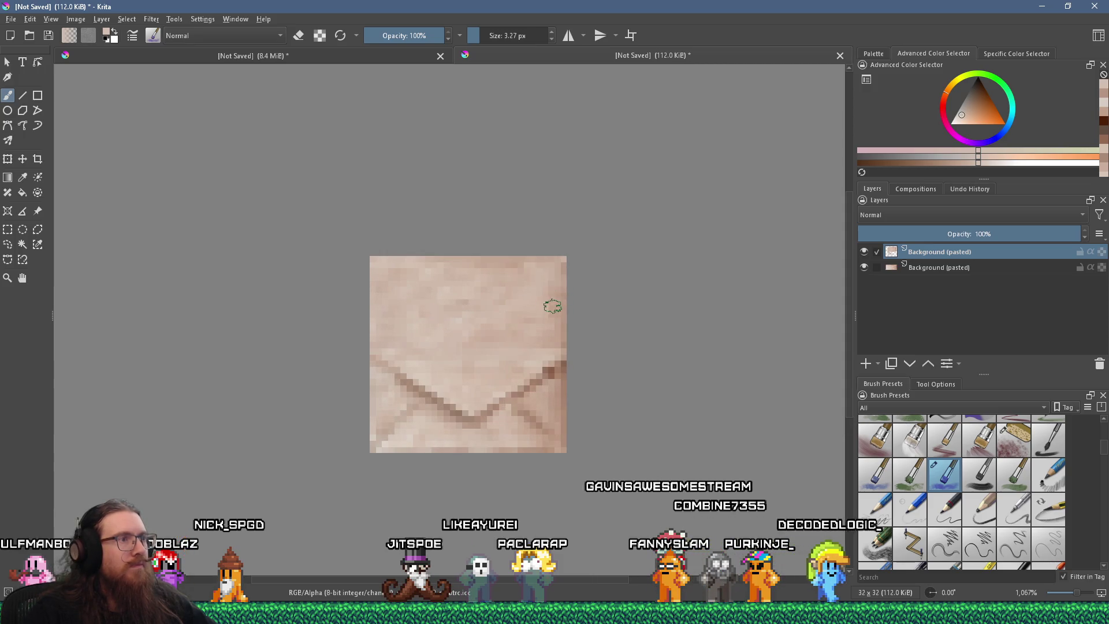
scroll(552, 310, down, 4)
scroll(567, 304, up, 3)
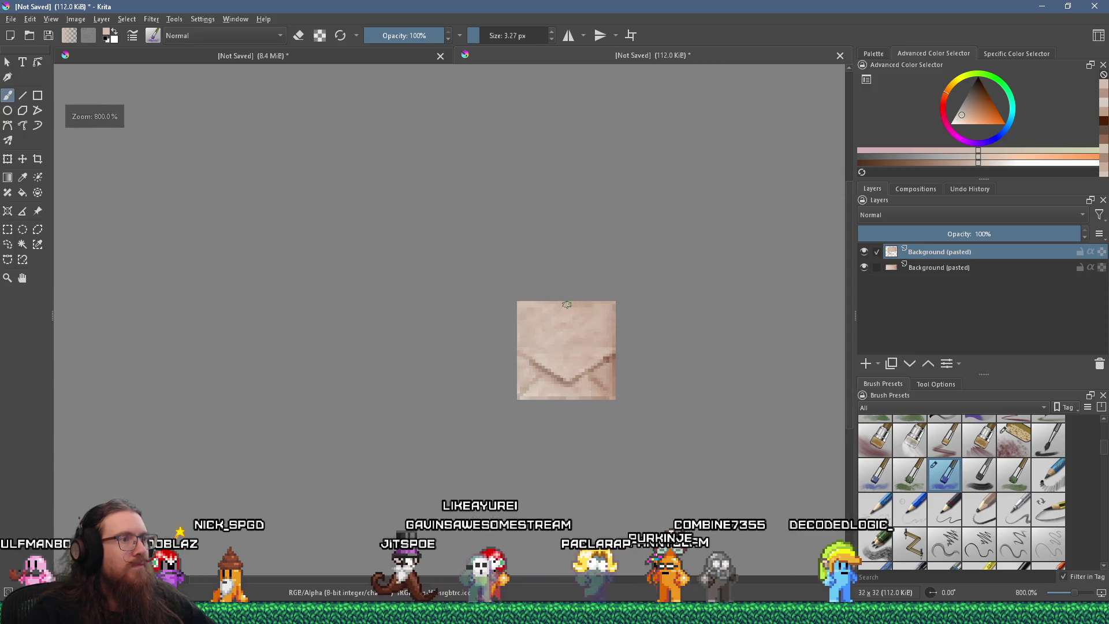
click(18, 21)
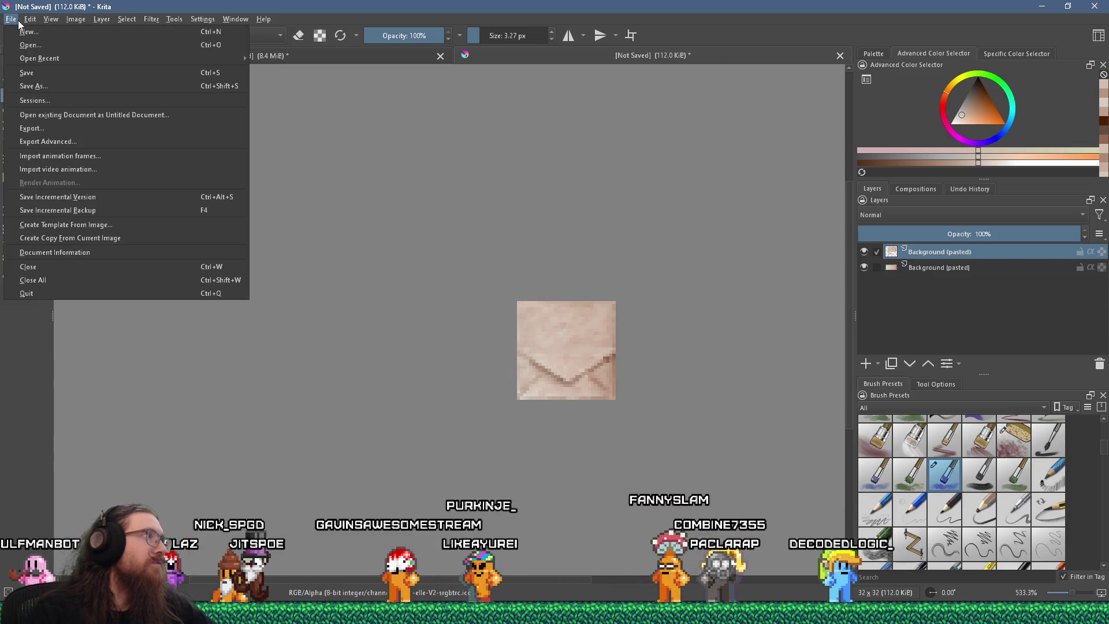
- Save the envelope tile as envelope_diffuse.png in kook_godot\props\letter, accepting the PNG options
click(39, 87)
text(e)
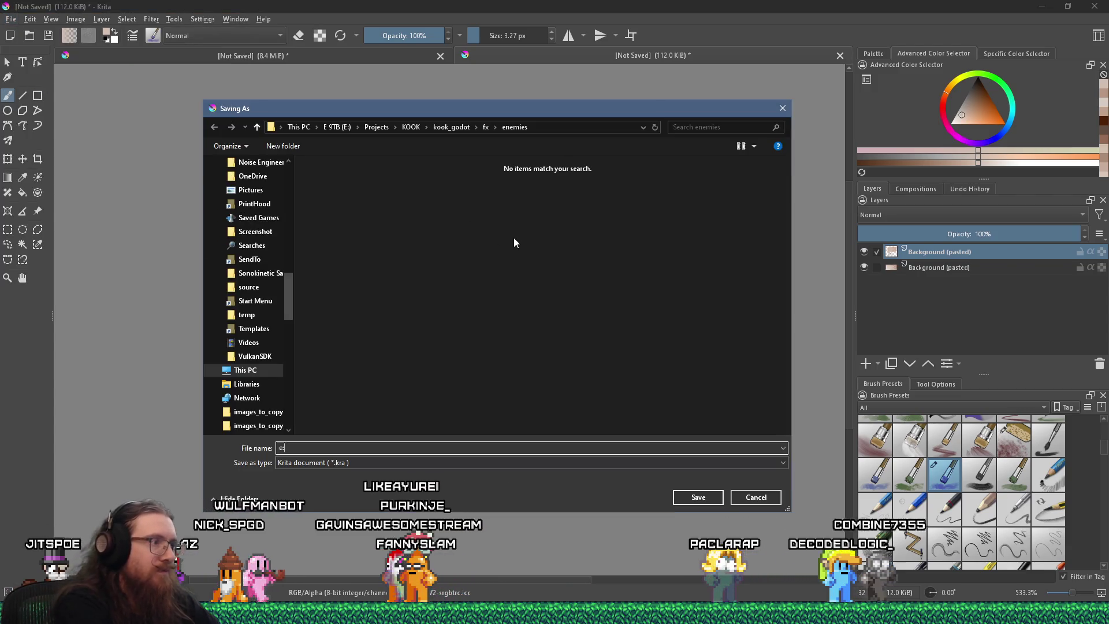
text(:\proj)
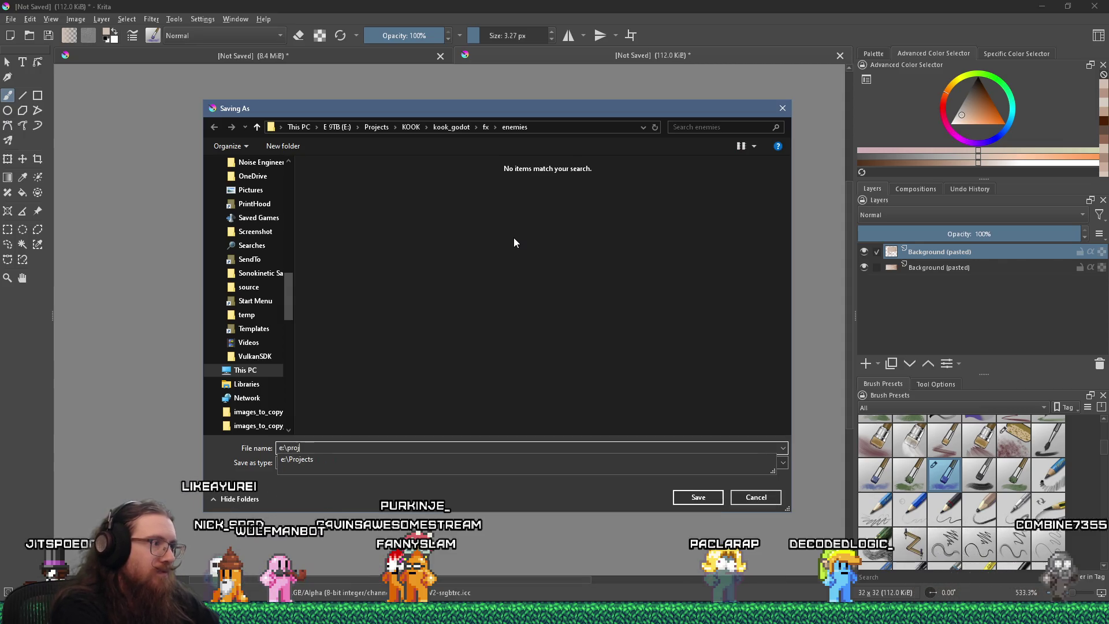
text(ects\kook\kook_godot	extu)
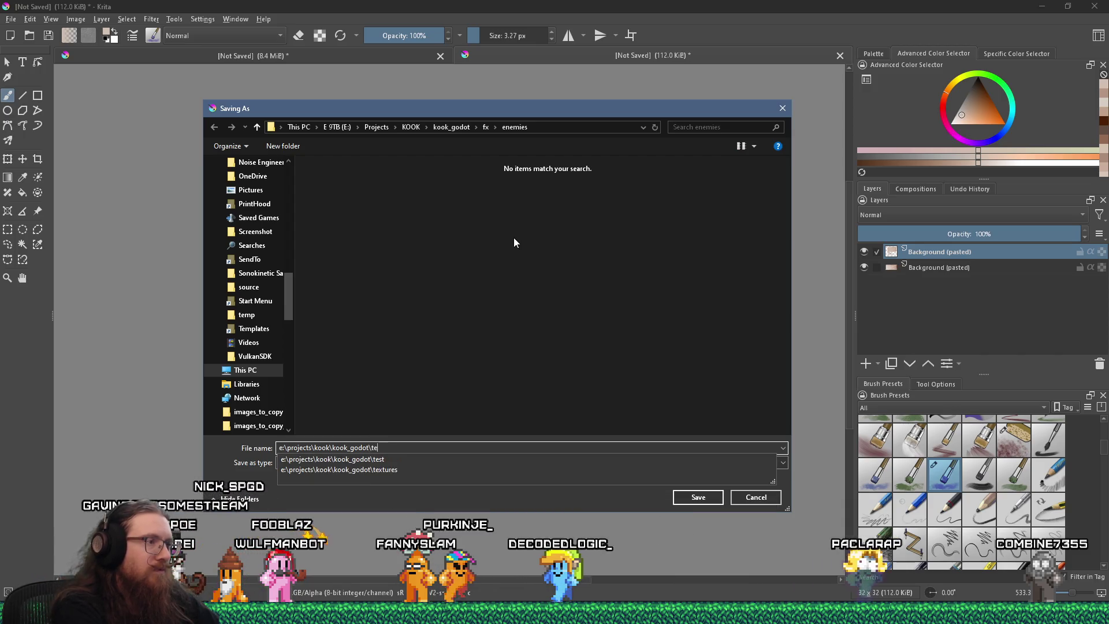
key(BackSpace)
key(BackSpace)
key(BackSpace)
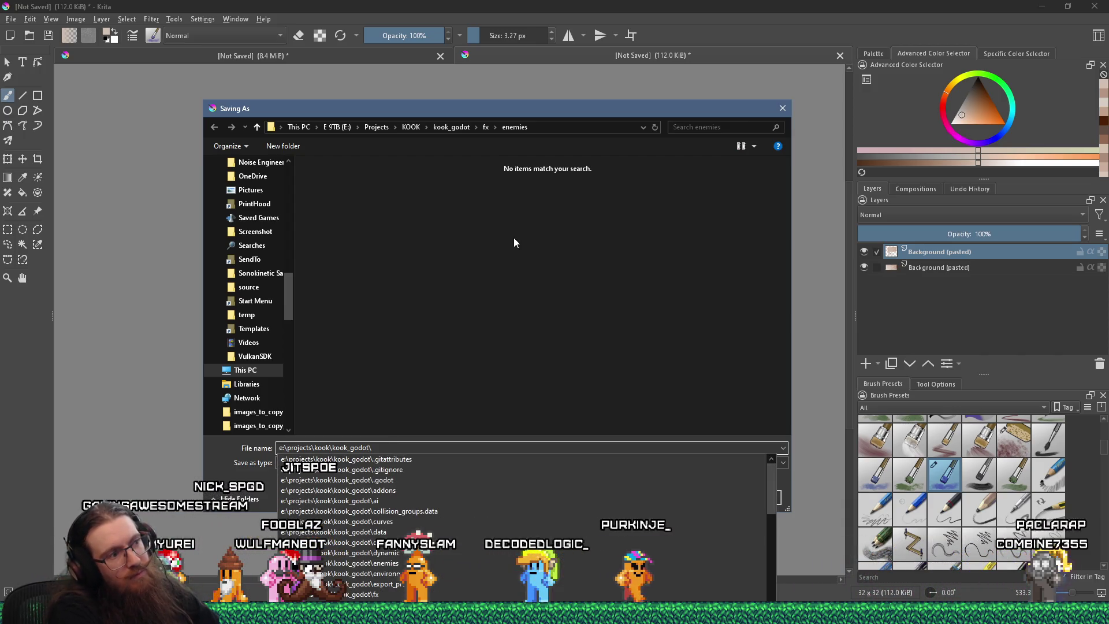
text(props\lett)
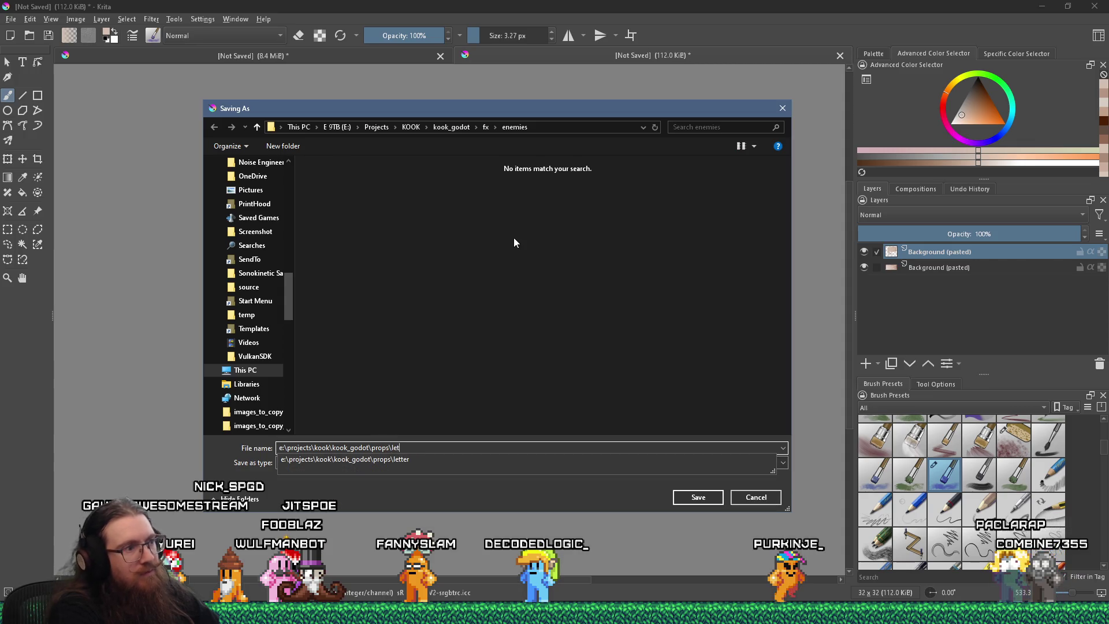
text(er\en)
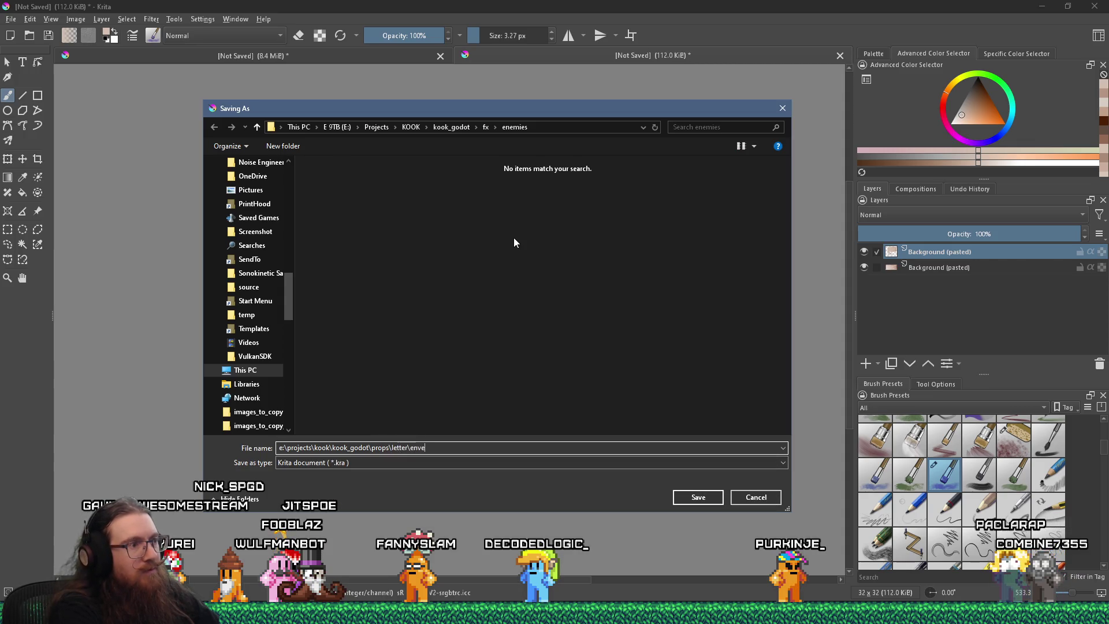
key(BackSpace)
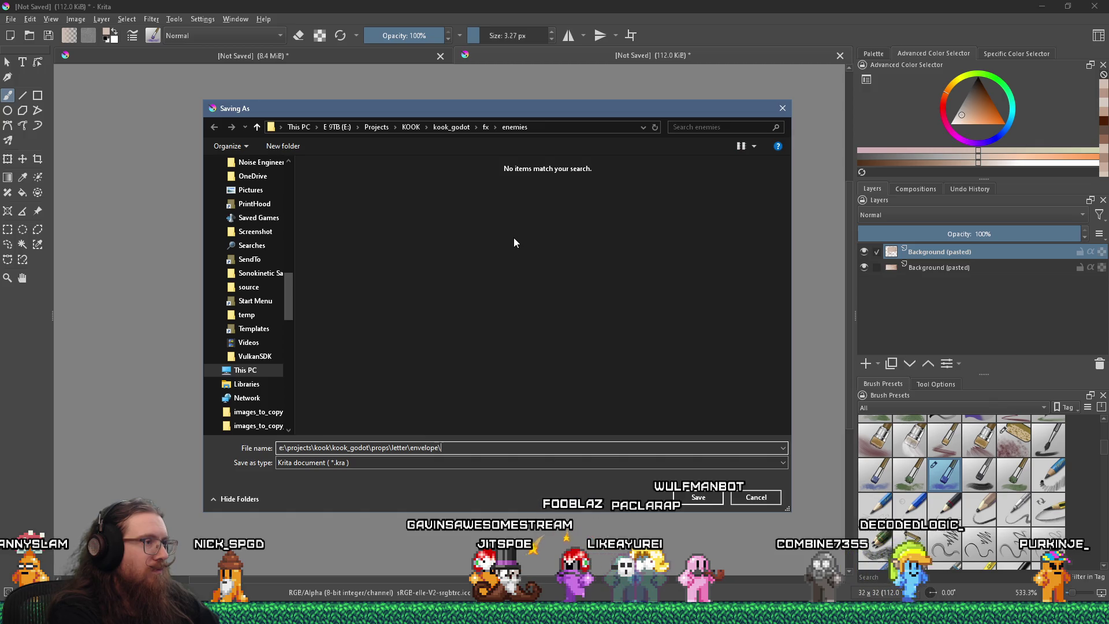
key(BackSpace)
text(_diffuse.pbm)
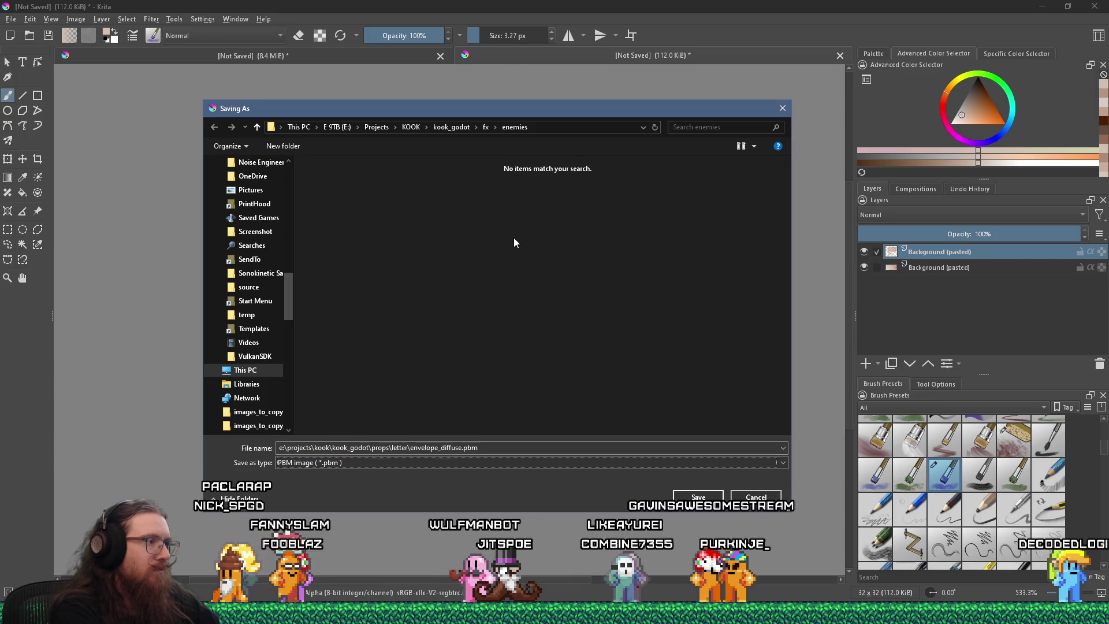
key(Return)
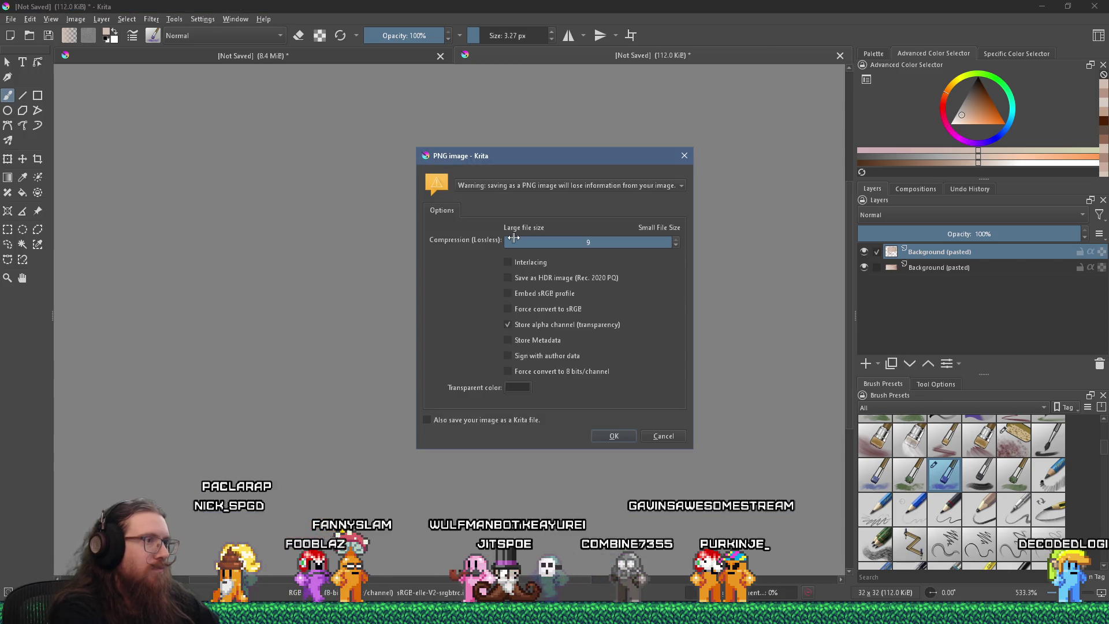
click(615, 437)
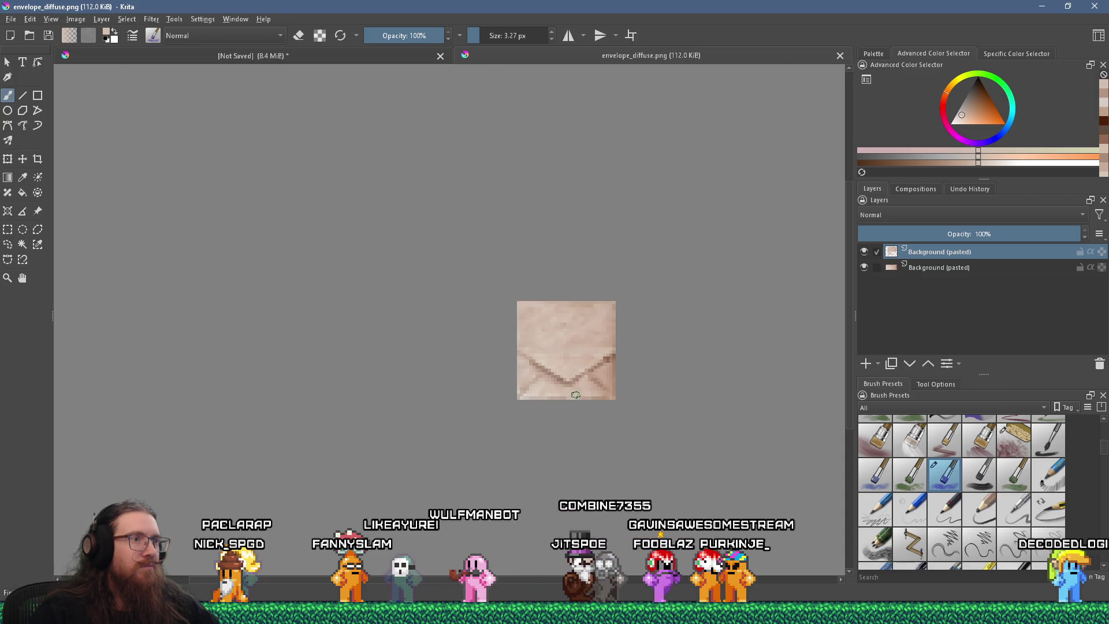
- Add a new empty paint layer above the envelope and reposition the canvas view
scroll(575, 396, up, 3)
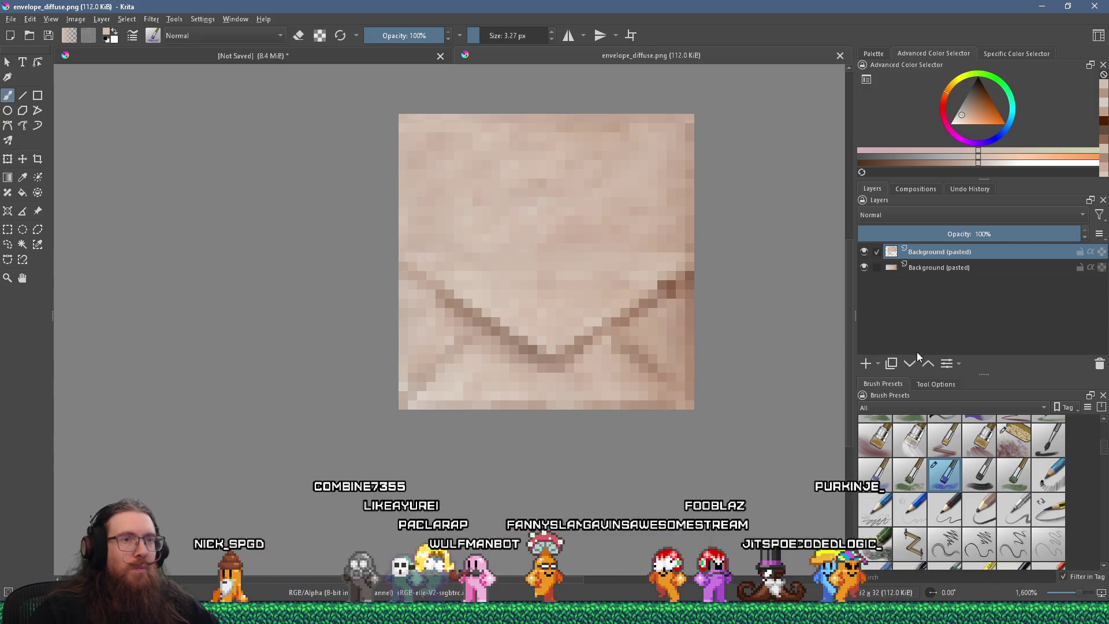
click(867, 364)
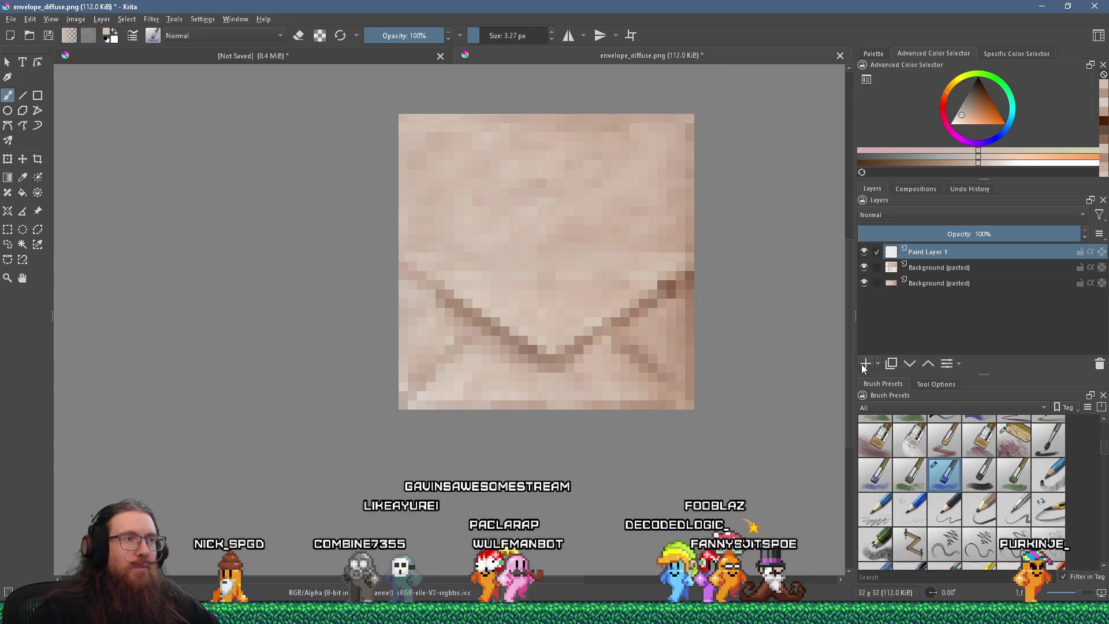
scroll(550, 269, up, 1)
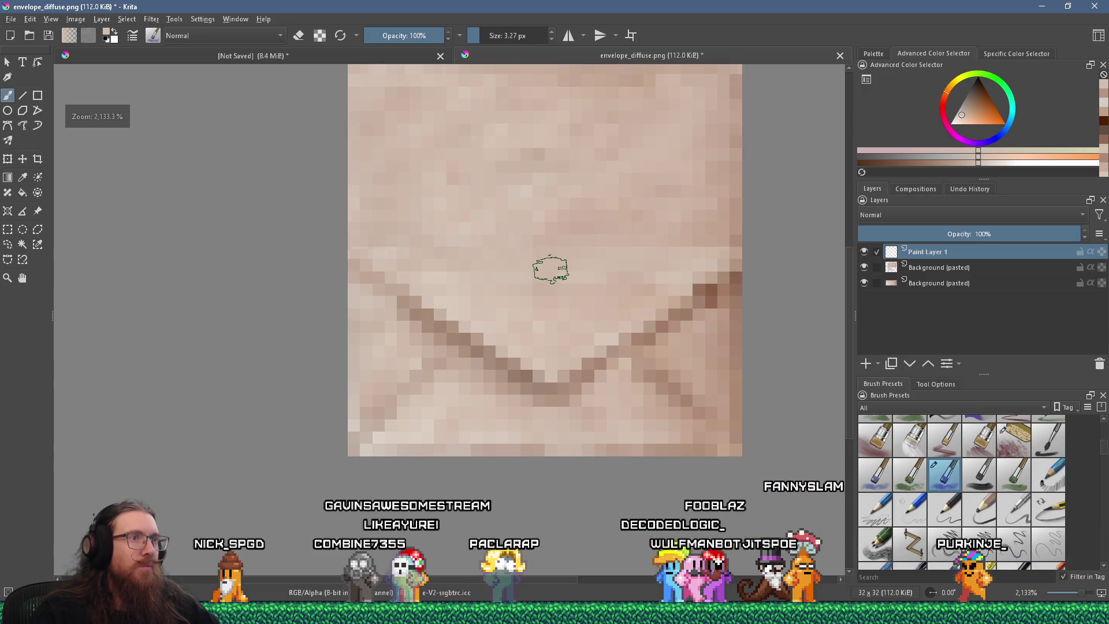
scroll(550, 268, down, 1)
drag(552, 267, 480, 307)
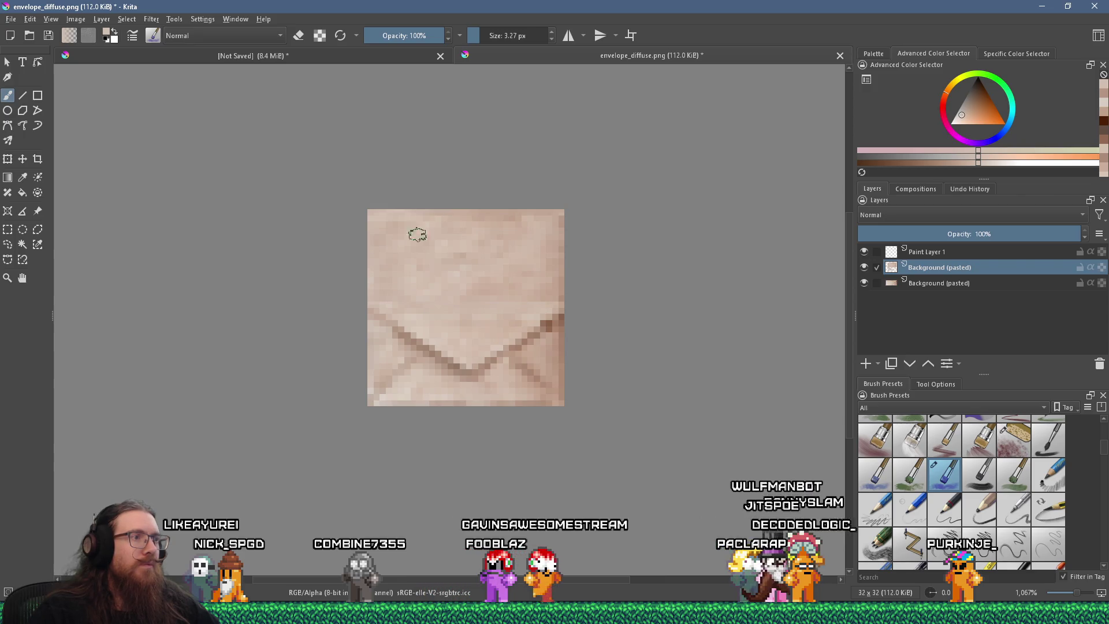
scroll(420, 282, up, 1)
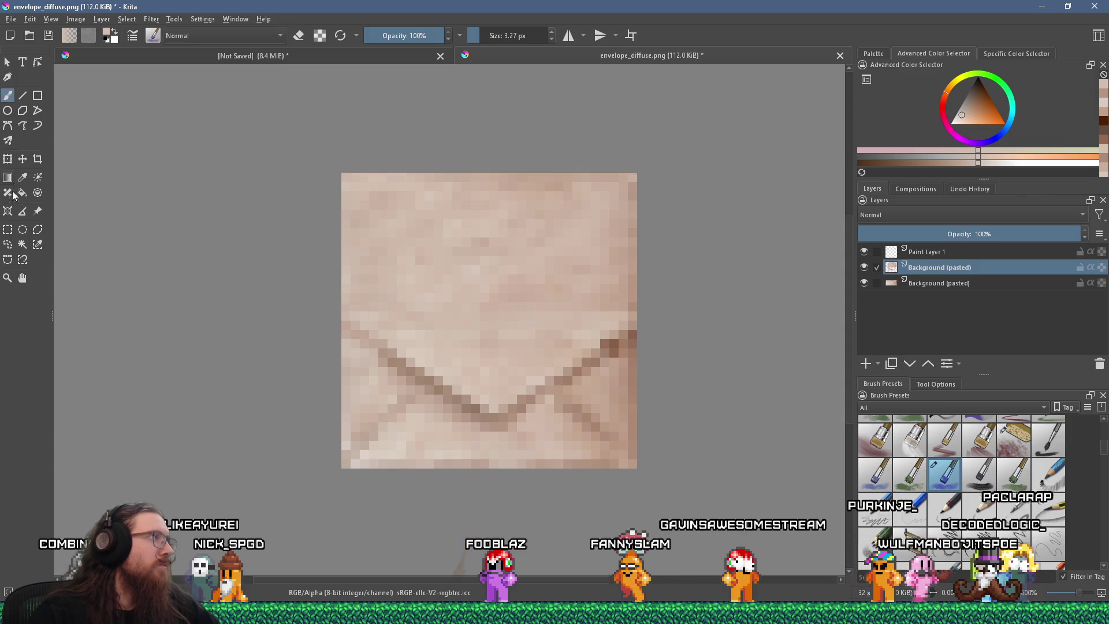
- Select the entire 32×32 image with a rectangular selection
key(ctrl+r)
drag(285, 136, 321, 188)
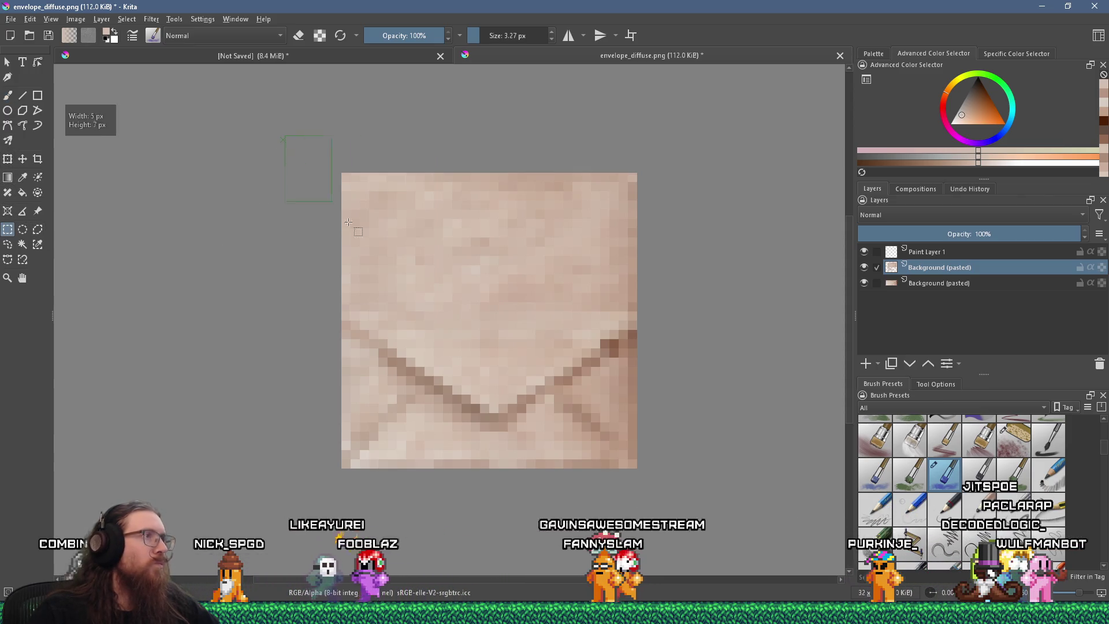
drag(716, 502, 716, 502)
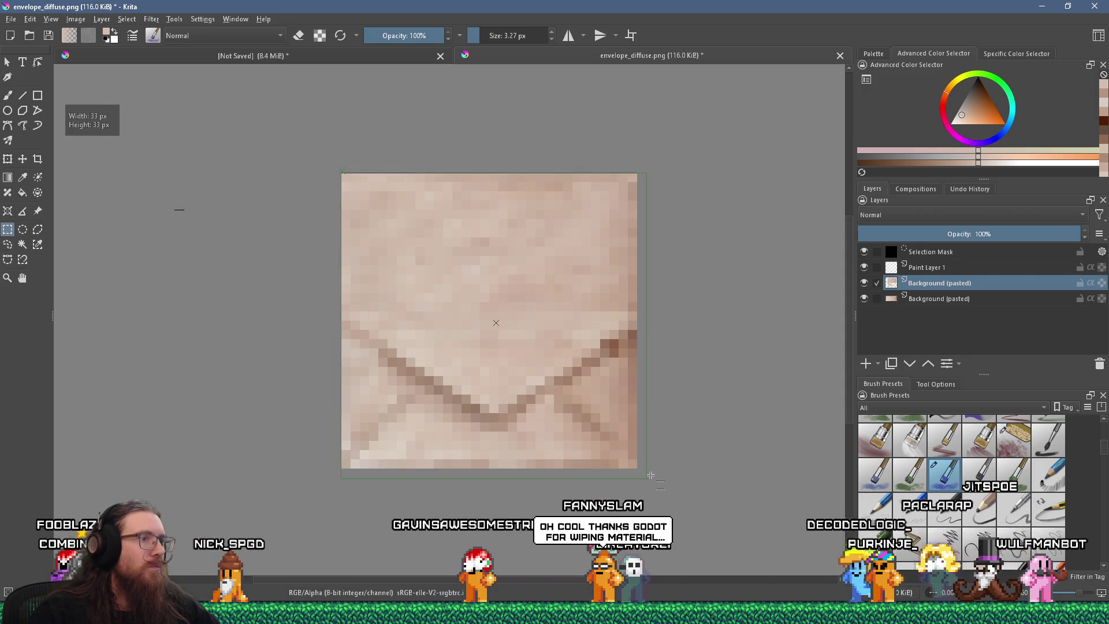
drag(651, 475, 650, 475)
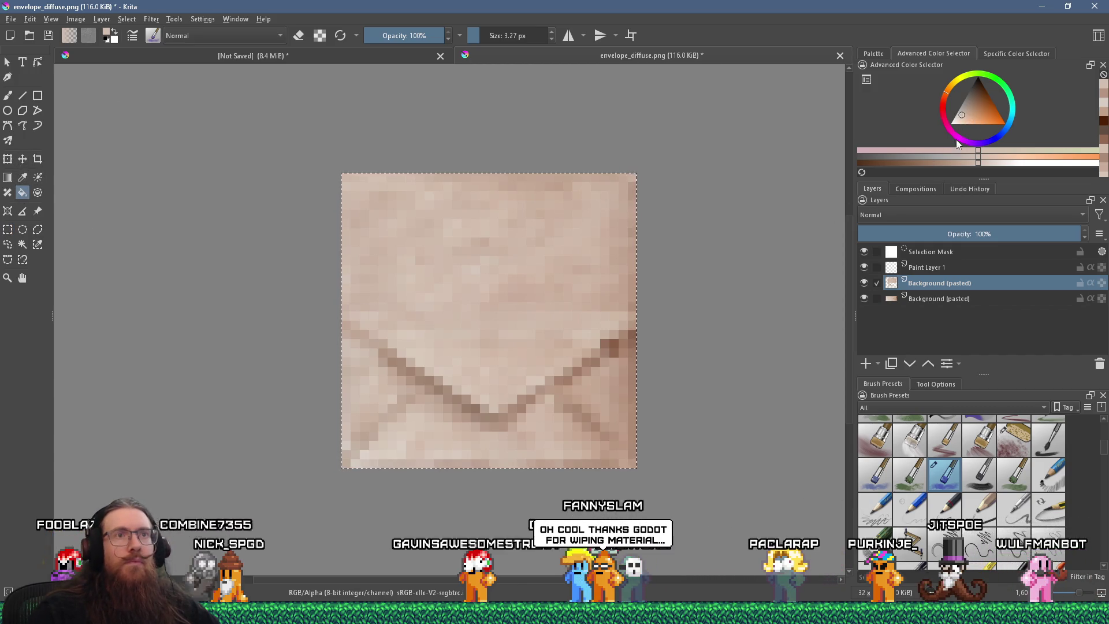
- Set the paint colour to dark red R128 G0 B0 (#800000)
click(1014, 54)
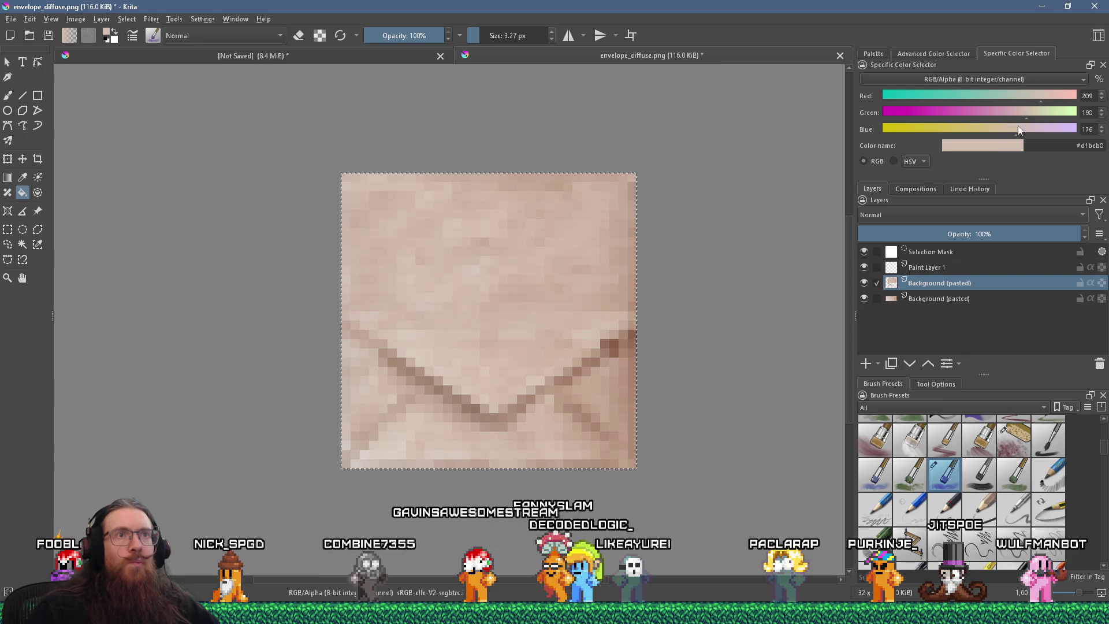
click(978, 102)
drag(1022, 113, 783, 127)
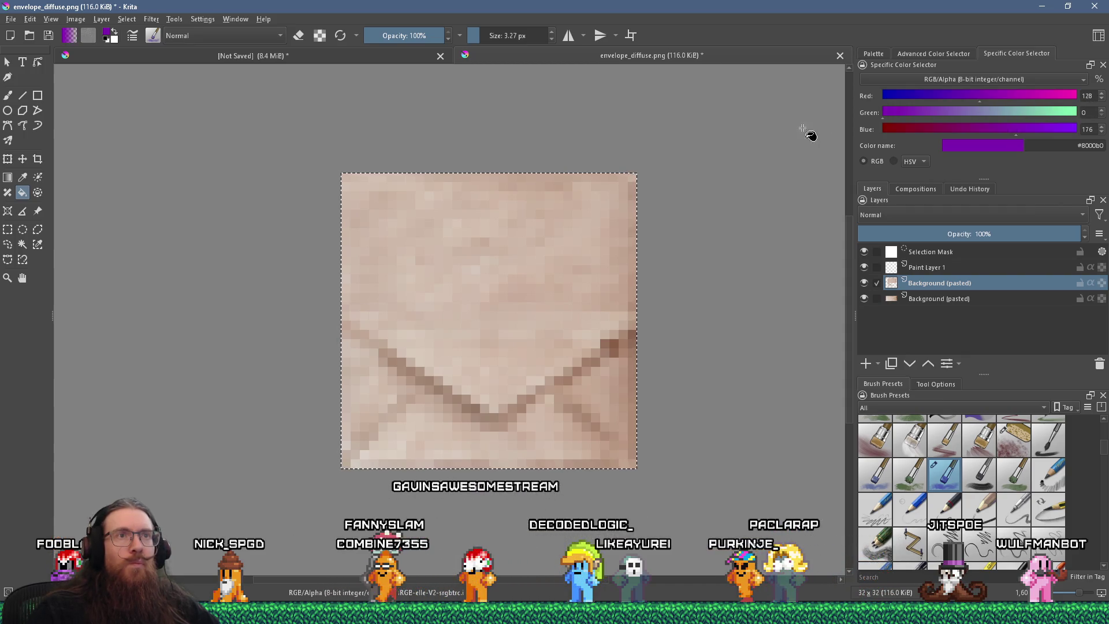
drag(1026, 129, 822, 157)
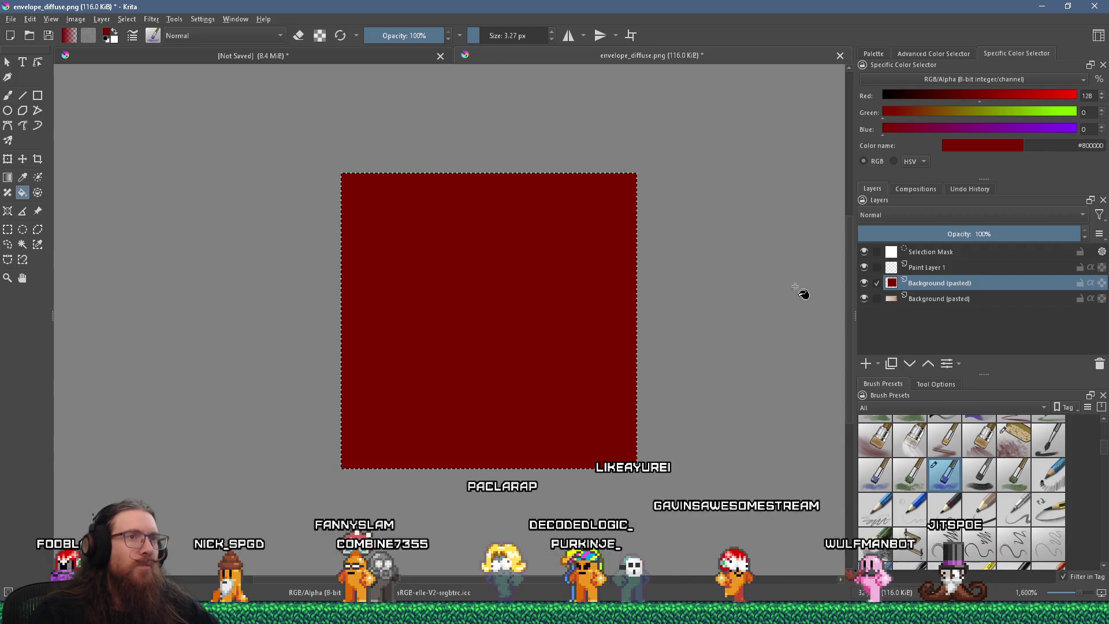
- Undo the stray layer reorder and hiding, and make Paint Layer 1 active
drag(956, 282, 964, 259)
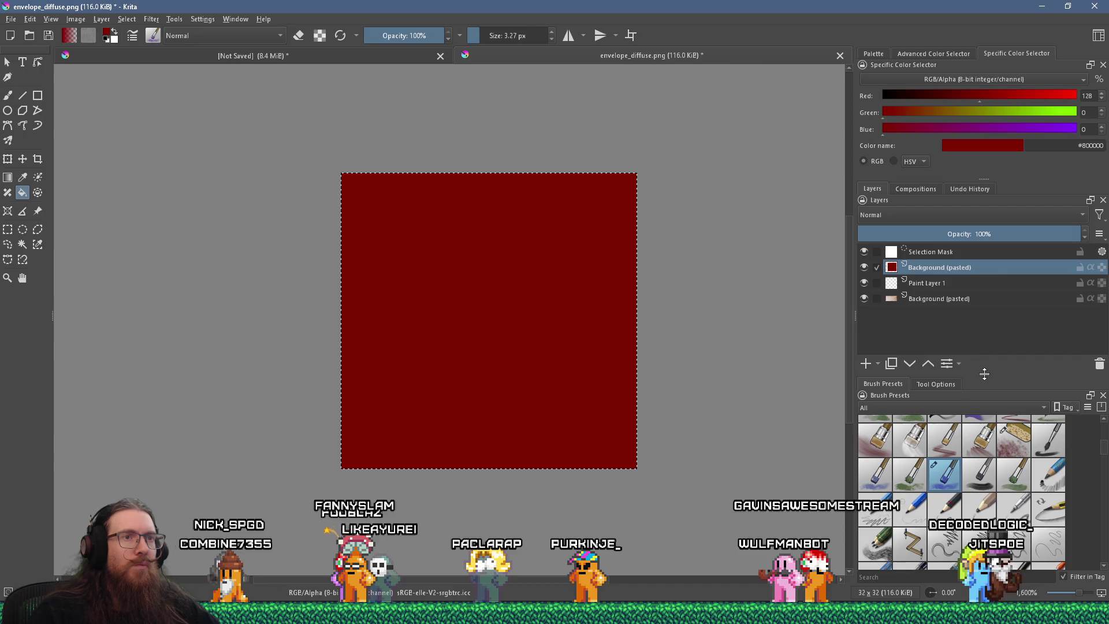
click(864, 267)
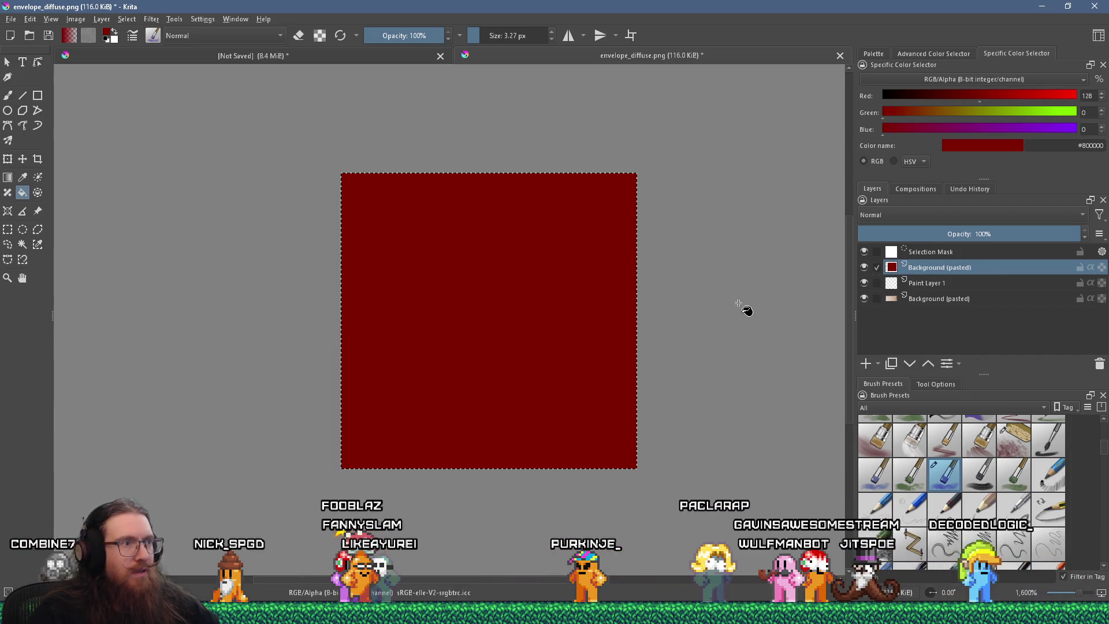
key(ctrl+z)
key(ctrl+z)
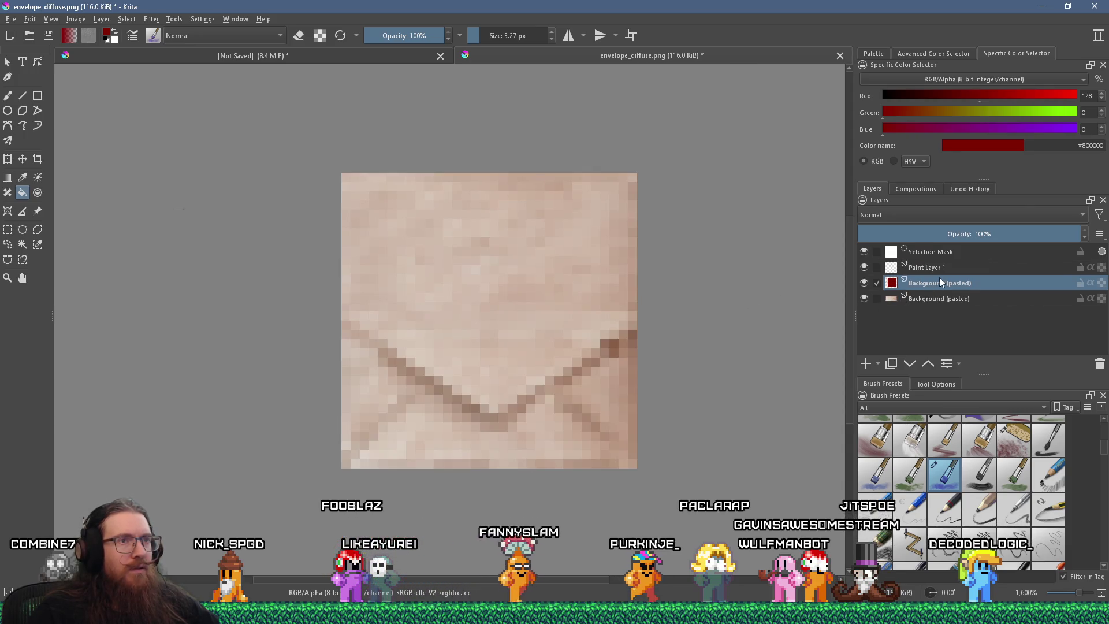
click(949, 268)
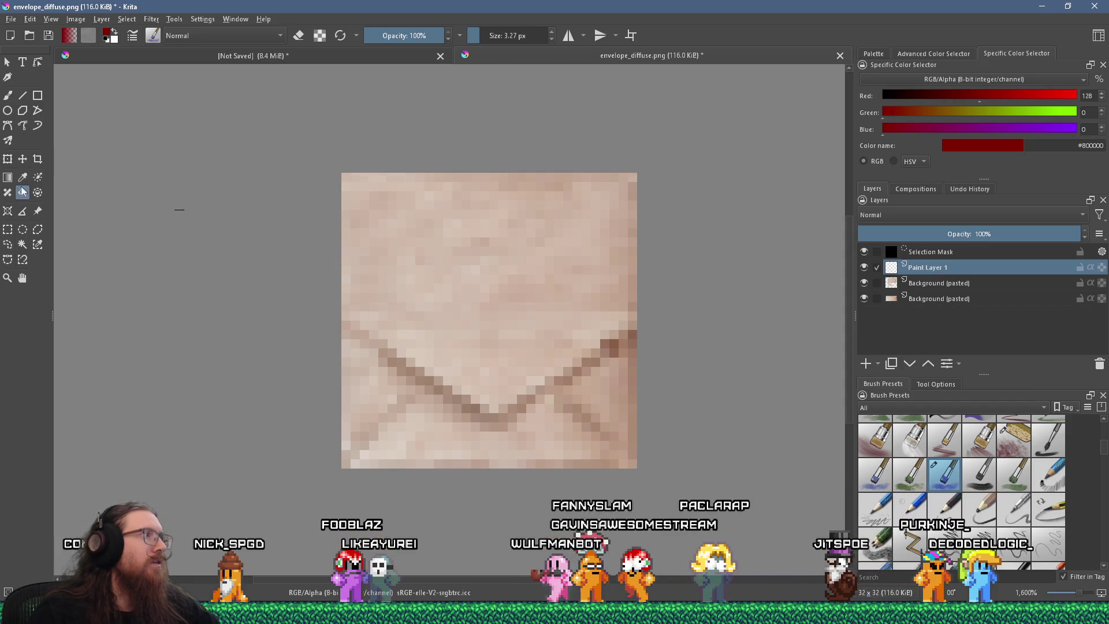
click(128, 19)
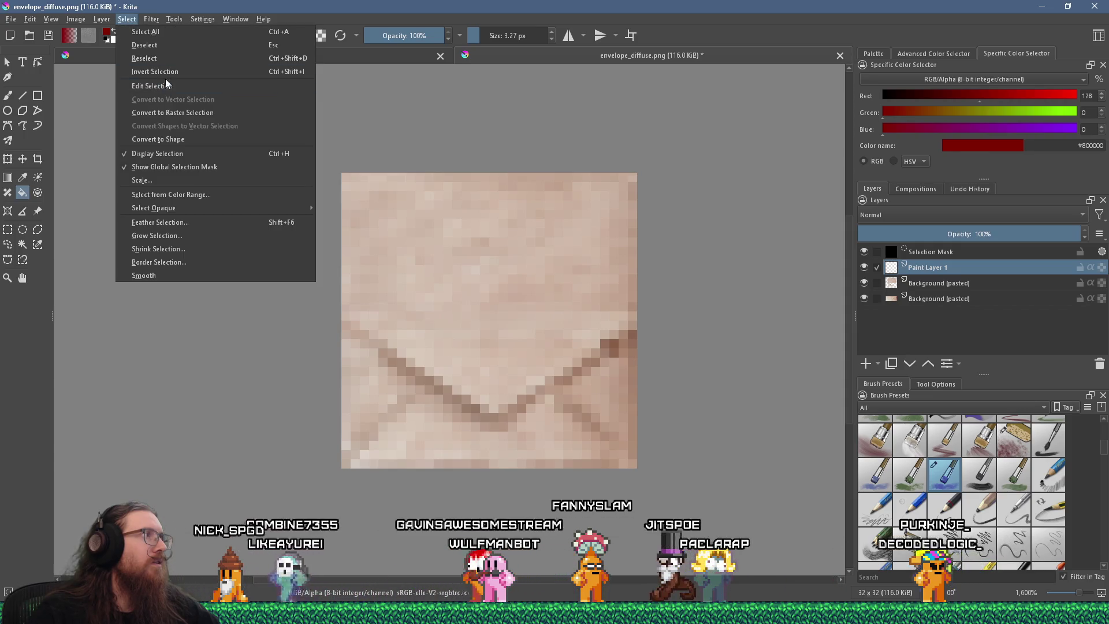
- Clear the selection and fill Paint Layer 1 with dark red at 44% opacity
click(148, 46)
click(371, 218)
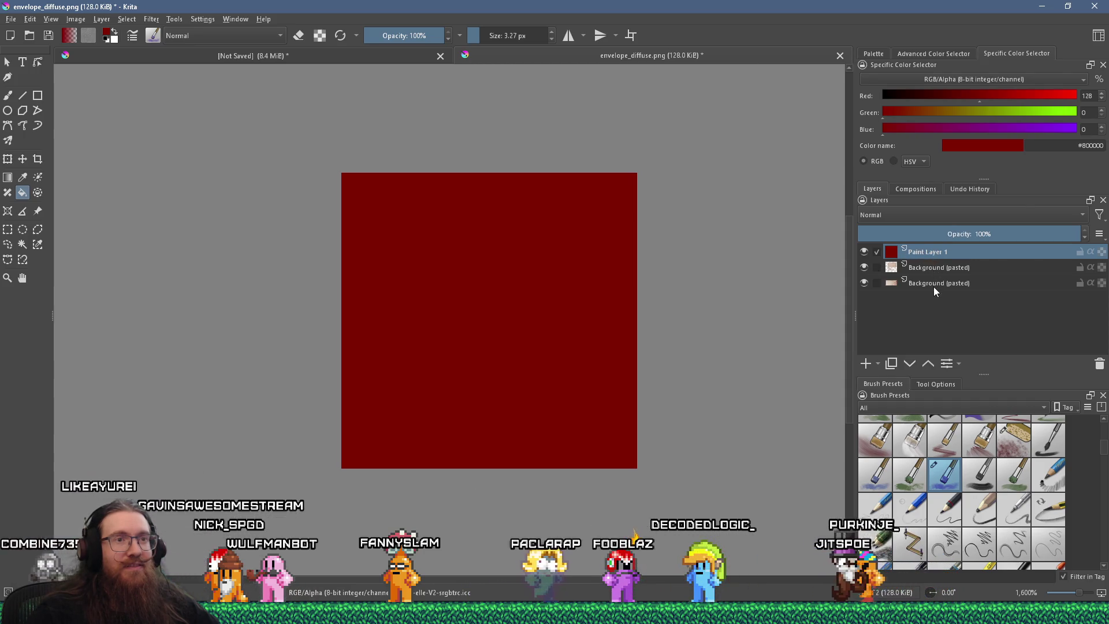
mouse_move(933, 287)
mouse_move(948, 265)
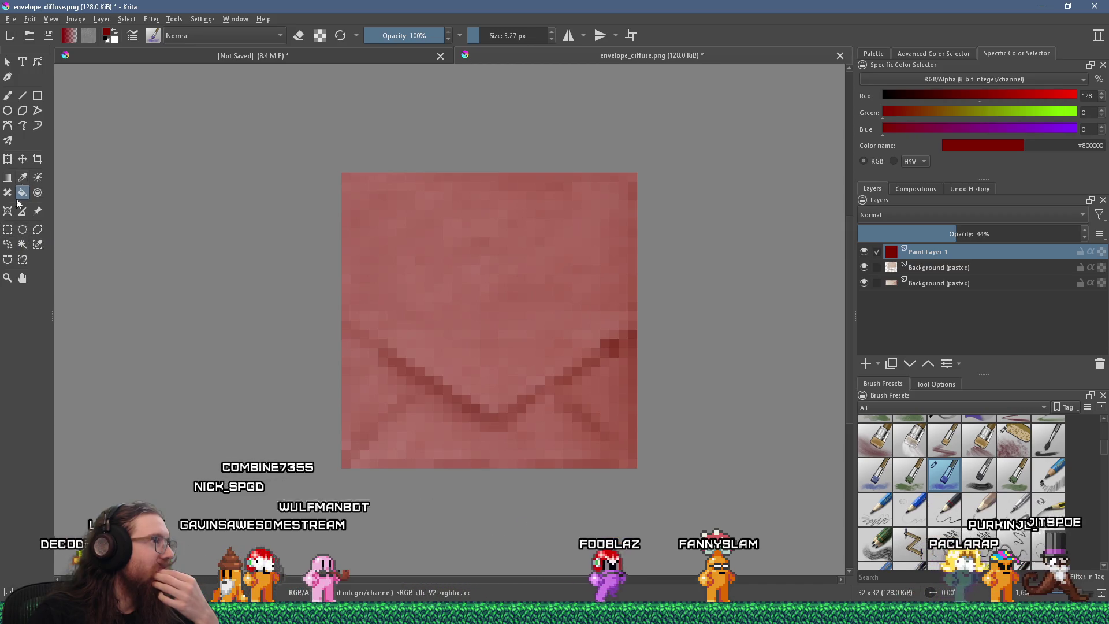
- Freehand-select the envelope flap outline and raise the red channel to 192 (#c00000)
click(7, 244)
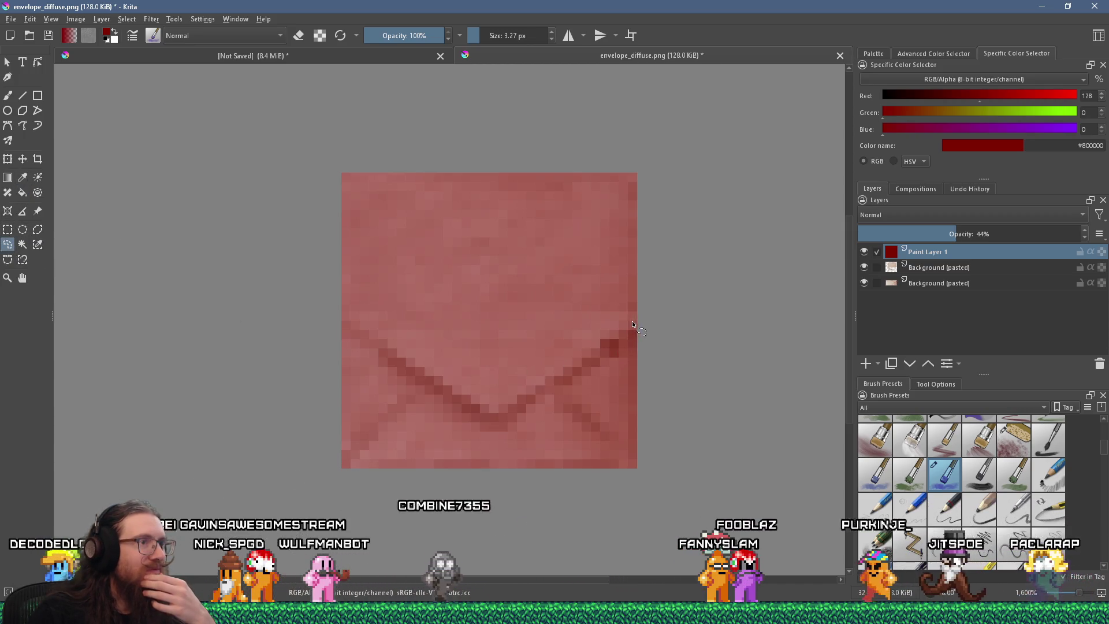
click(635, 319)
click(607, 354)
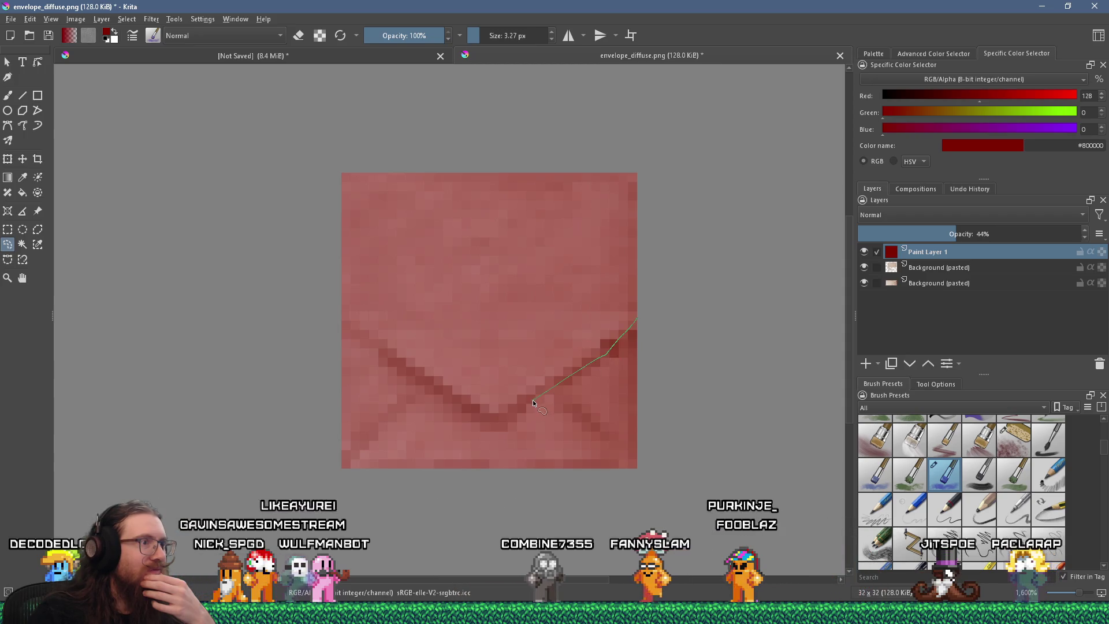
key(Escape)
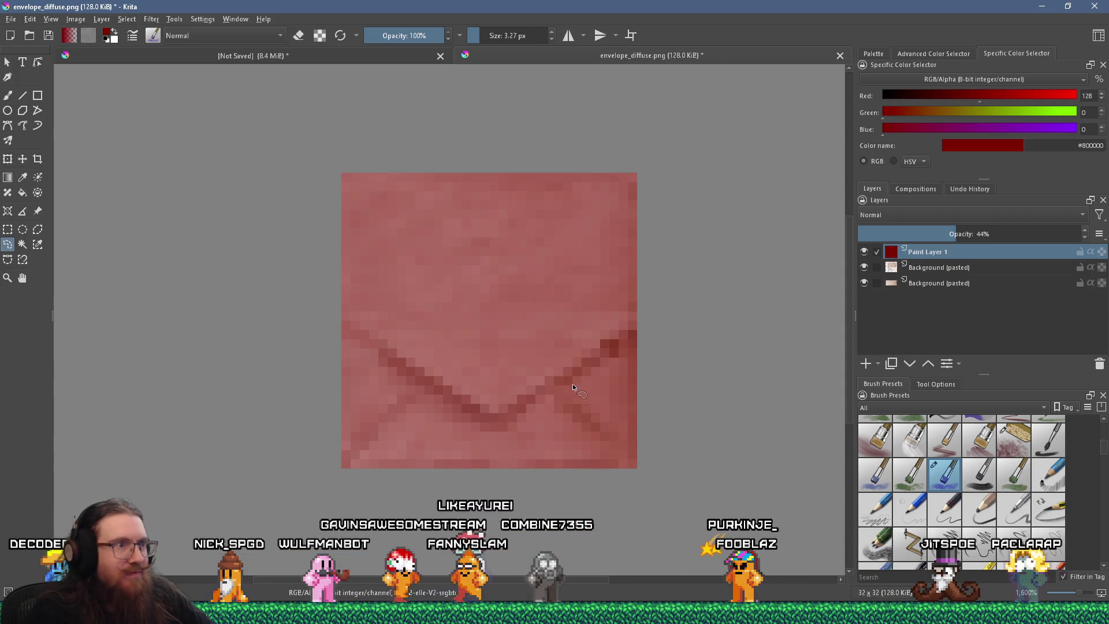
drag(636, 315, 584, 364)
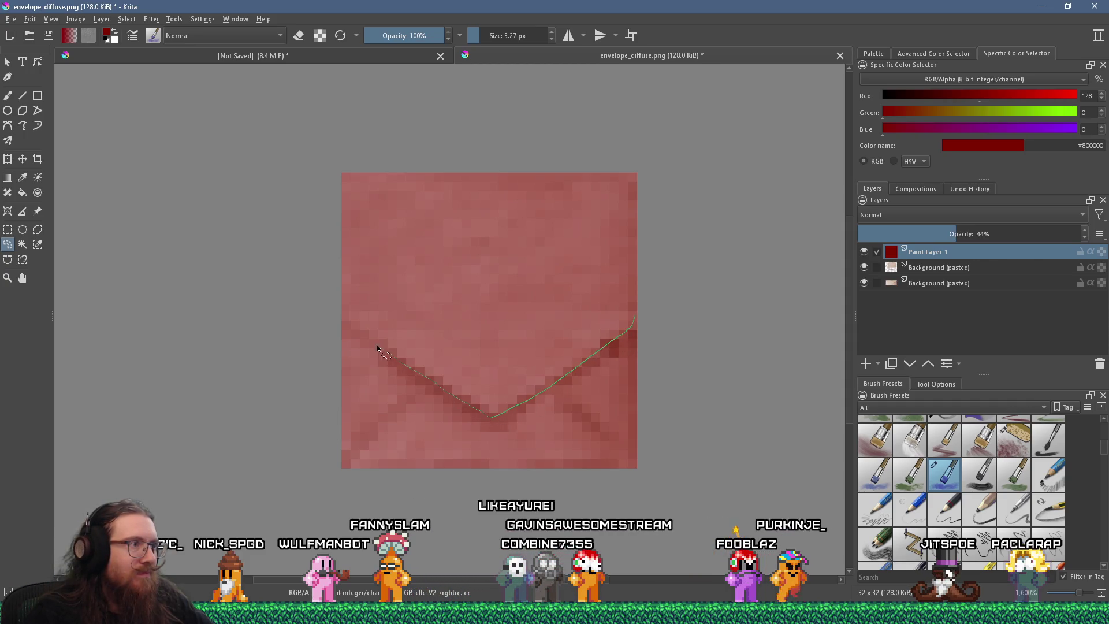
mouse_move(328, 301)
mouse_down()
mouse_move(383, 136)
mouse_move(698, 235)
mouse_move(637, 326)
mouse_up()
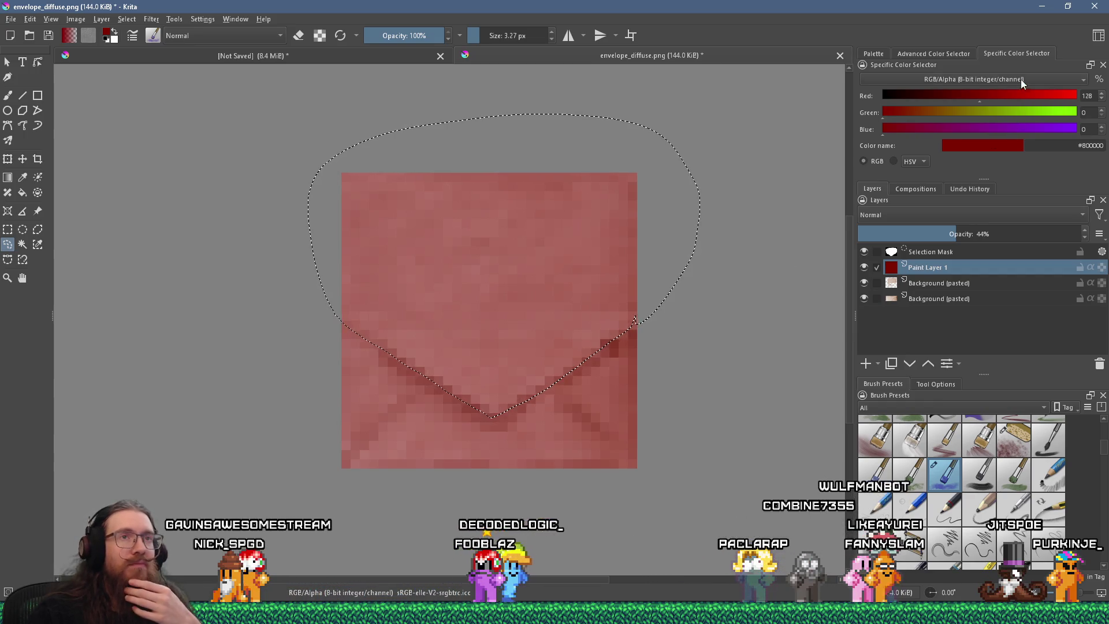
drag(1003, 95, 1028, 102)
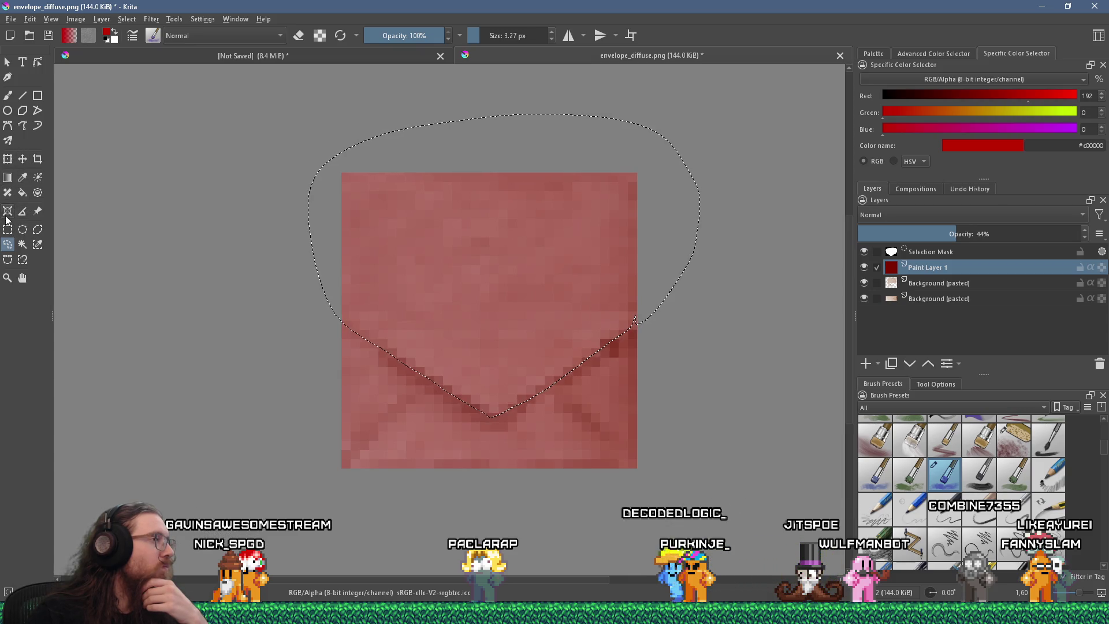
click(22, 193)
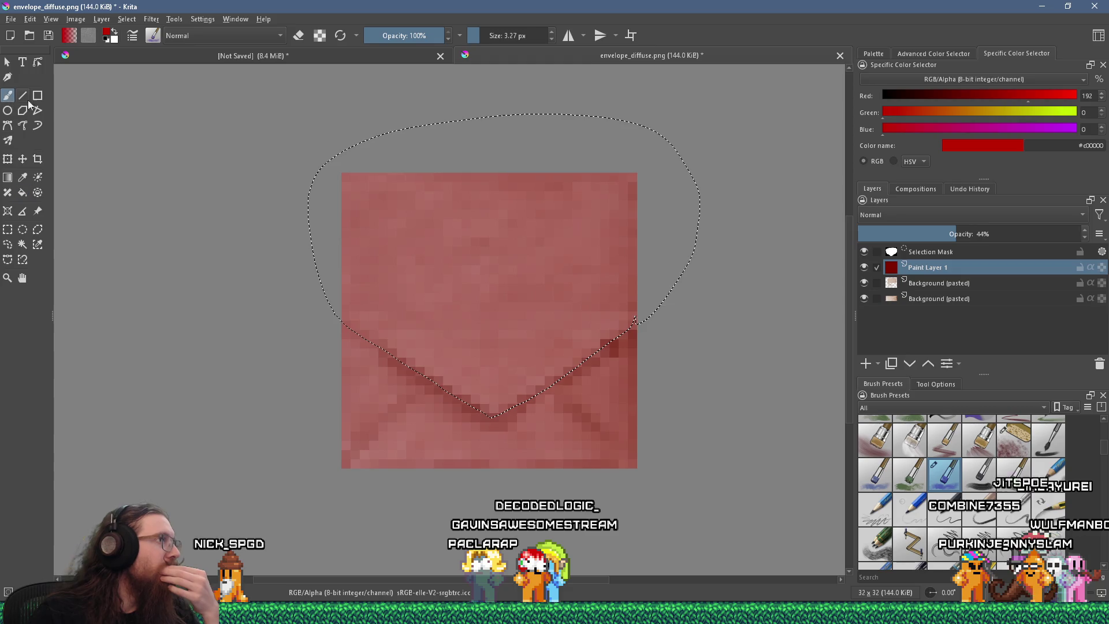
- Pick a soft airbrush at about 58 px and return Paint Layer 1 to 100% opacity
scroll(1084, 449, up, 5)
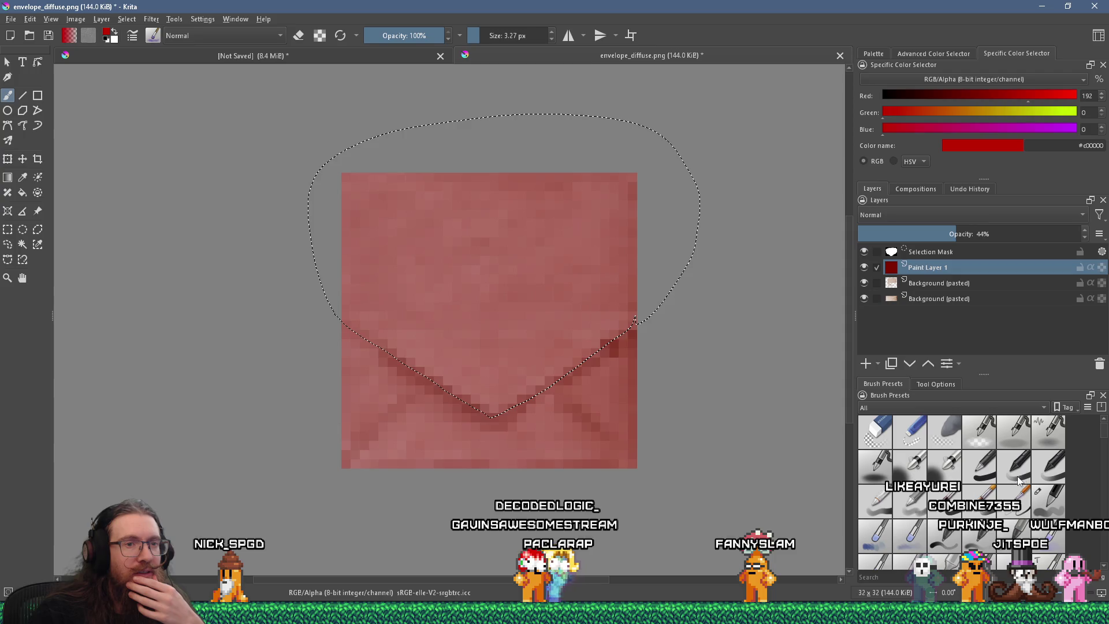
click(947, 466)
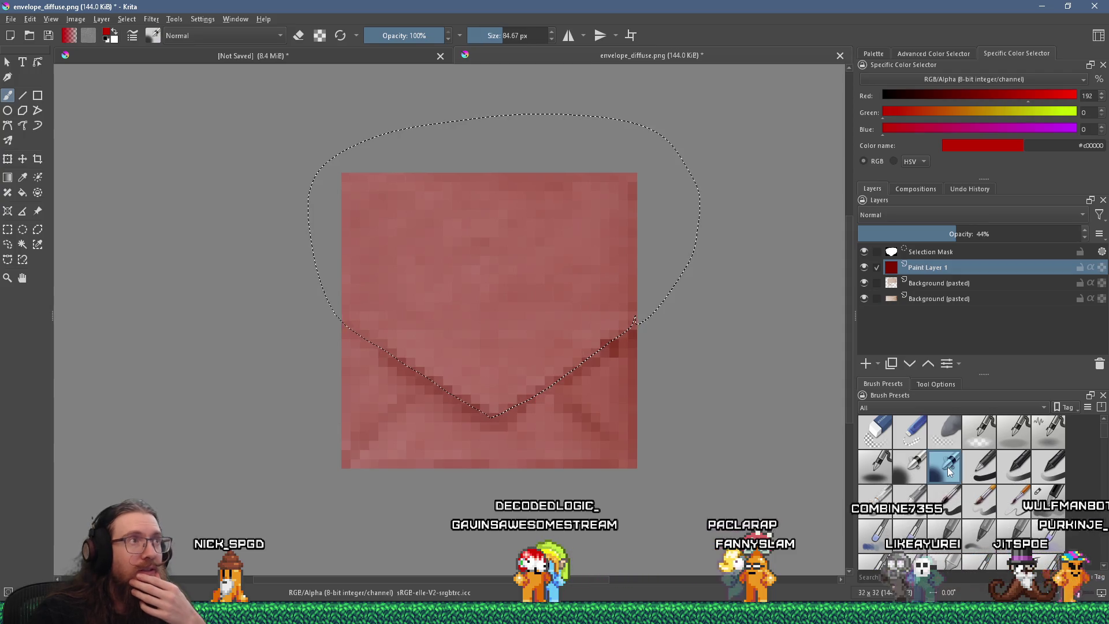
click(481, 35)
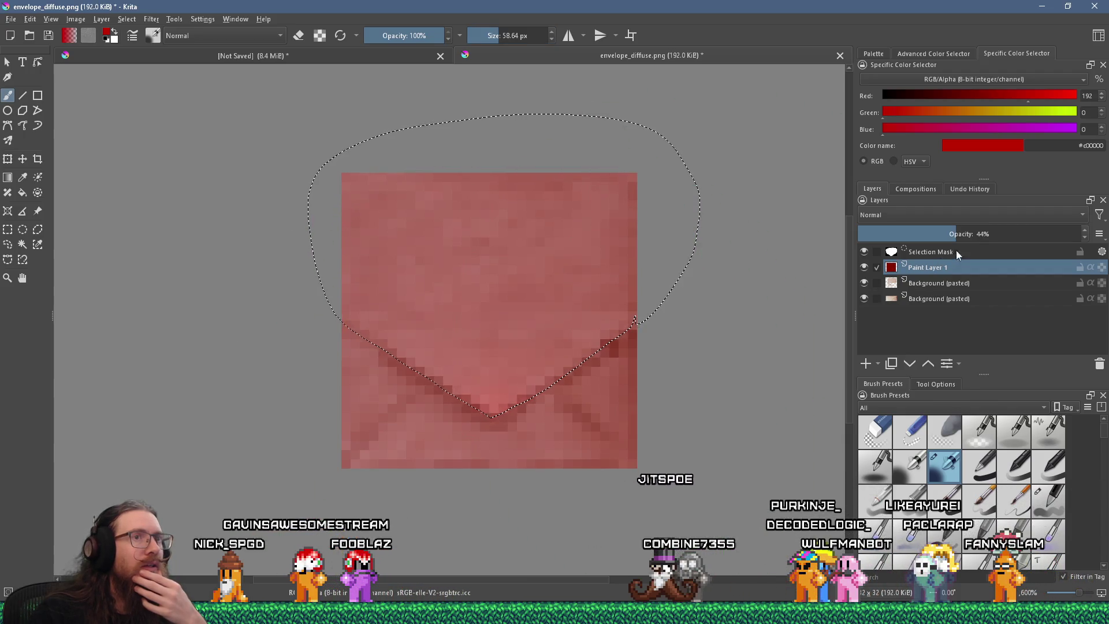
drag(974, 234, 1089, 234)
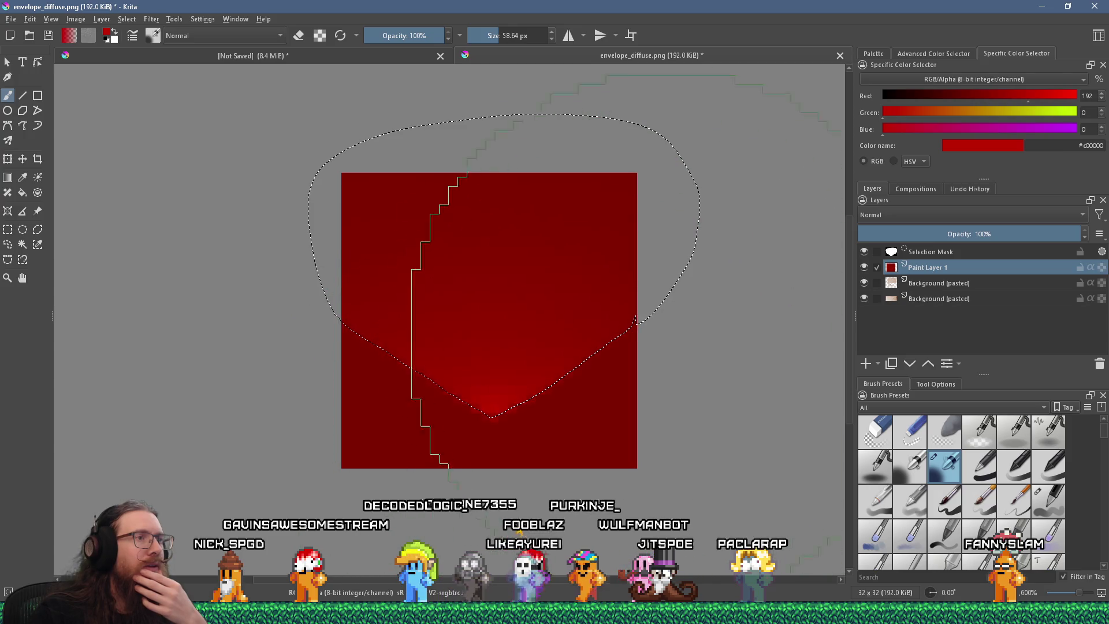
scroll(510, 299, down, 1)
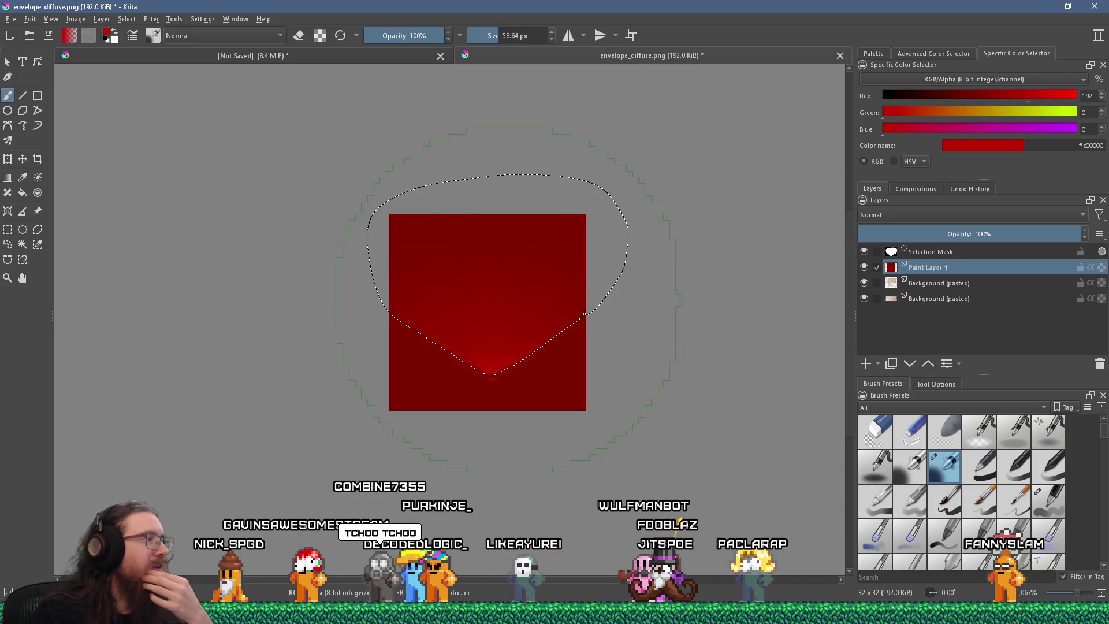
scroll(539, 299, up, 1)
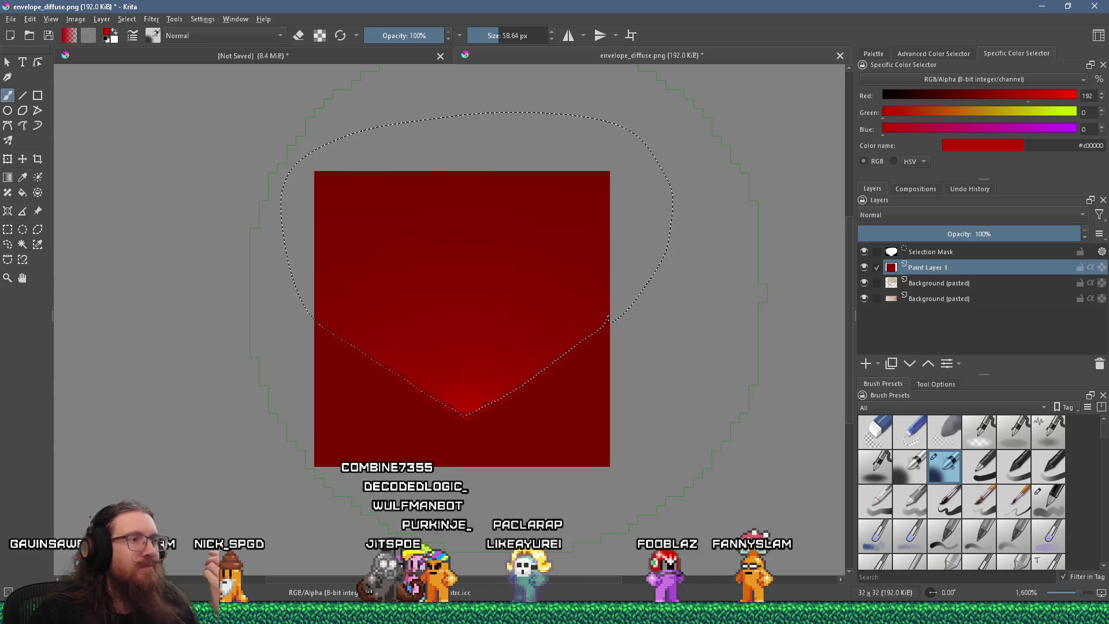
- Invert the selection and trace the lower pocket folds with freehand selection
click(125, 19)
click(147, 74)
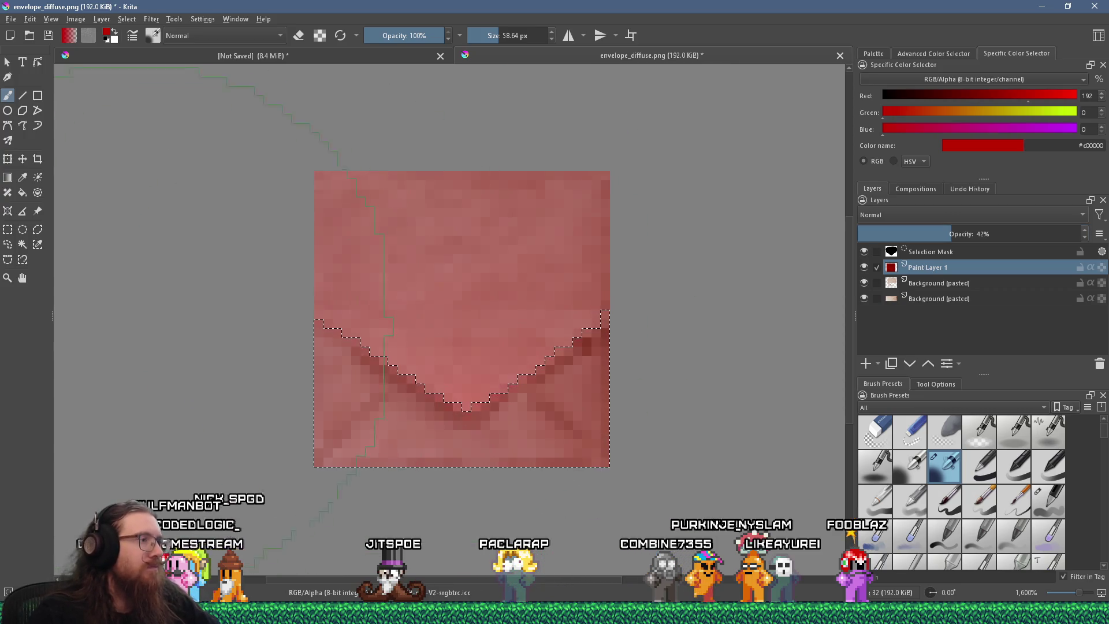
click(8, 245)
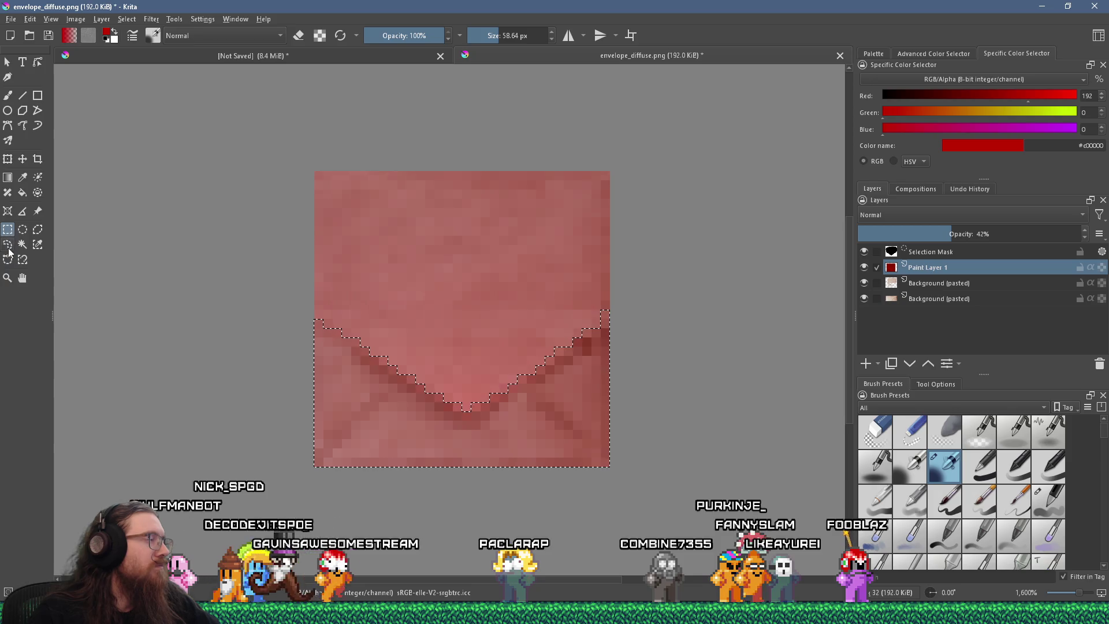
mouse_move(423, 329)
mouse_down()
mouse_move(392, 384)
mouse_move(284, 480)
mouse_move(264, 259)
mouse_move(384, 263)
mouse_move(621, 462)
mouse_move(517, 370)
mouse_move(563, 286)
mouse_move(673, 381)
mouse_move(648, 477)
mouse_up()
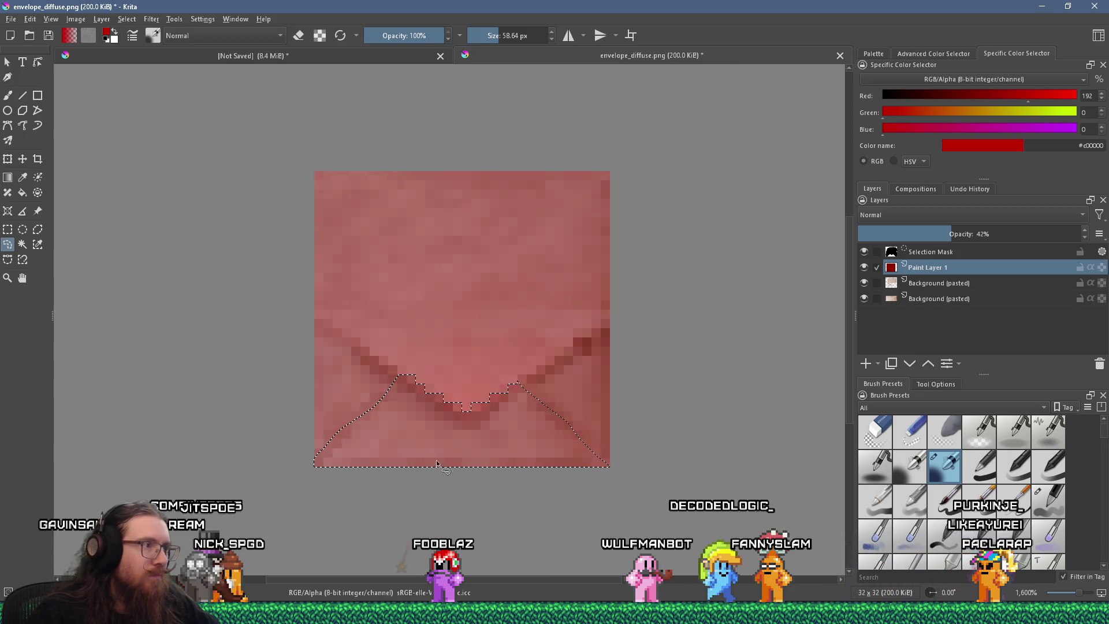
drag(408, 355, 339, 437)
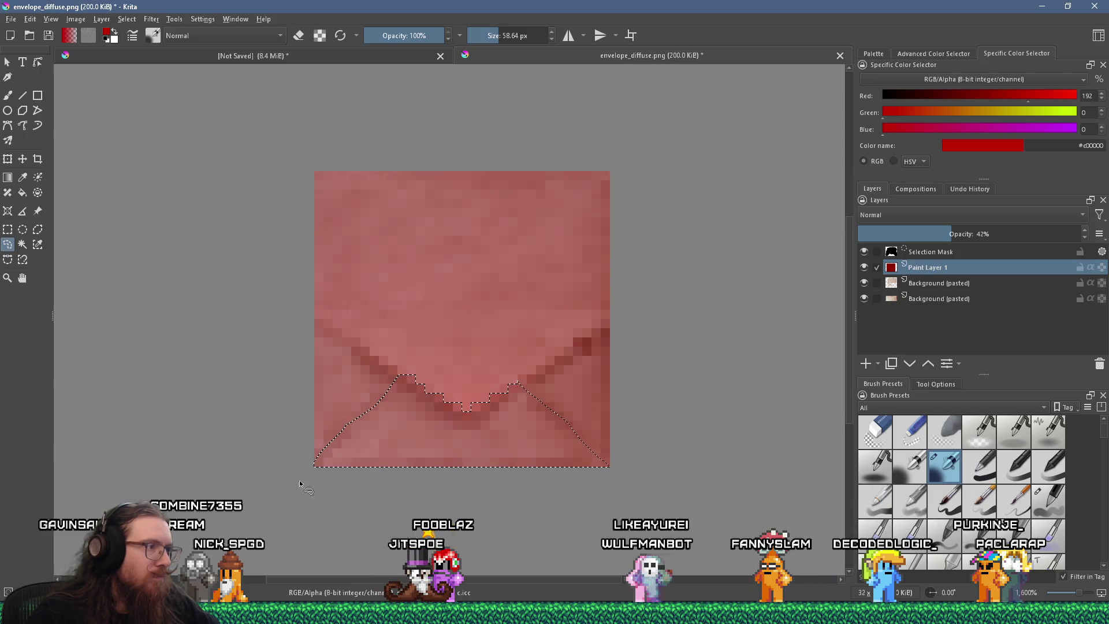
drag(298, 495, 365, 400)
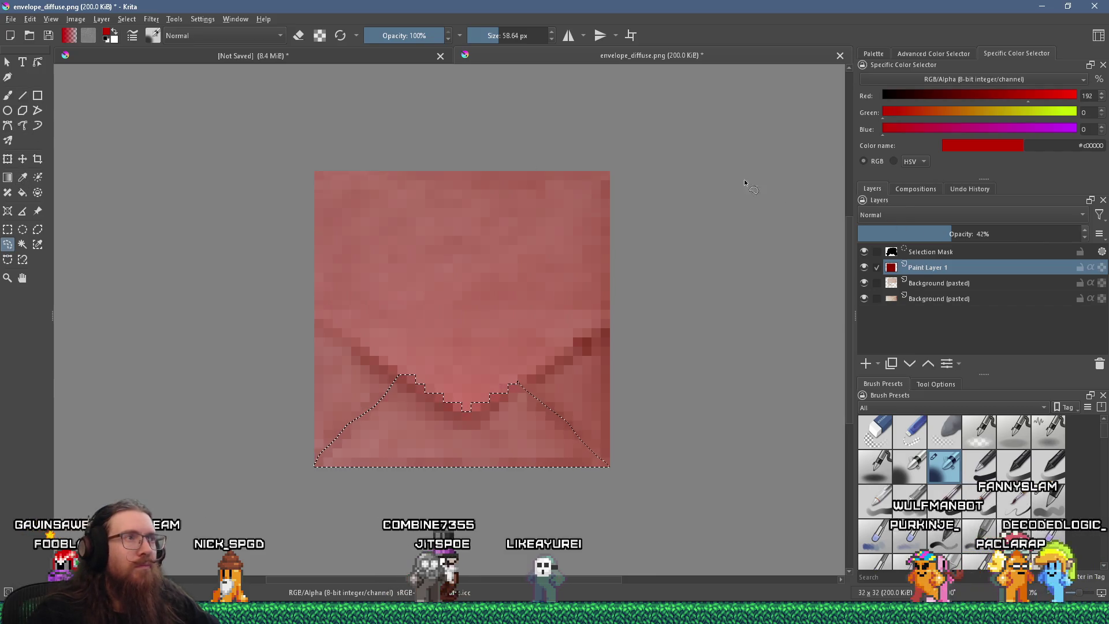
- Paint a brighter red glow in the pocket, then clear the selection
key(b)
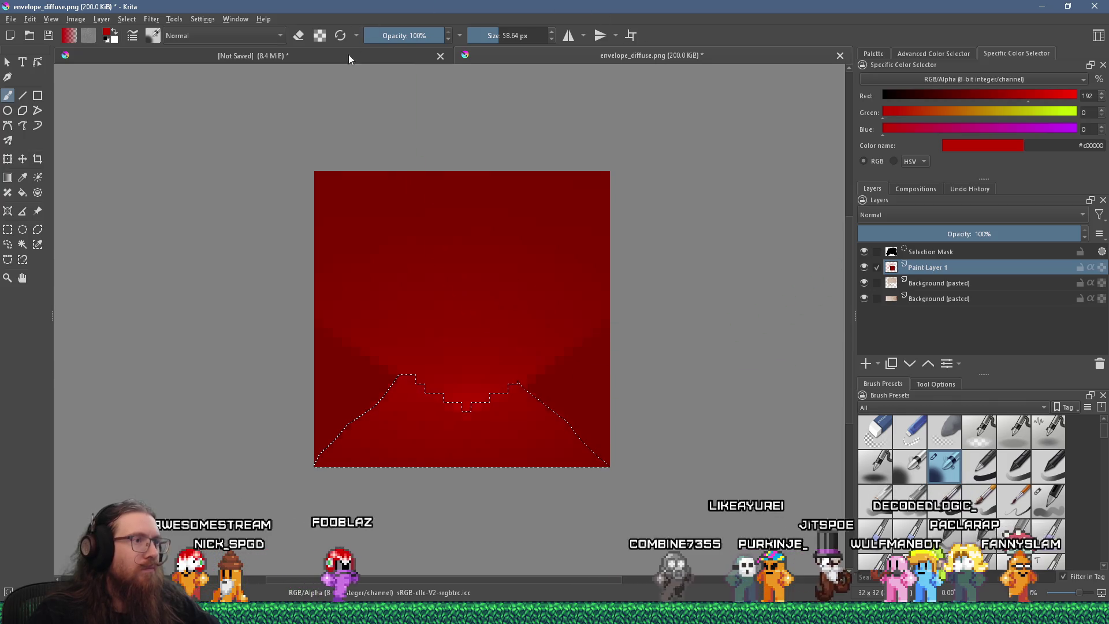
click(7, 229)
click(137, 241)
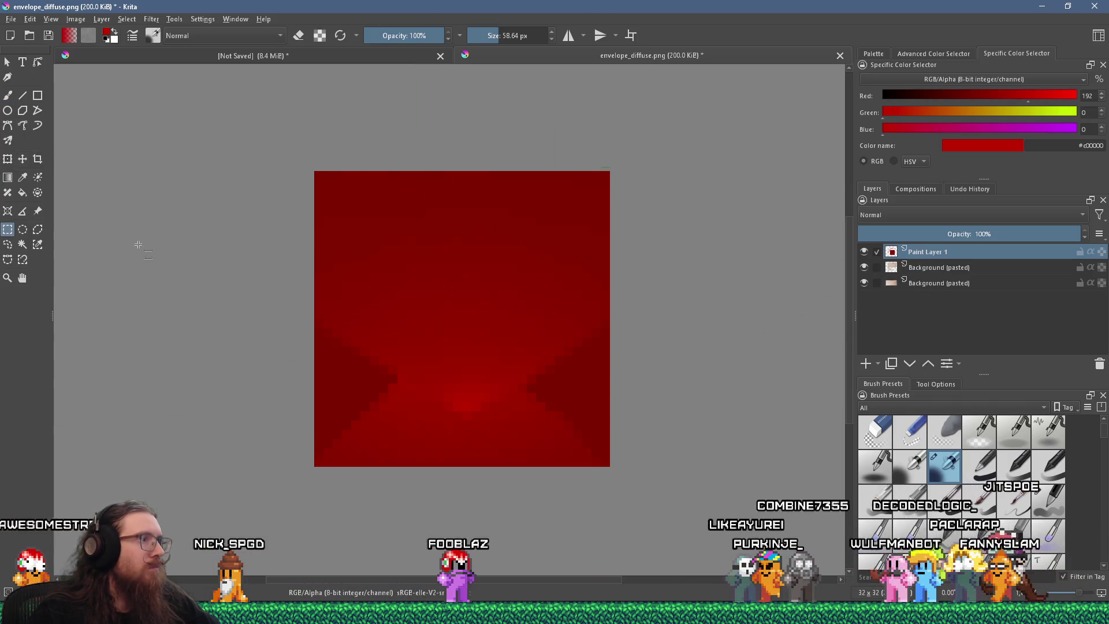
- Reselect then deselect the lower-flap area, zoom over the tile, and open the File menu
scroll(197, 237, down, 3)
scroll(193, 240, up, 3)
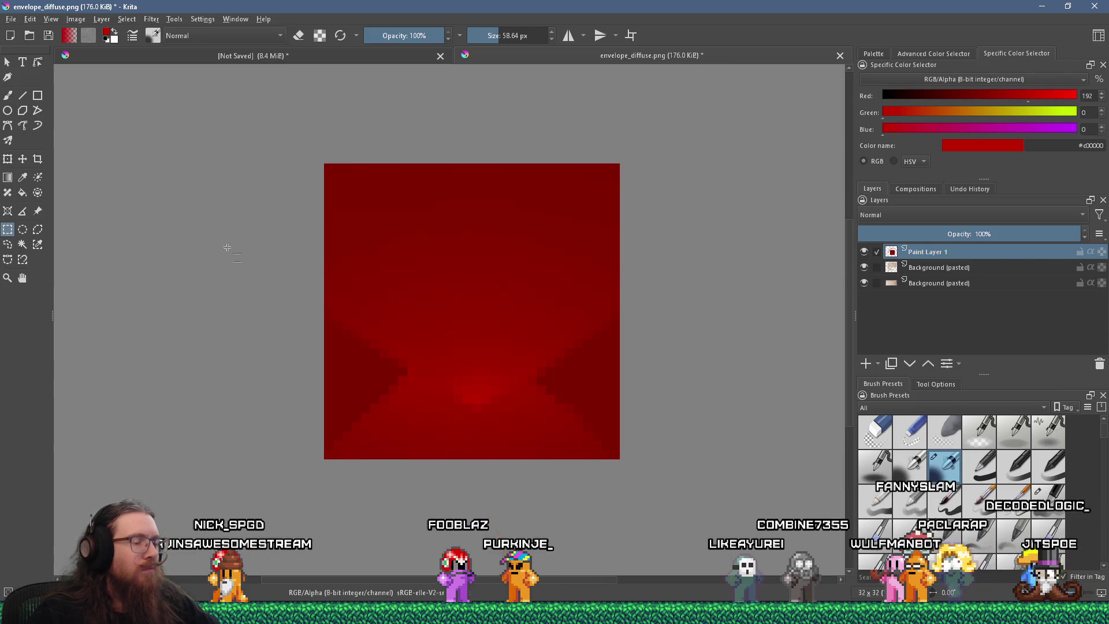
key(ctrl+shift+d)
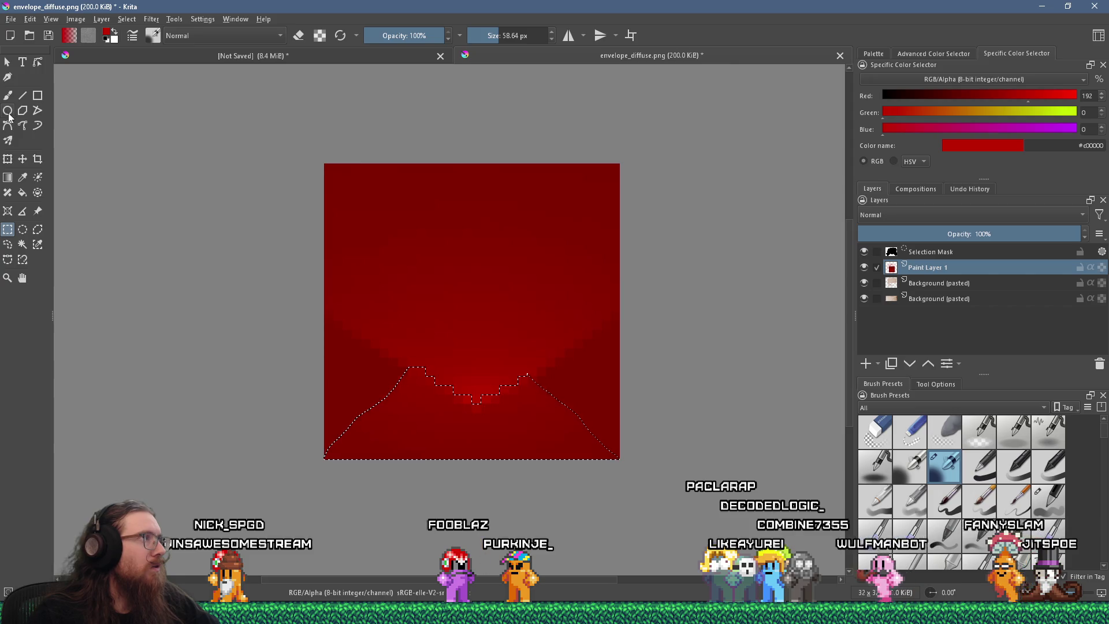
click(8, 229)
click(166, 242)
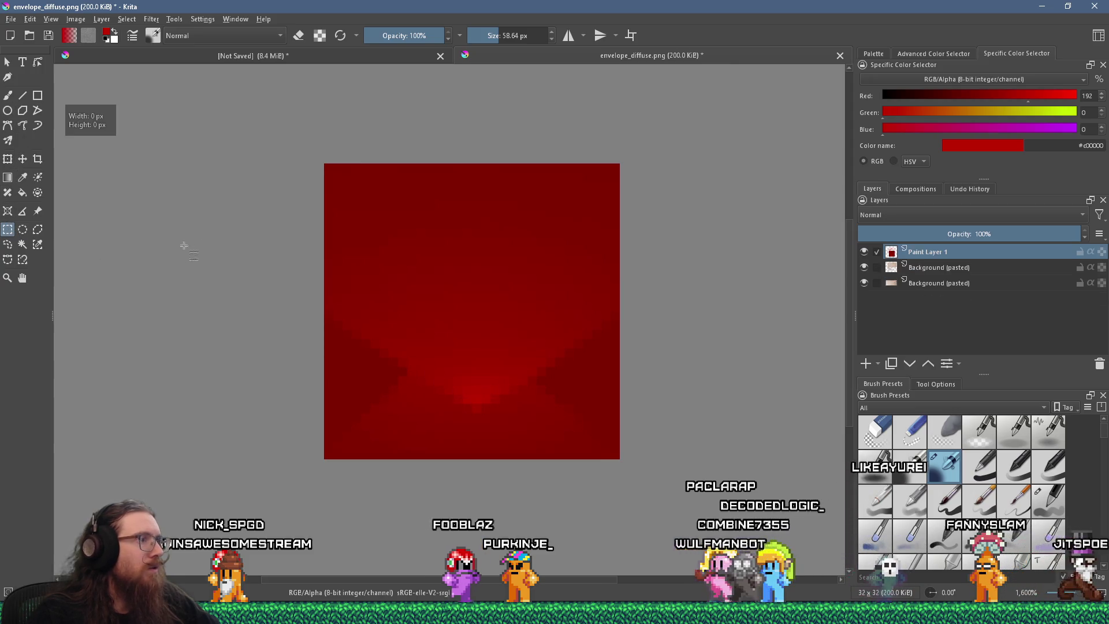
scroll(315, 245, down, 4)
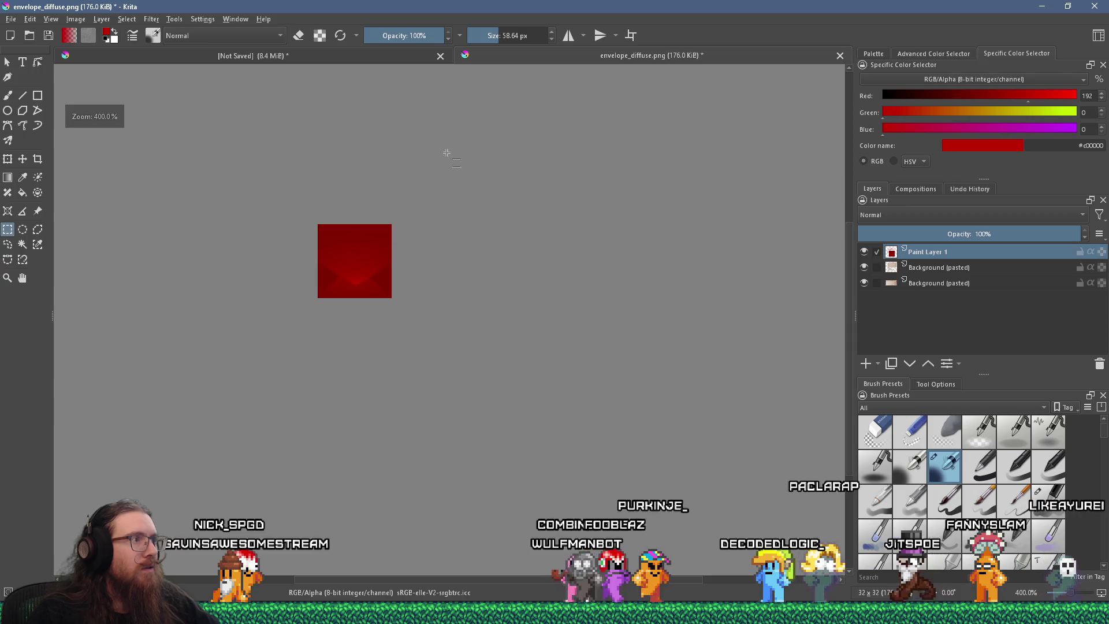
scroll(332, 133, up, 2)
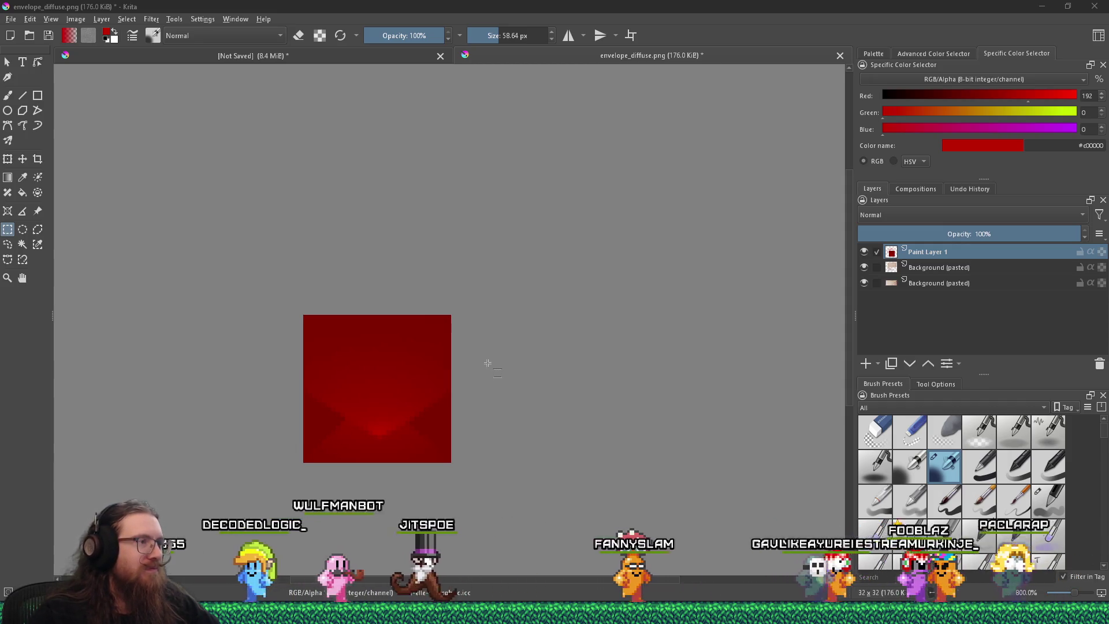
scroll(354, 334, up, 3)
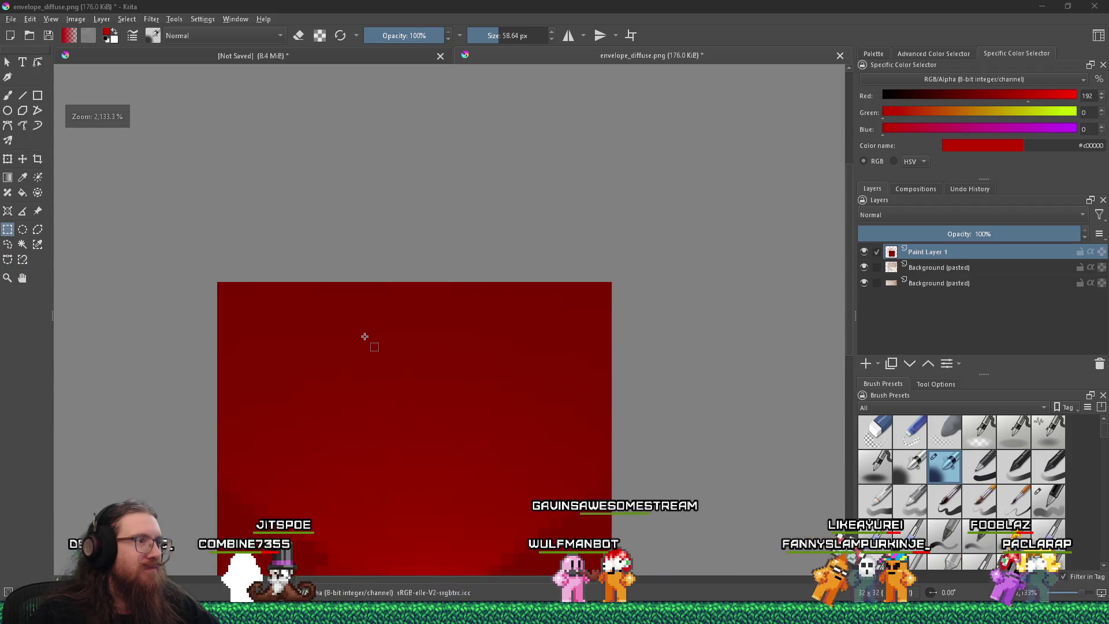
scroll(365, 337, down, 1)
scroll(365, 337, down, 2)
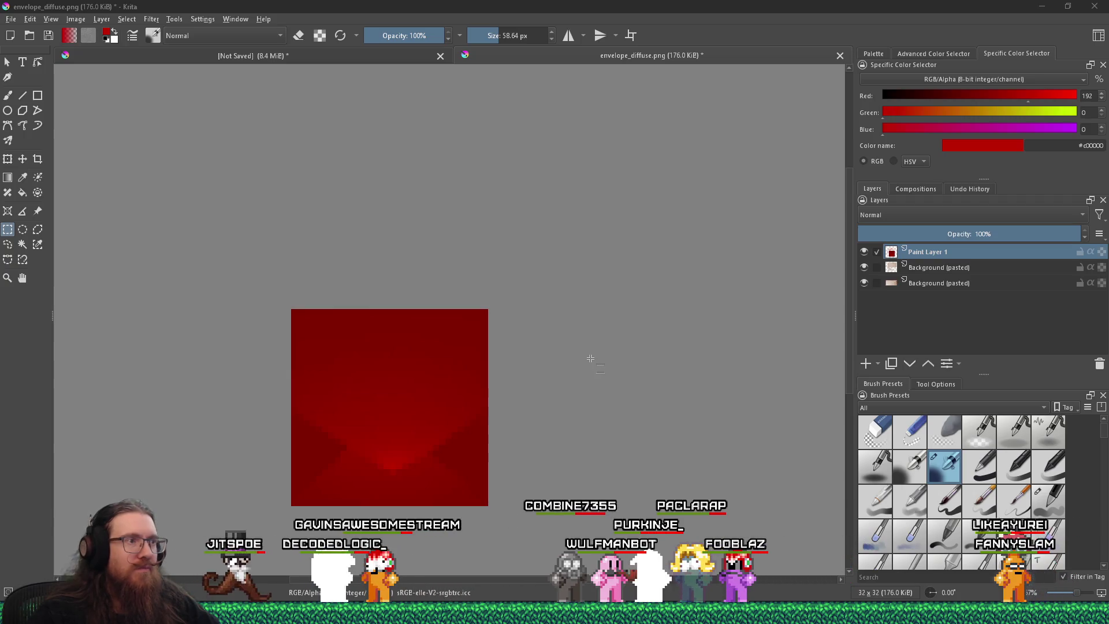
scroll(591, 359, down, 2)
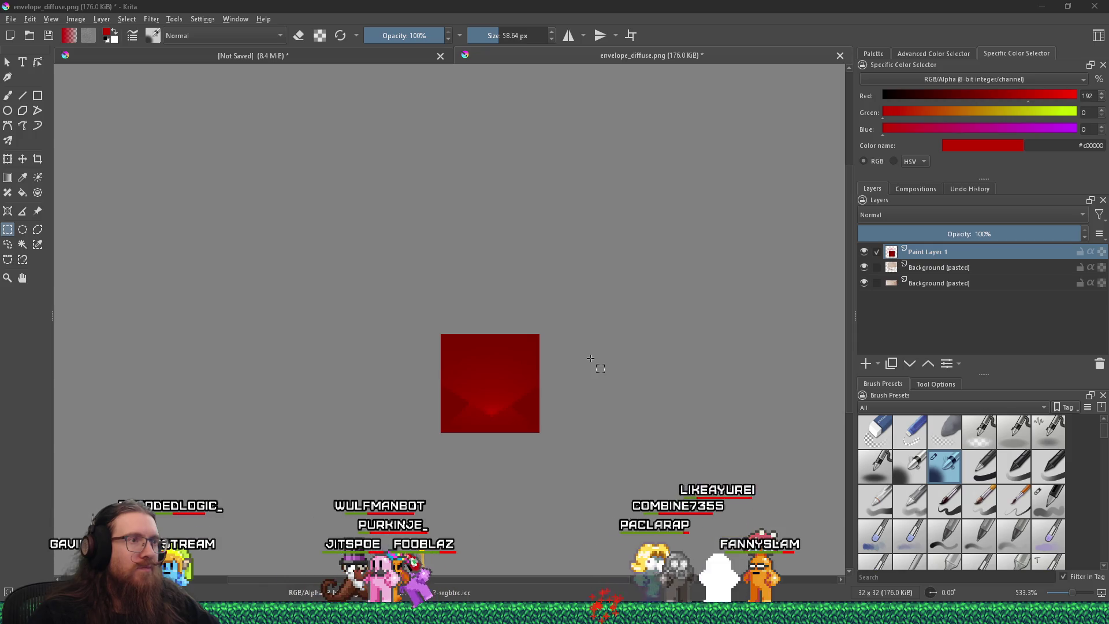
click(11, 17)
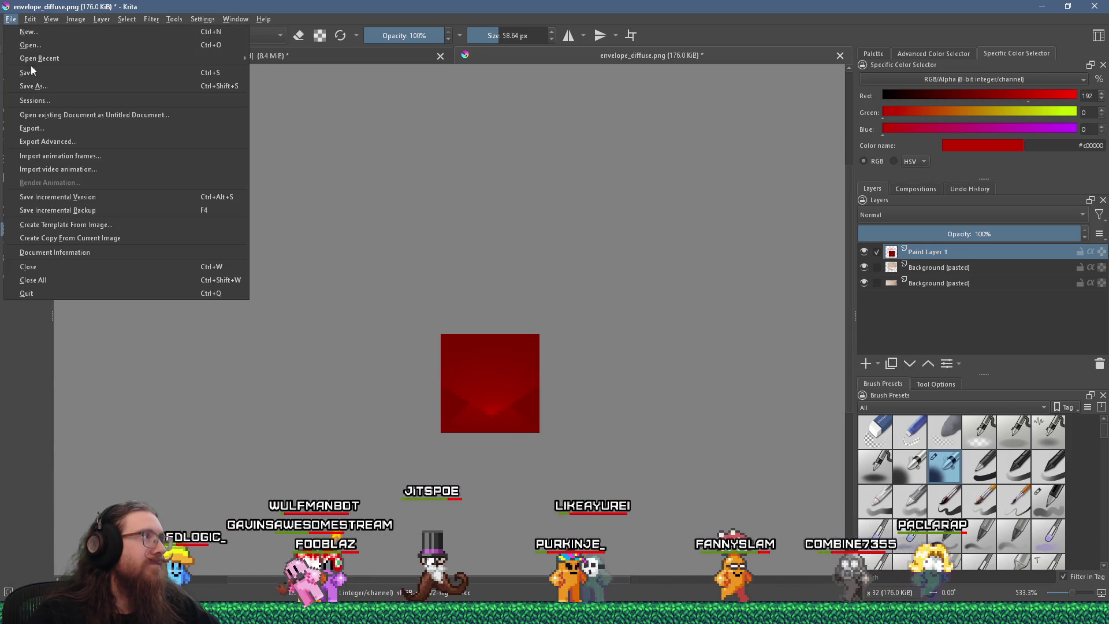
- Save the red gradient image as envelope_height.png in the letter folder with default PNG options
click(57, 88)
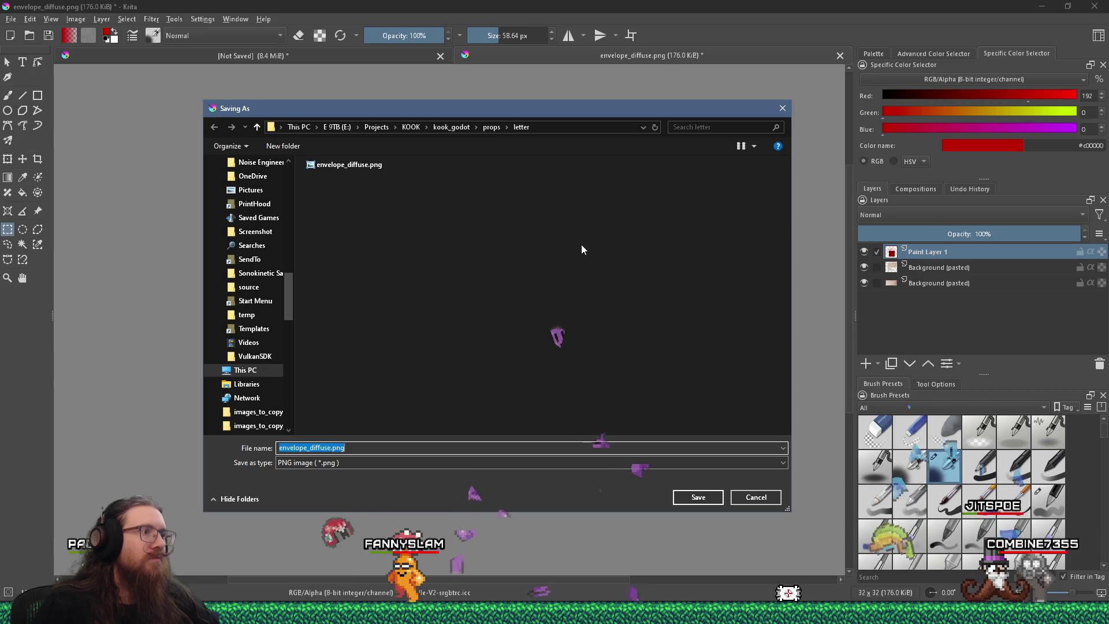
text(envelo)
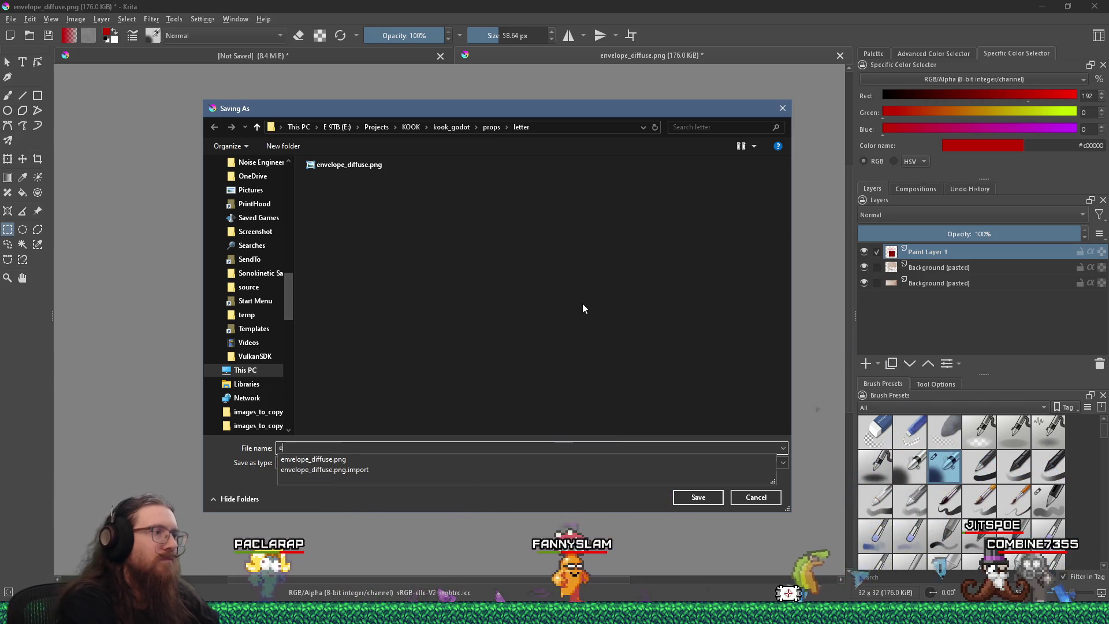
key(Down)
key(Return)
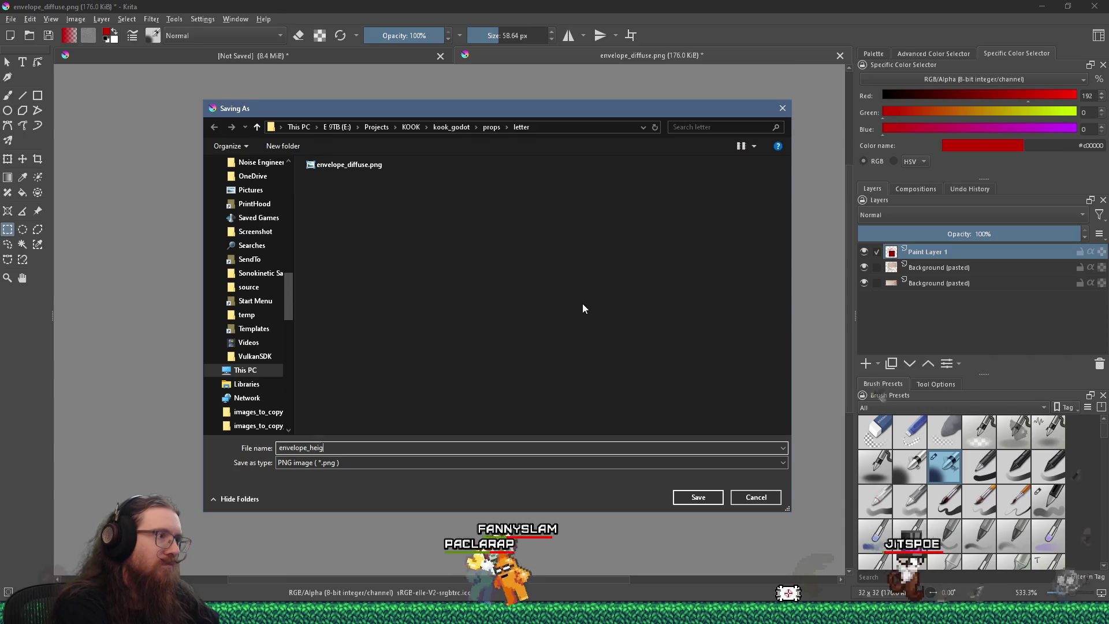
key(Return)
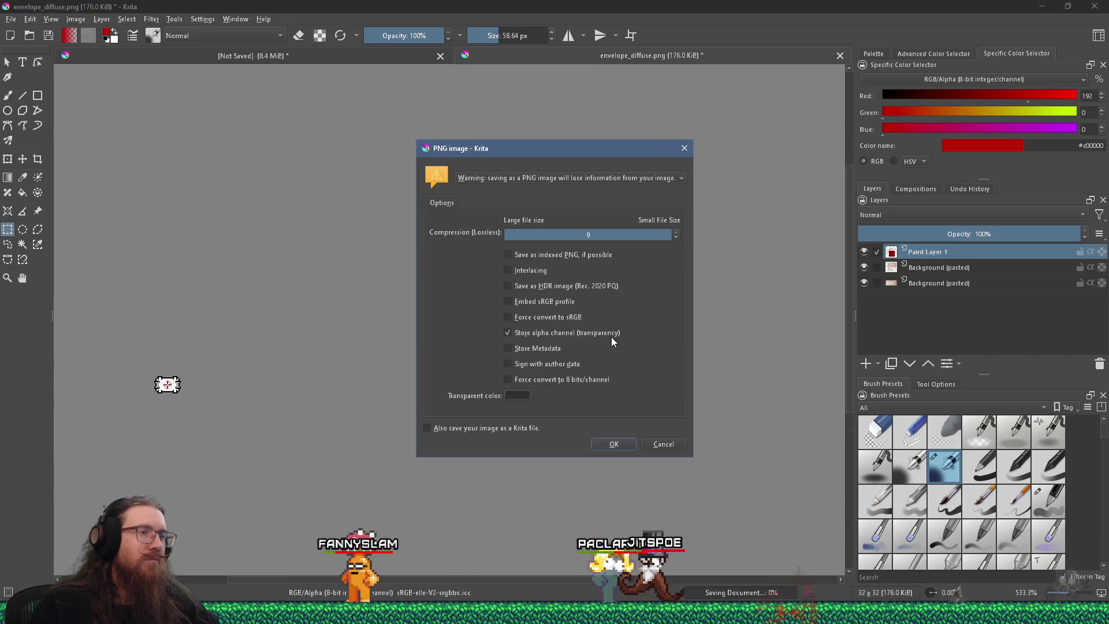
click(615, 442)
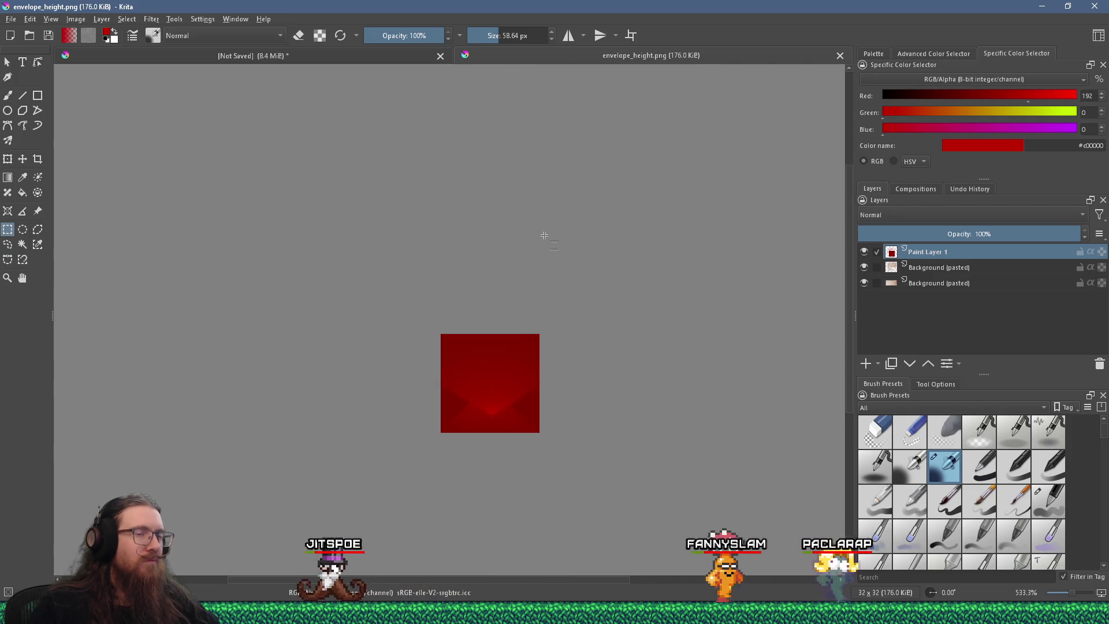
- Name the red layer 'height to export' and a new layer above it 'height for normal'
scroll(520, 404, up, 3)
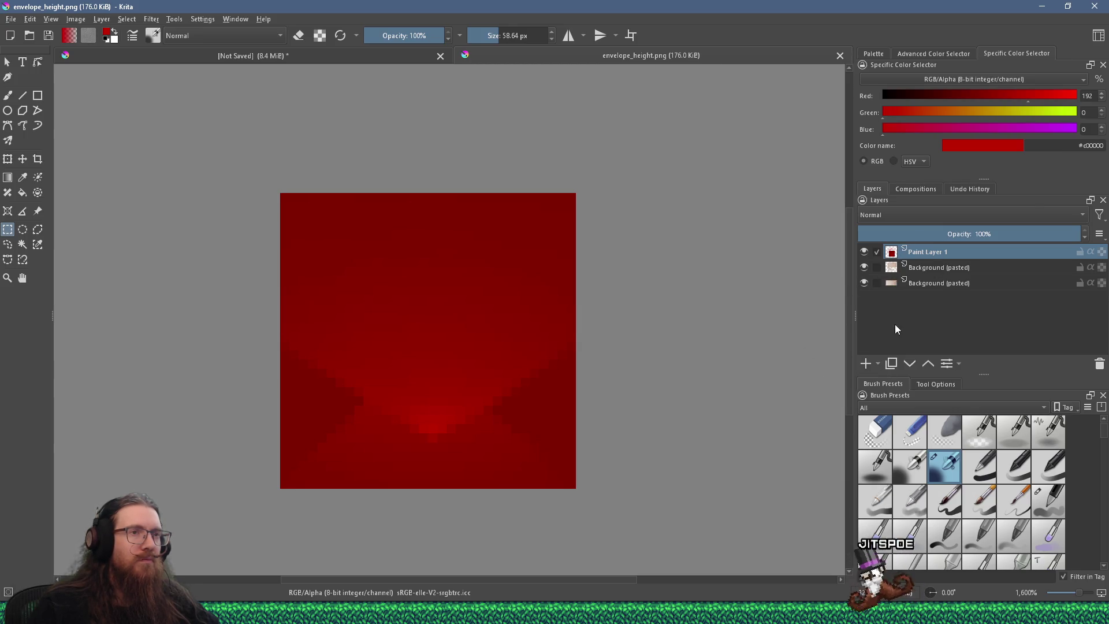
click(874, 364)
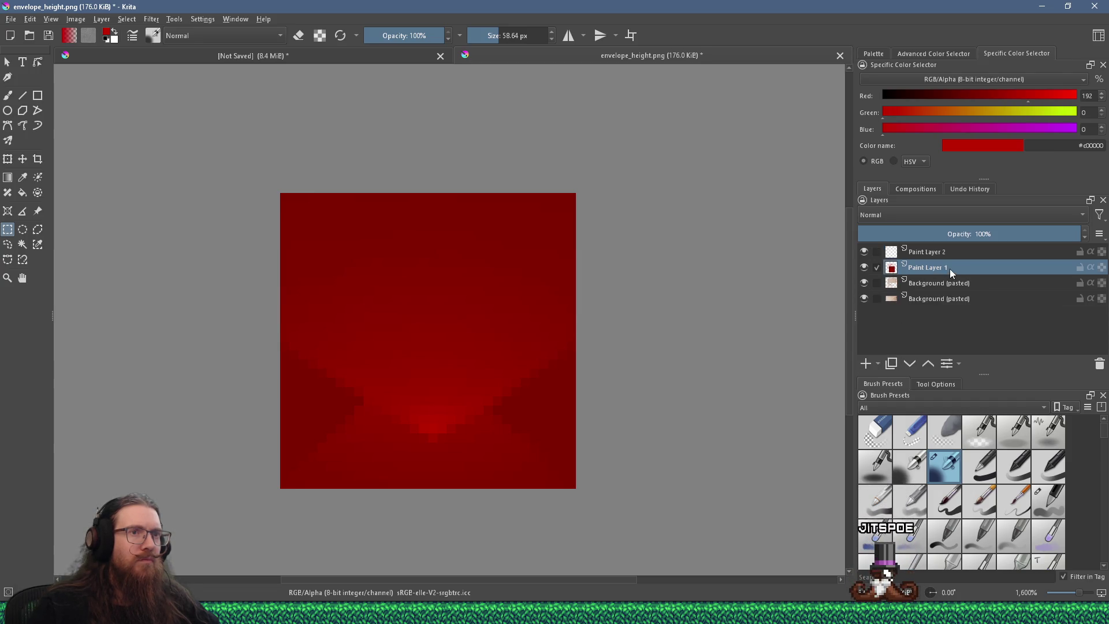
text(heig)
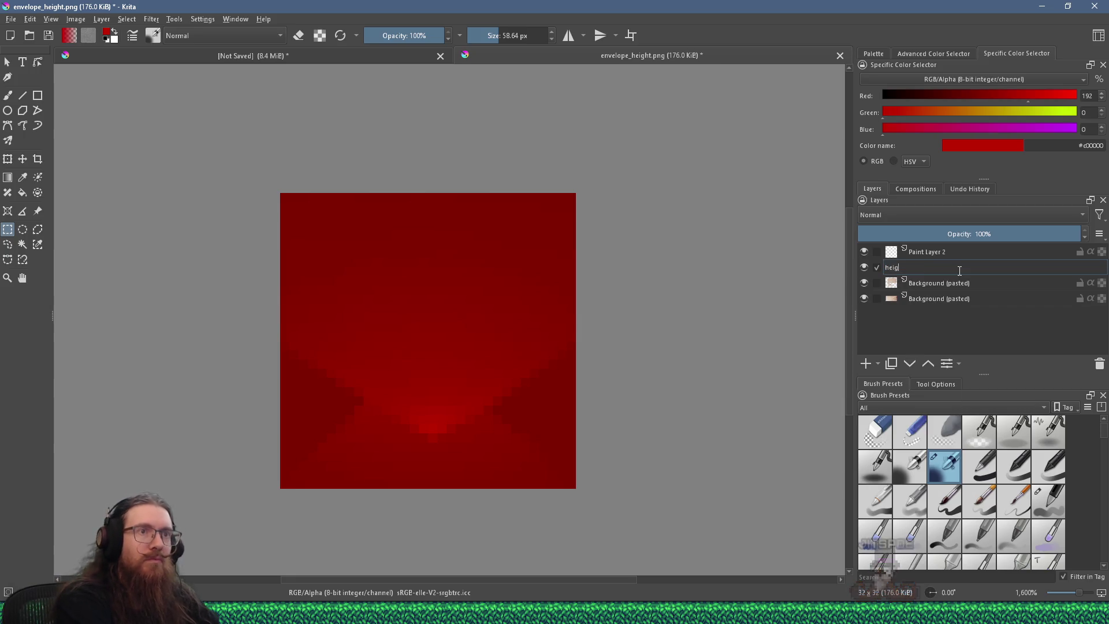
key(Return)
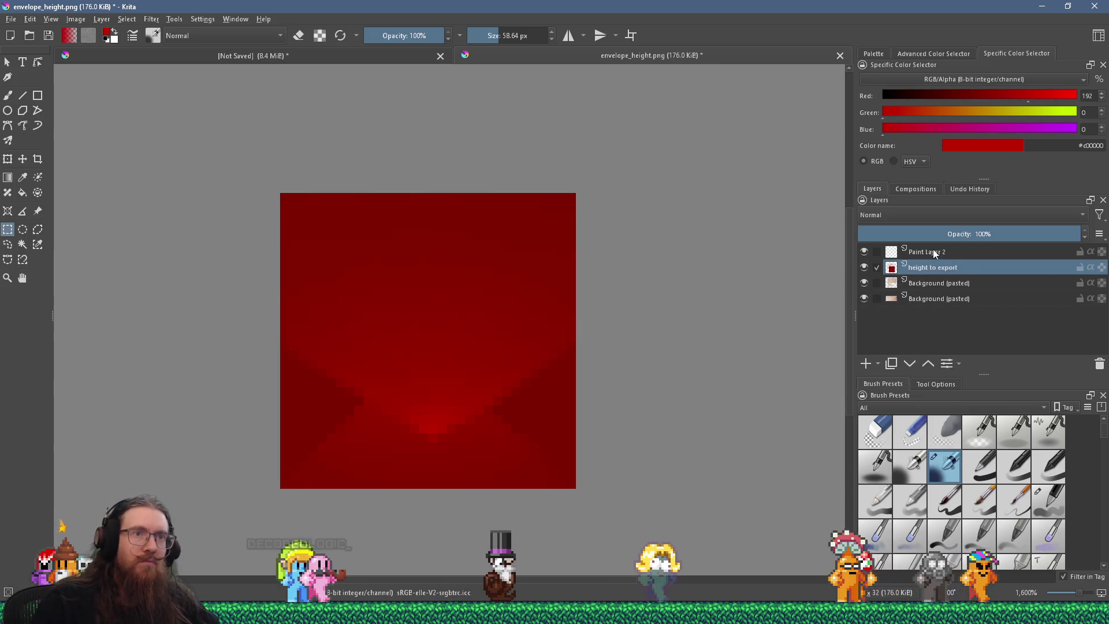
double_click(931, 251)
text(height for normal)
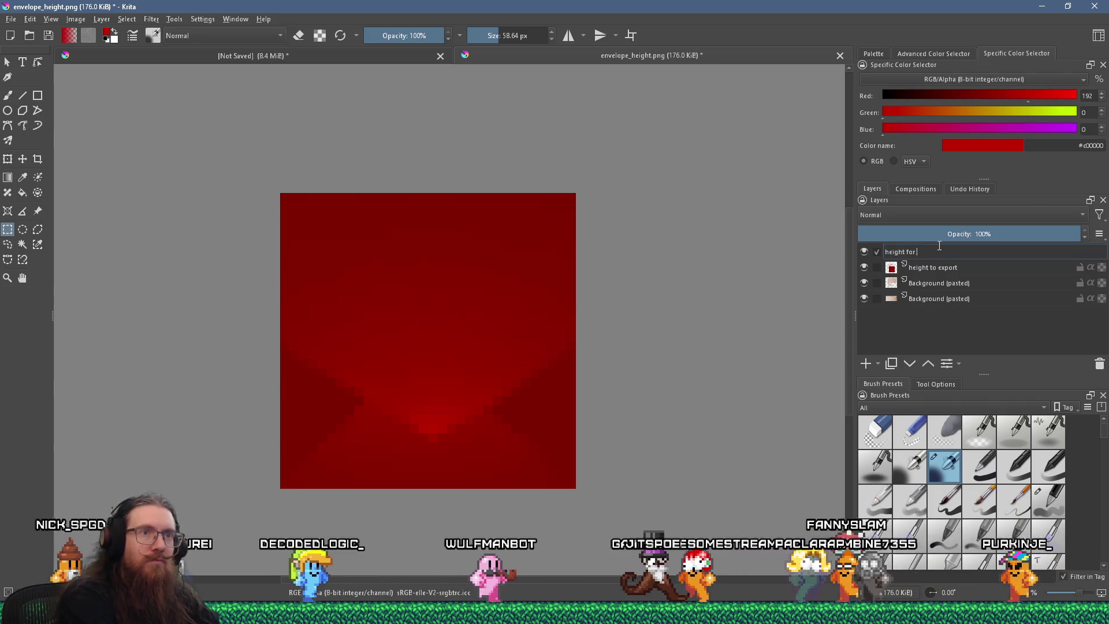
key(Return)
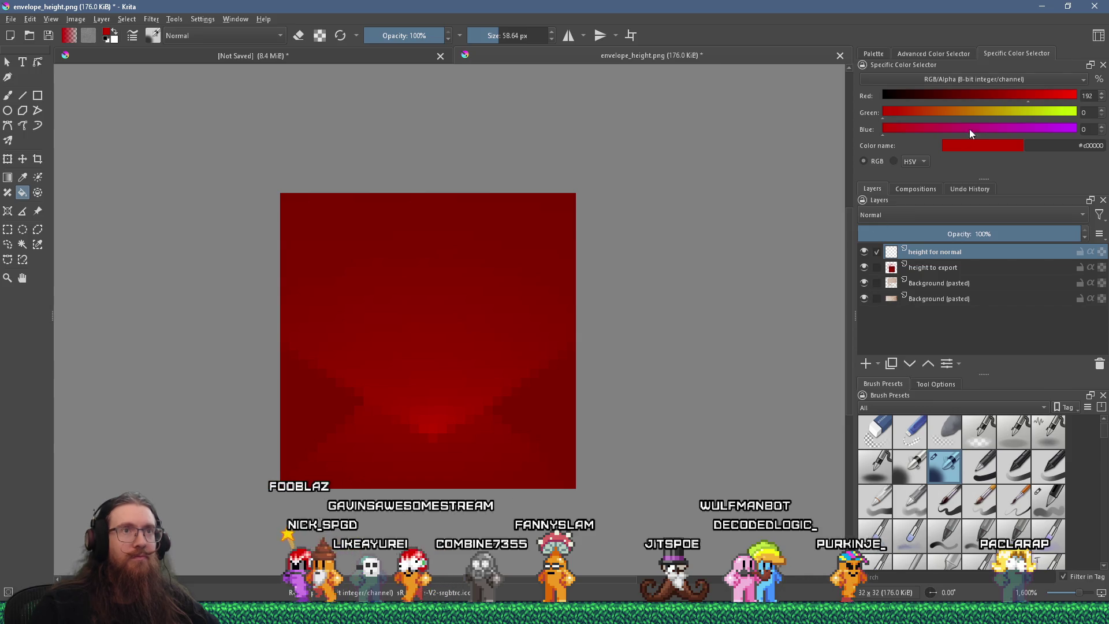
- Fill 'height for normal' with black at 50% opacity and hide 'height to export'
key(d)
click(456, 307)
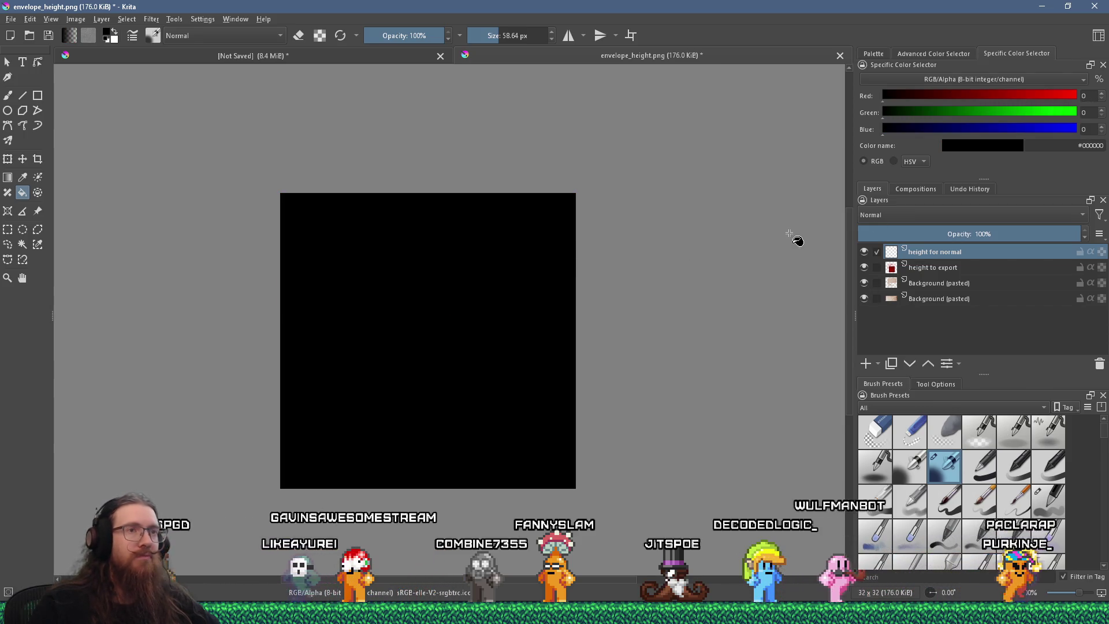
click(958, 234)
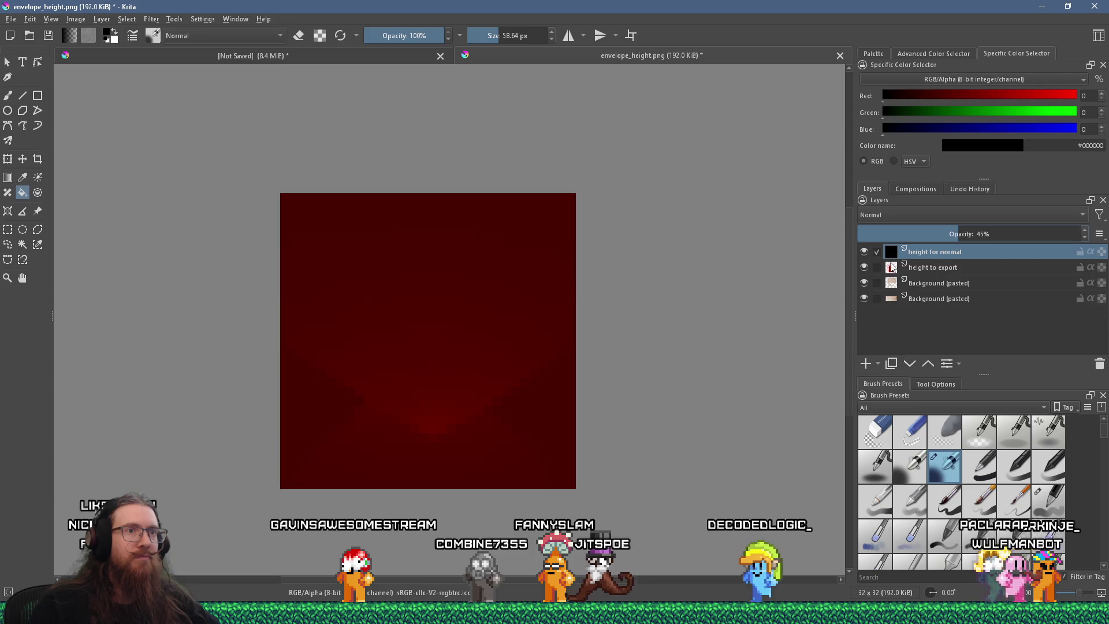
click(865, 268)
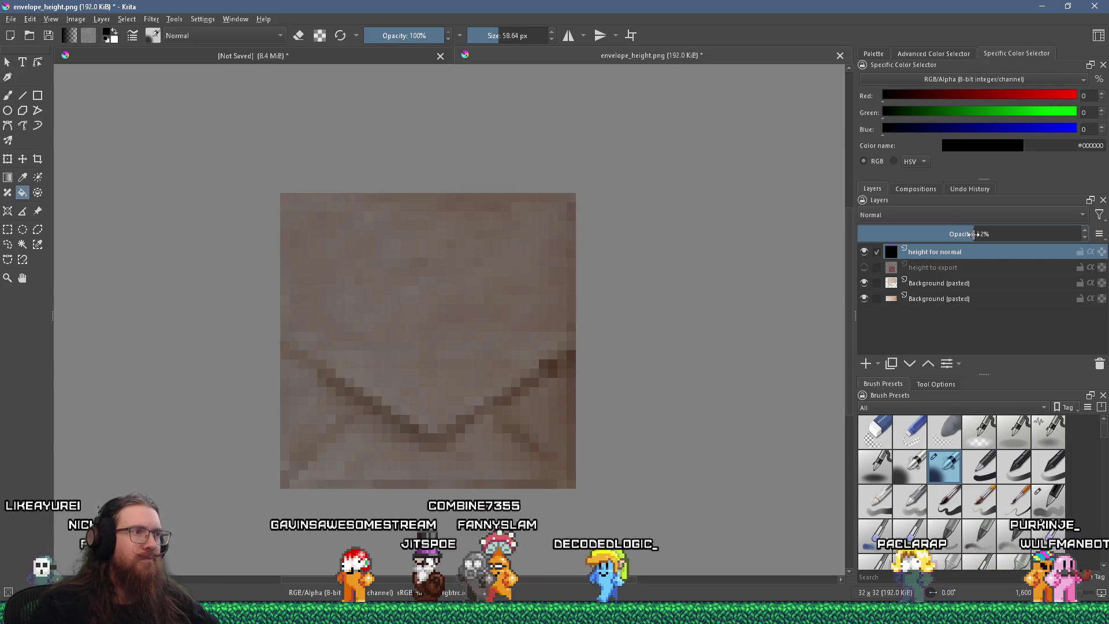
click(976, 233)
drag(976, 234, 969, 234)
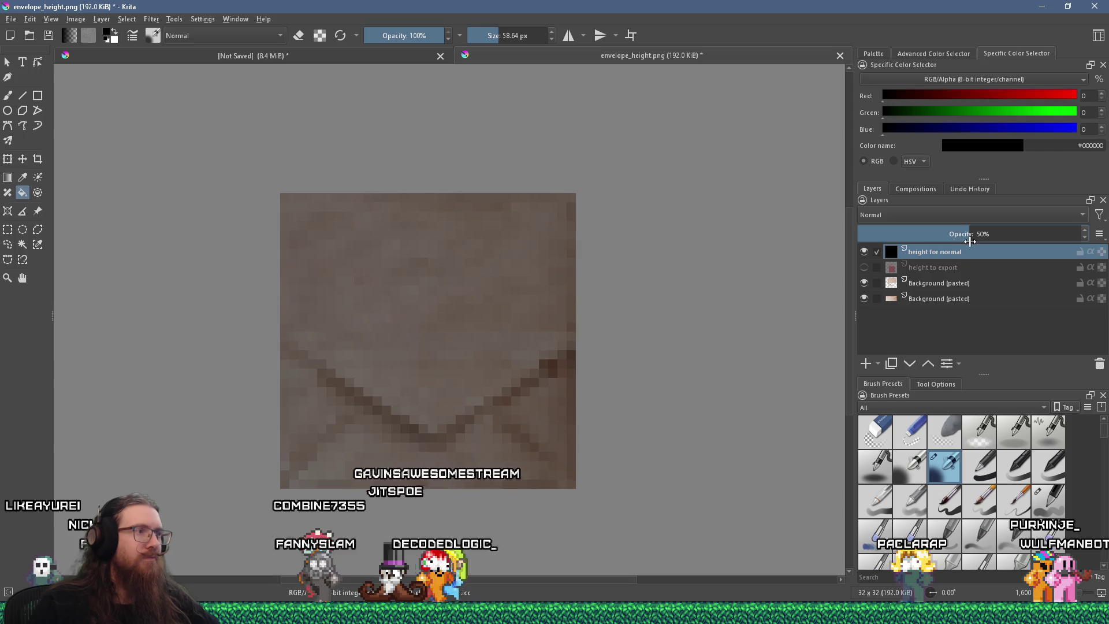
- Paint a light grey band across the top flap with the freehand brush, then try another grey
click(8, 95)
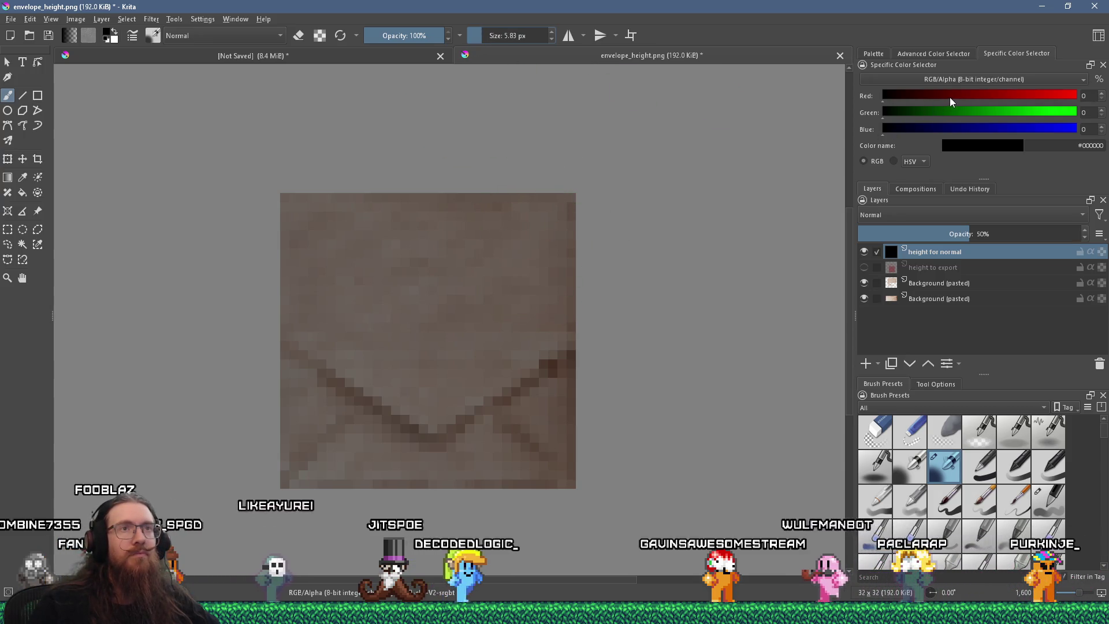
click(953, 53)
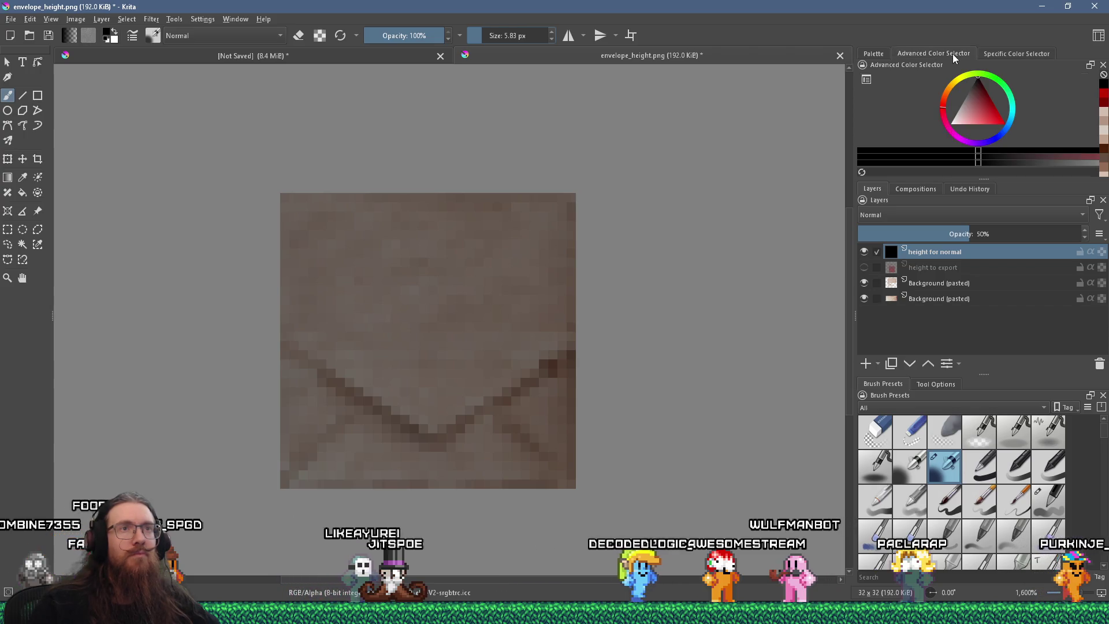
click(959, 96)
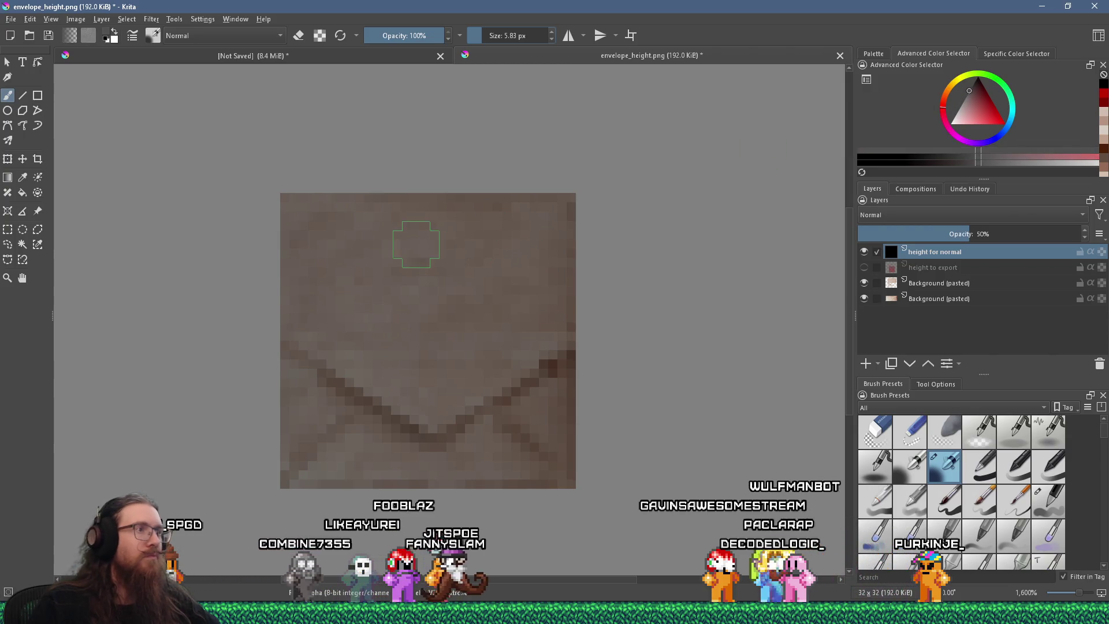
mouse_move(339, 228)
mouse_down()
mouse_move(520, 228)
mouse_move(540, 289)
mouse_move(318, 290)
mouse_up()
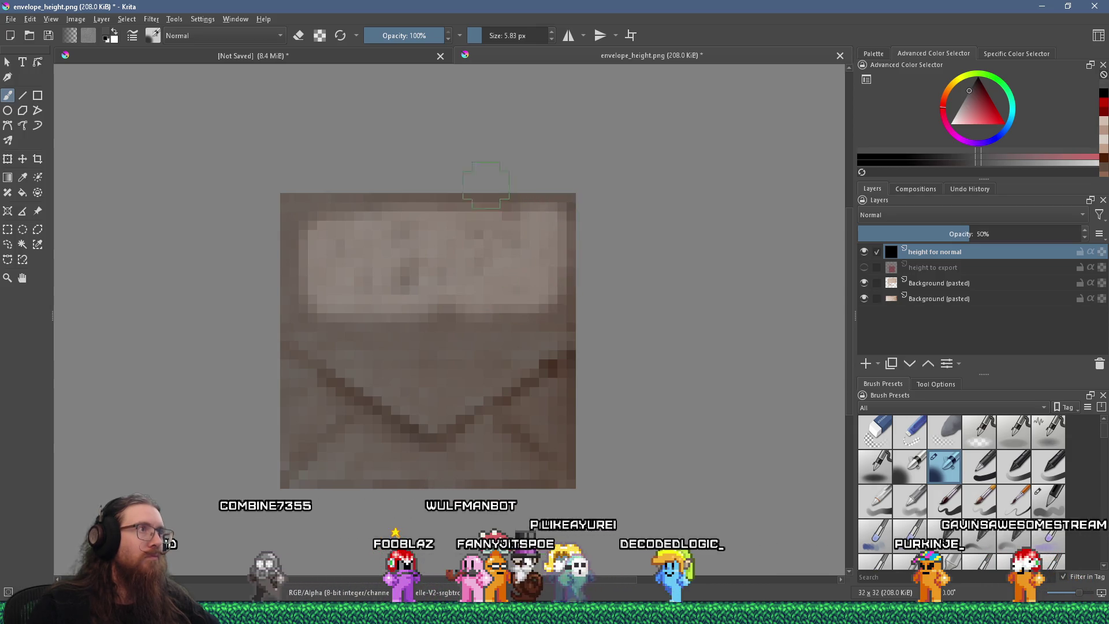
key(i)
key(i)
key(i)
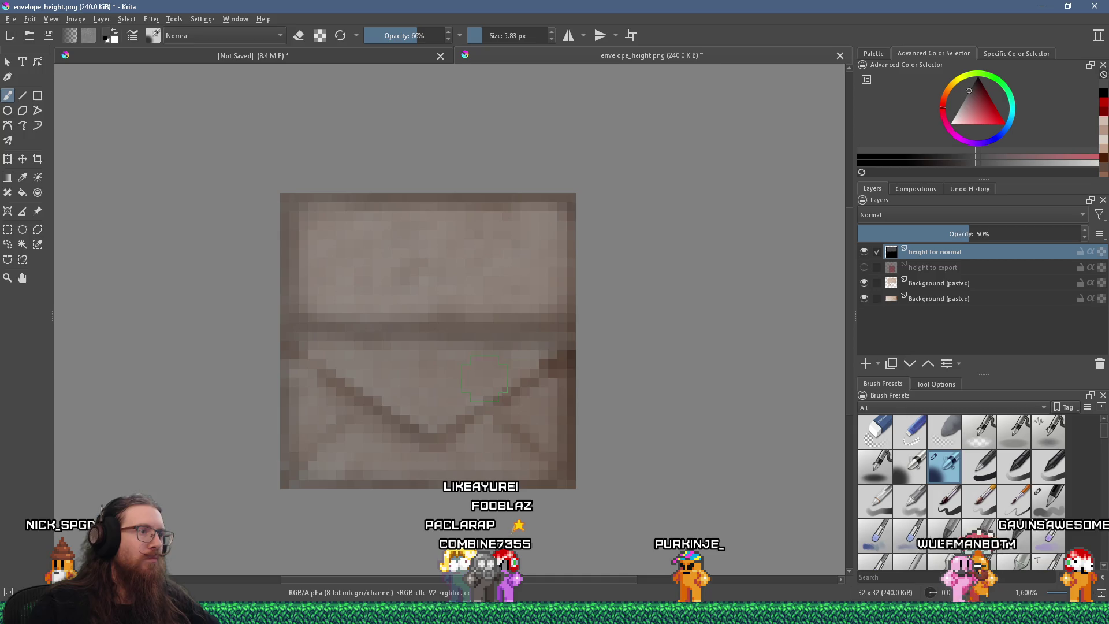
click(965, 97)
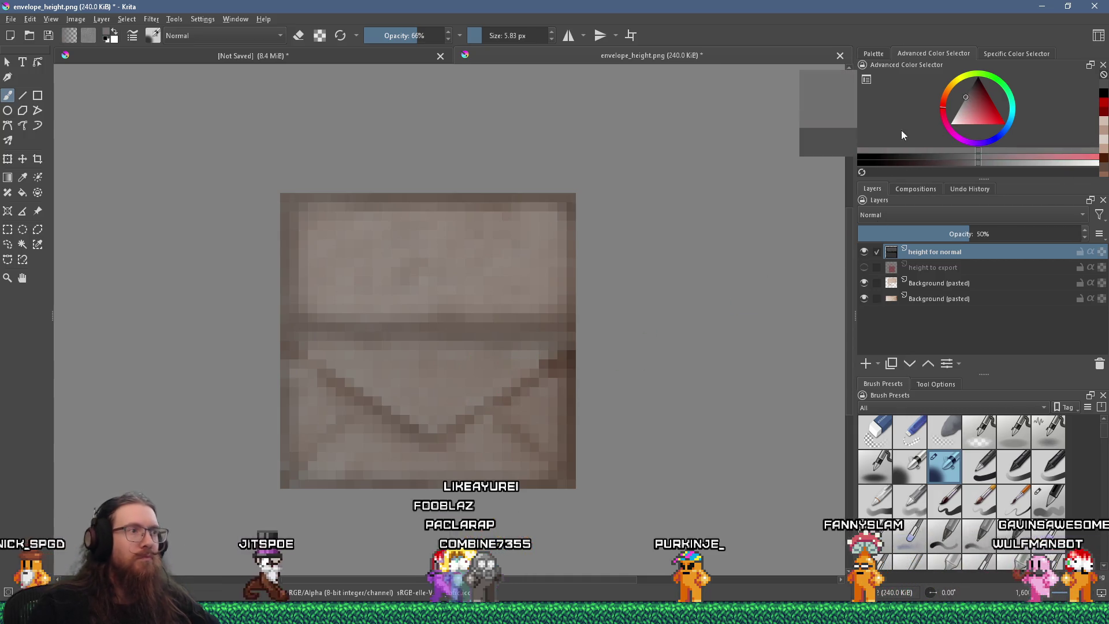
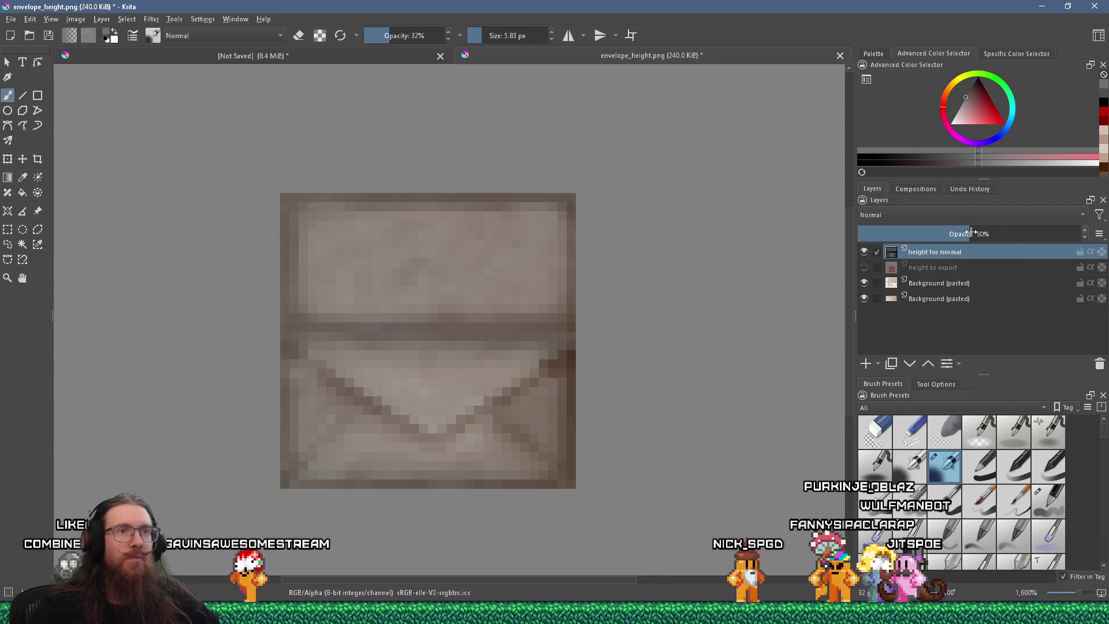
- Raise the 'height for normal' layer's opacity to 100% so the height map shows clearly
drag(971, 234, 1097, 229)
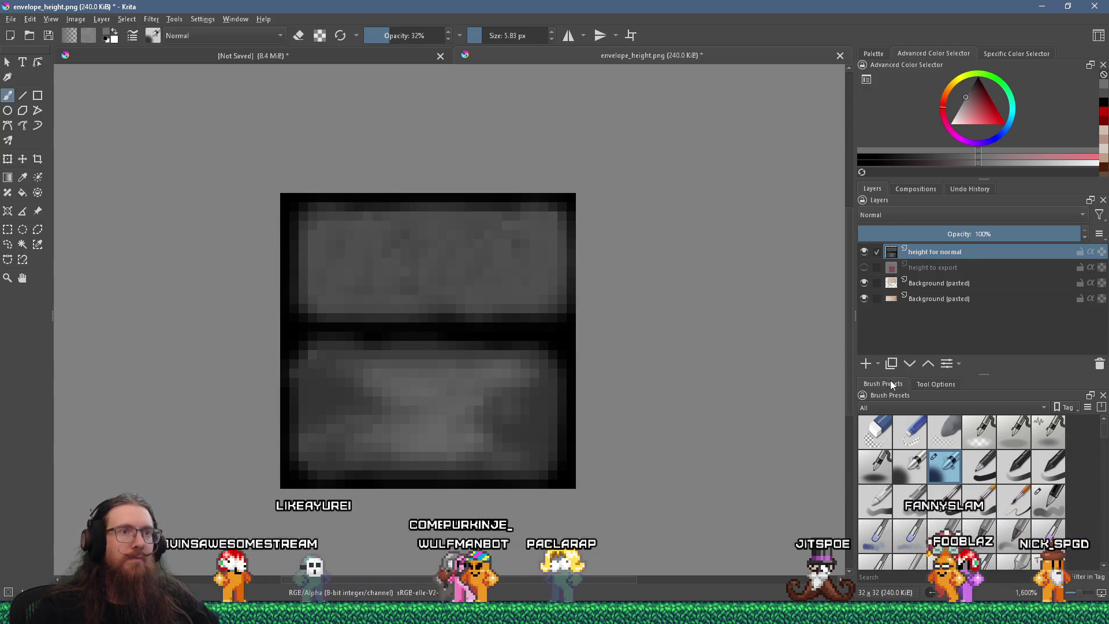
click(11, 19)
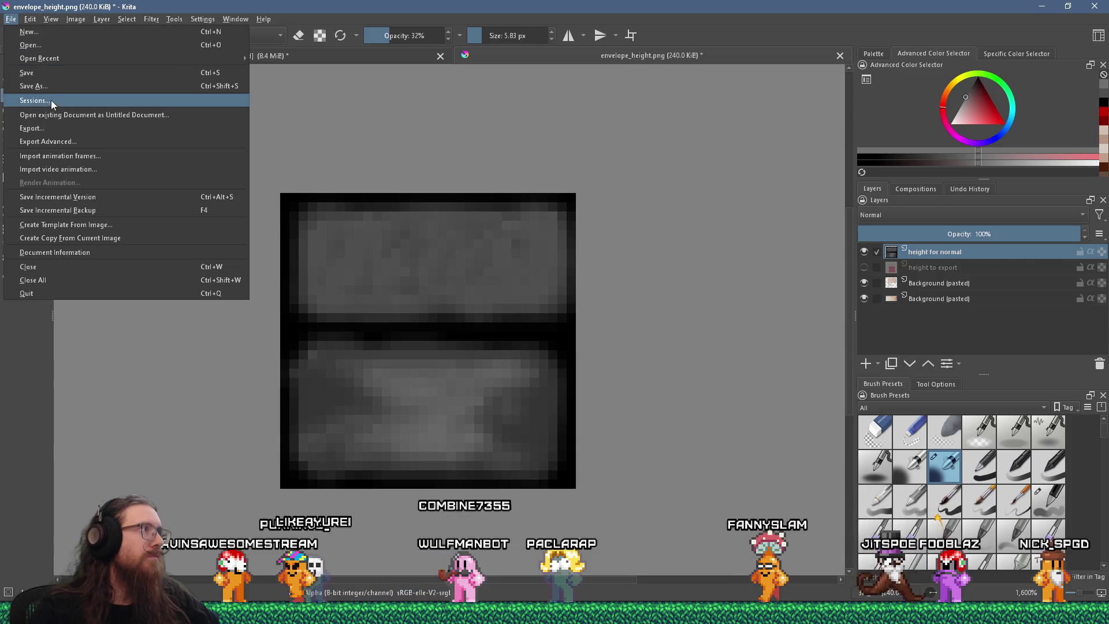
- In Save As, browse to the props folder and create a new folder named 'letter'
click(34, 86)
text(e:\projects\kook\art_source\props\let)
key(BackSpace)
key(BackSpace)
key(BackSpace)
key(Return)
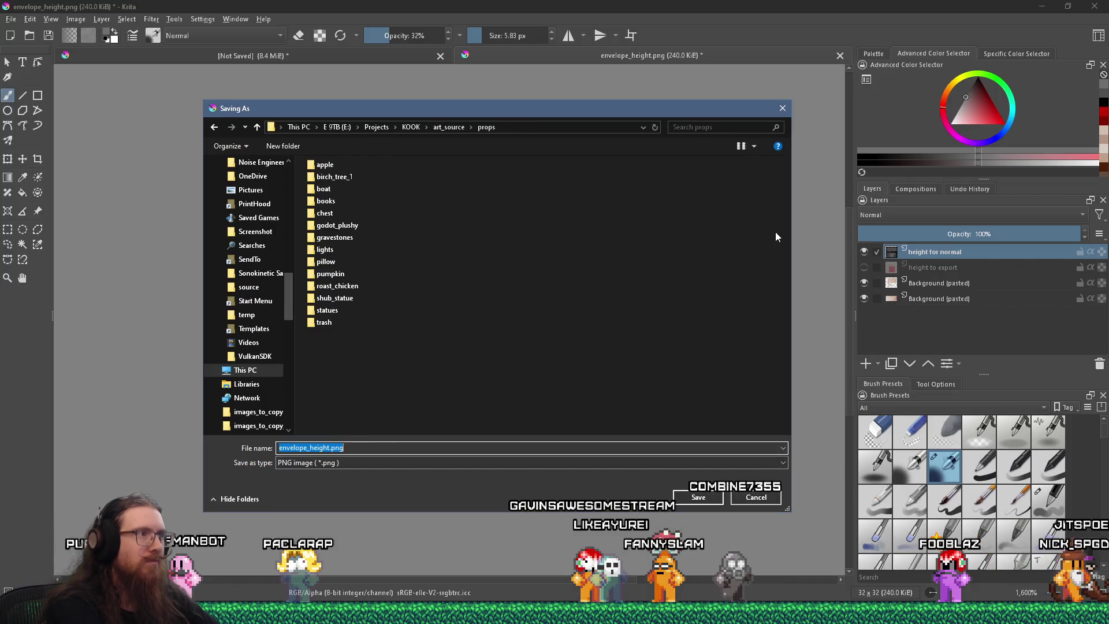
right_click(476, 372)
mouse_move(554, 340)
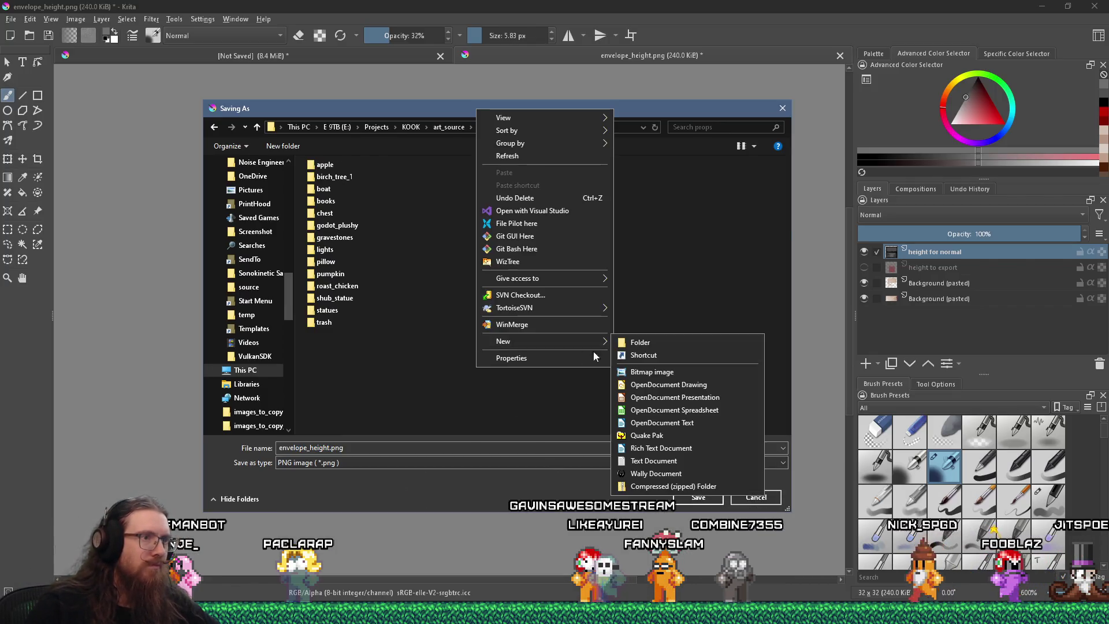
click(651, 345)
text(letter)
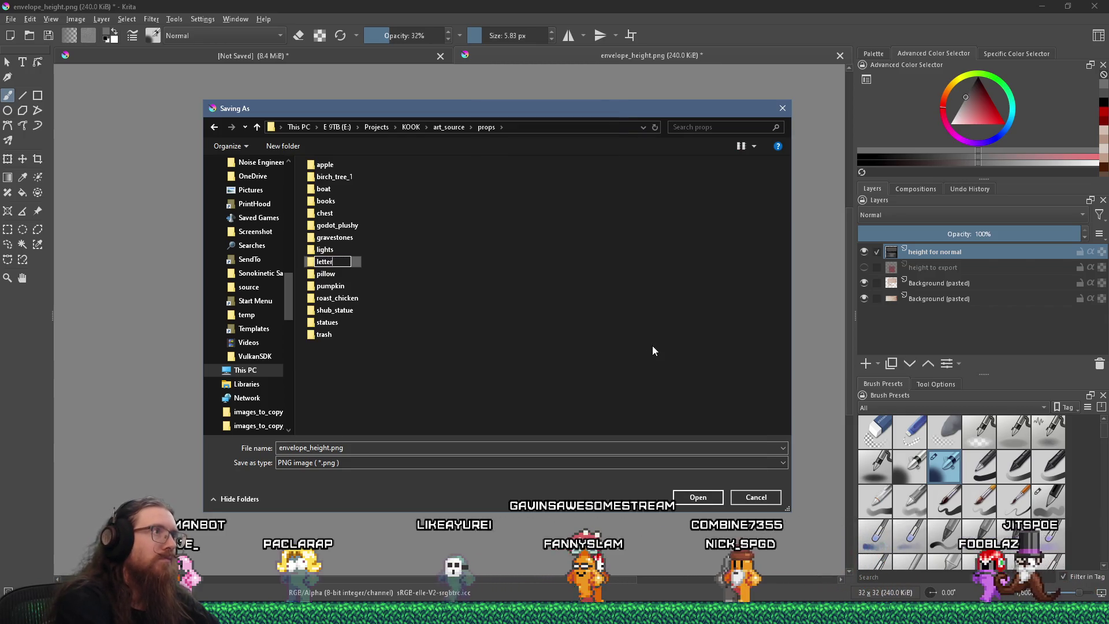
key(Return)
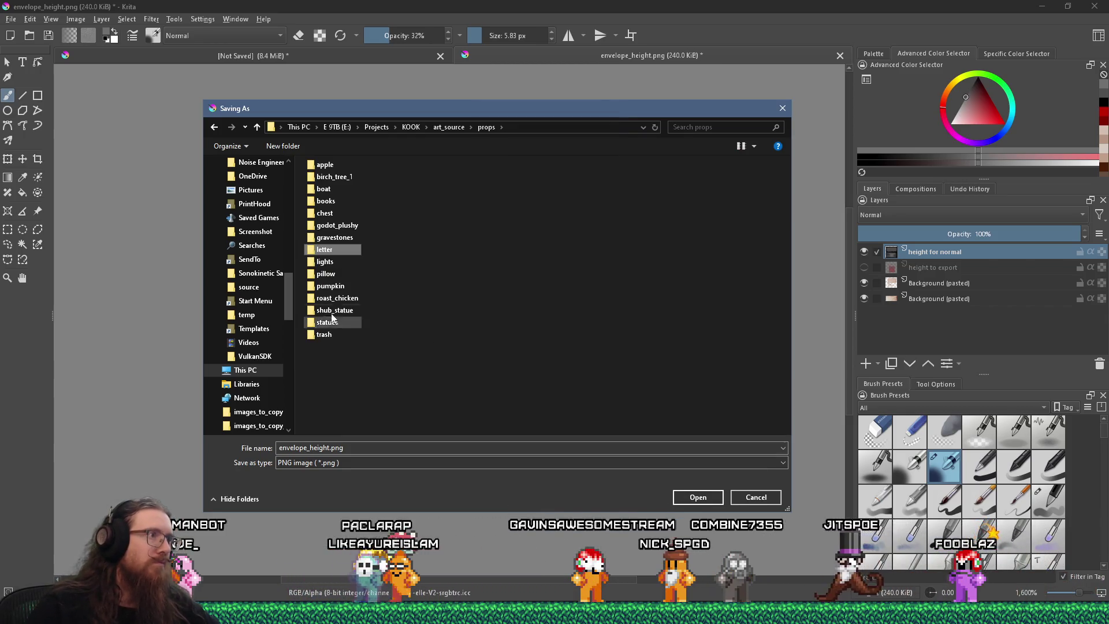
- Save the document as envelope.kra inside the letter folder
double_click(324, 249)
triple_click(368, 448)
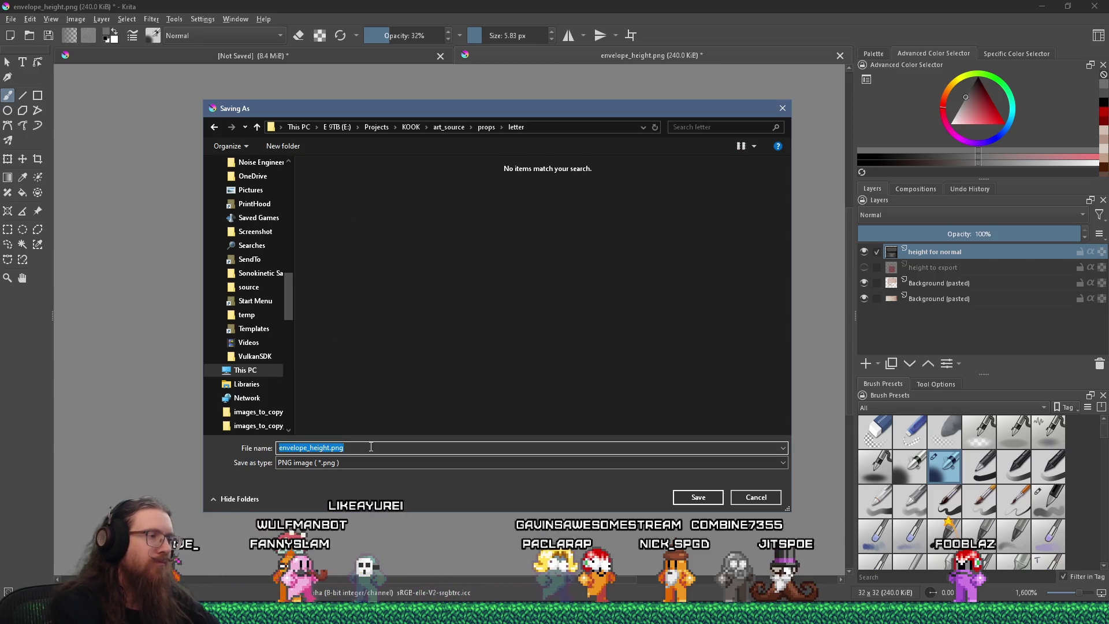
text(envelope.kra)
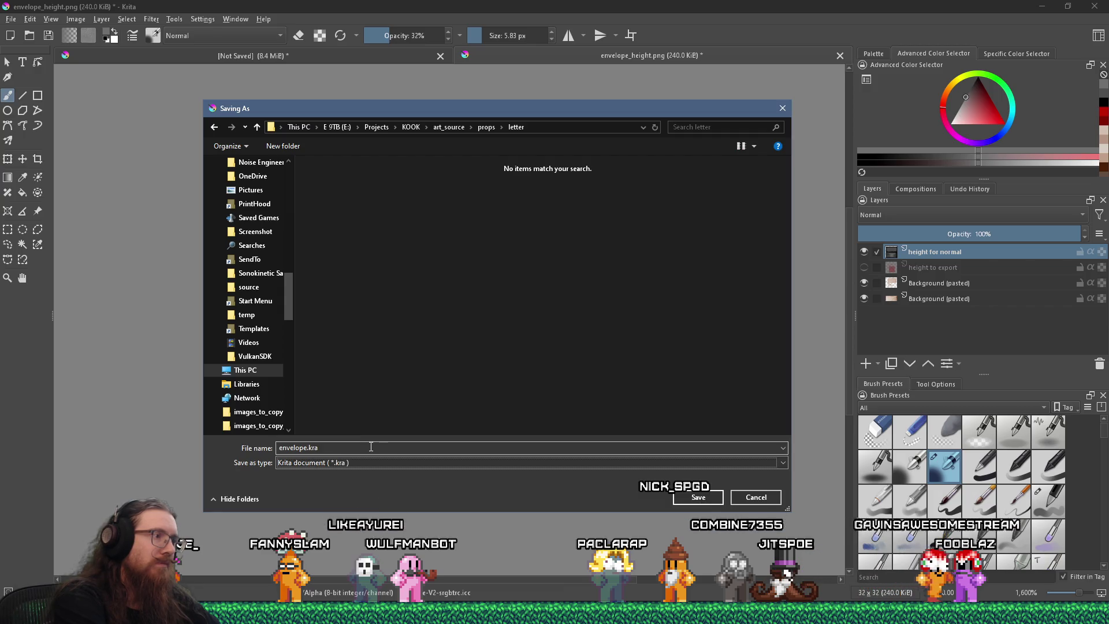
key(Return)
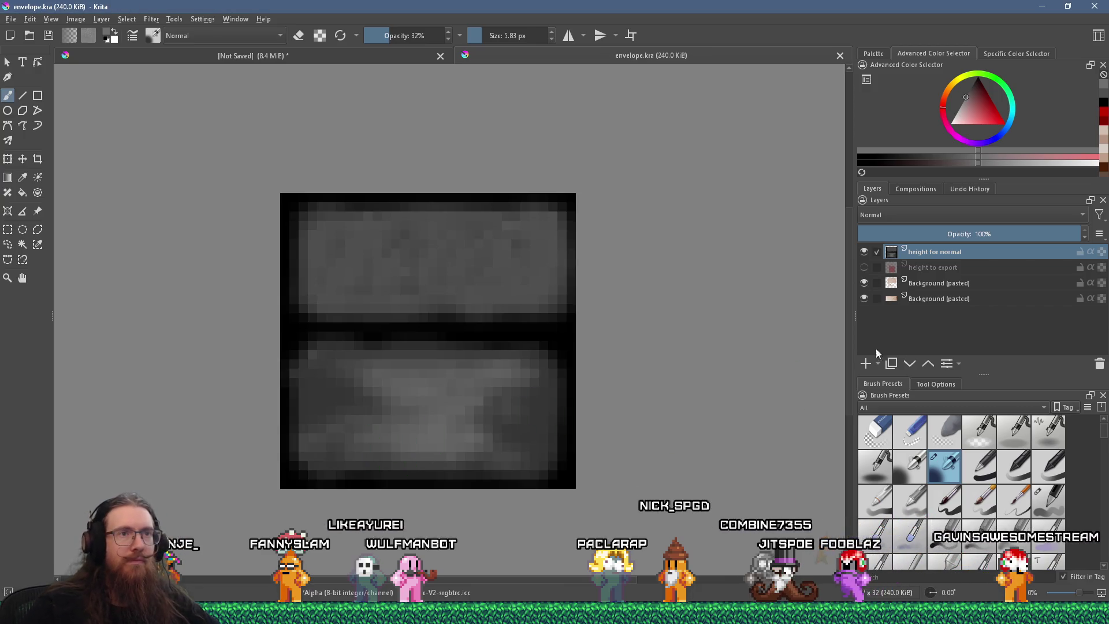
click(878, 363)
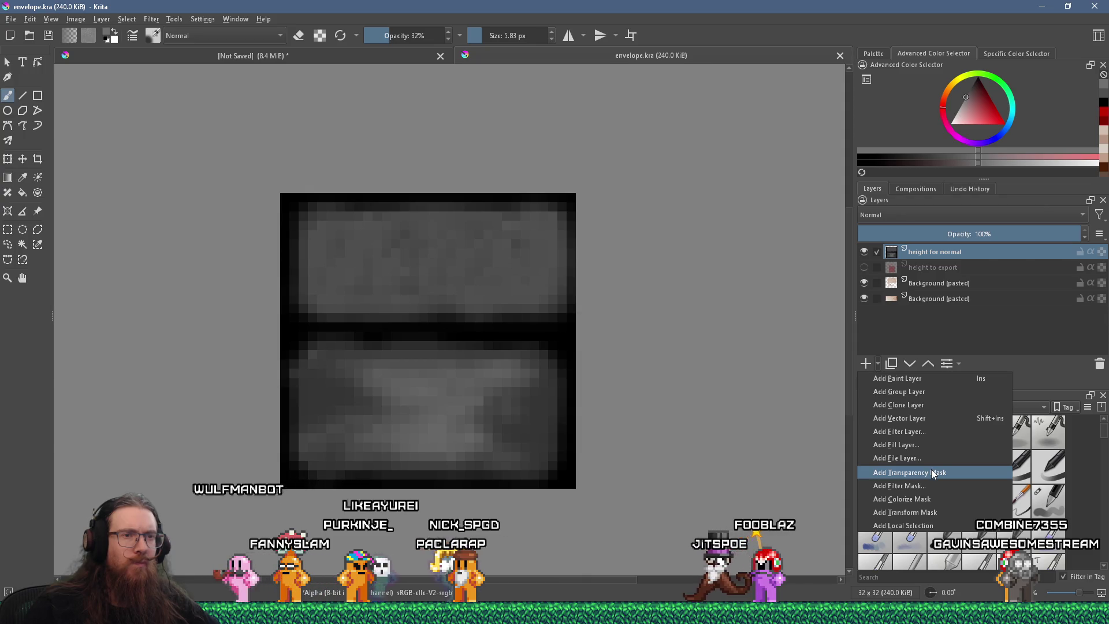
- Add an Edge Detection > Height to Normal Map filter layer on top of the layer stack
click(934, 431)
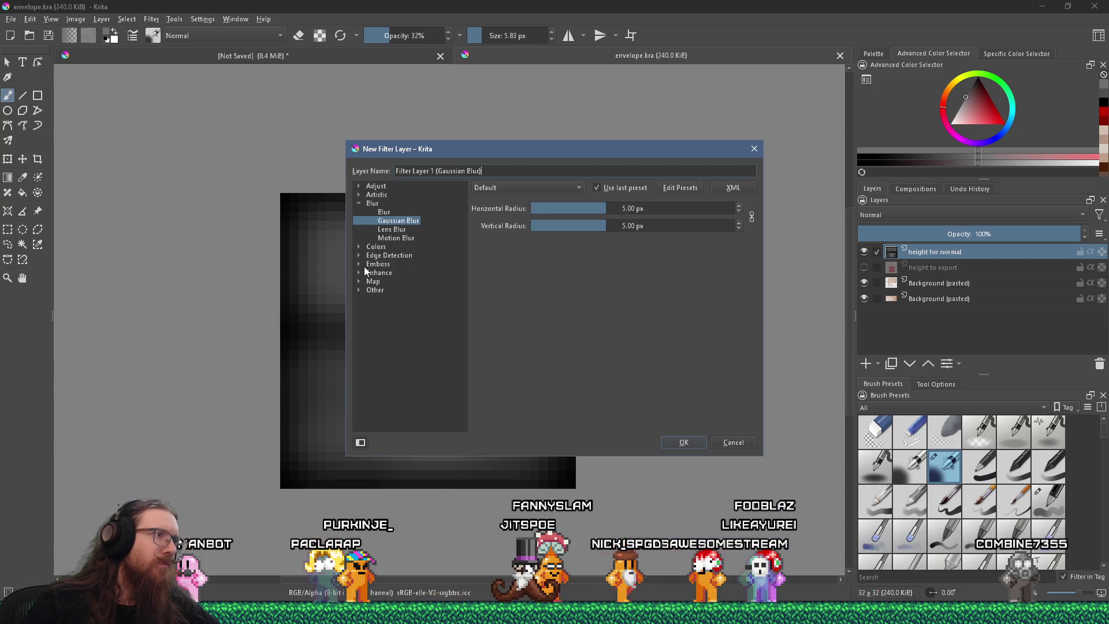
click(359, 195)
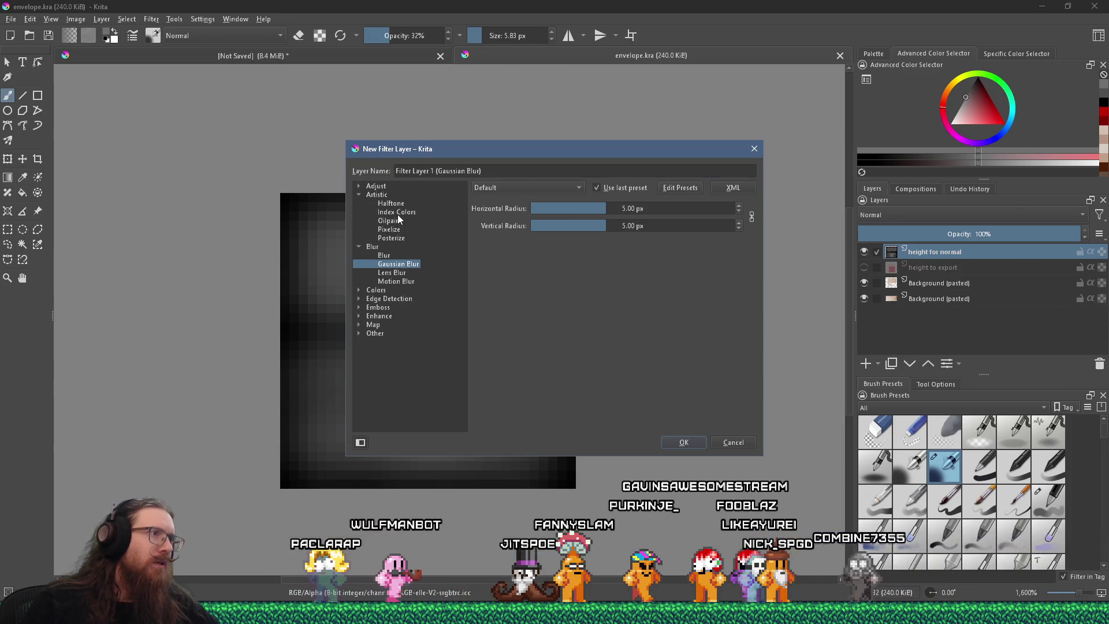
click(355, 185)
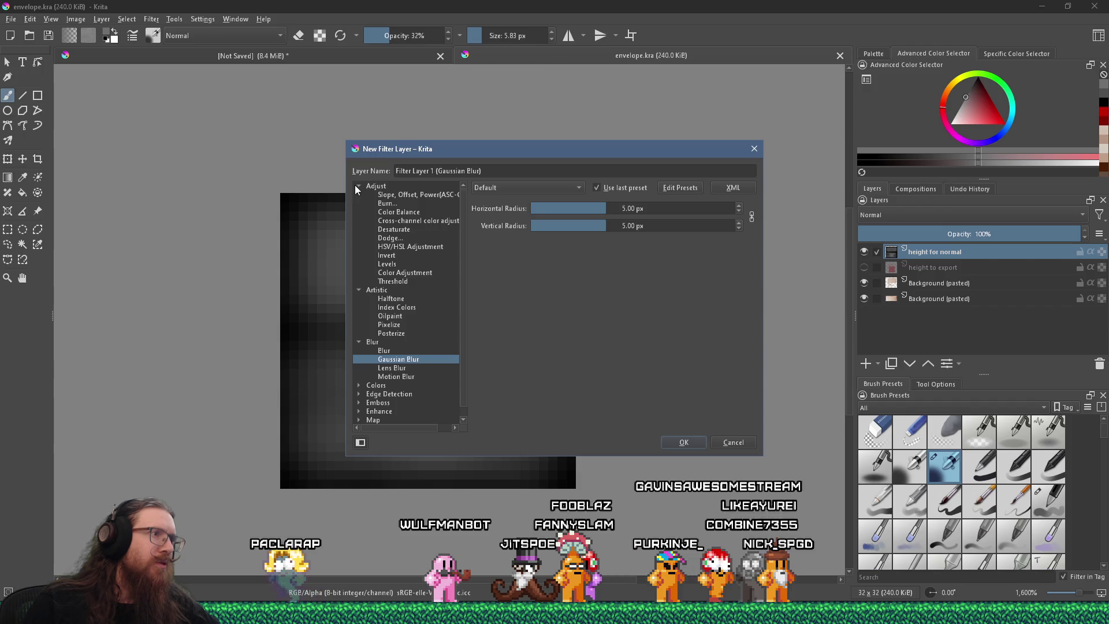
click(354, 185)
click(359, 290)
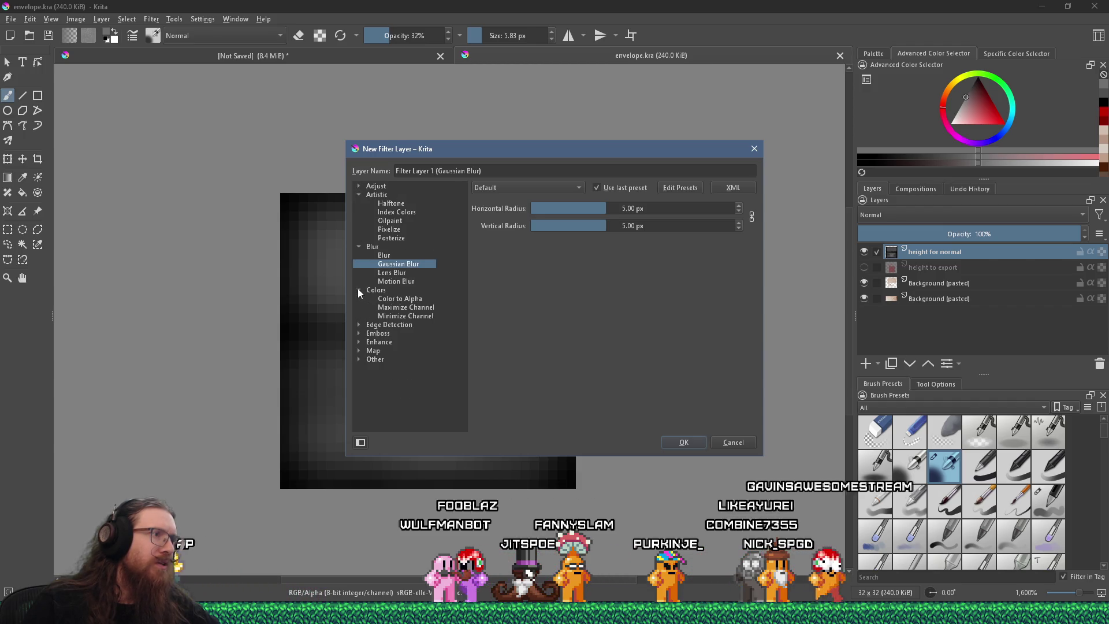
click(359, 325)
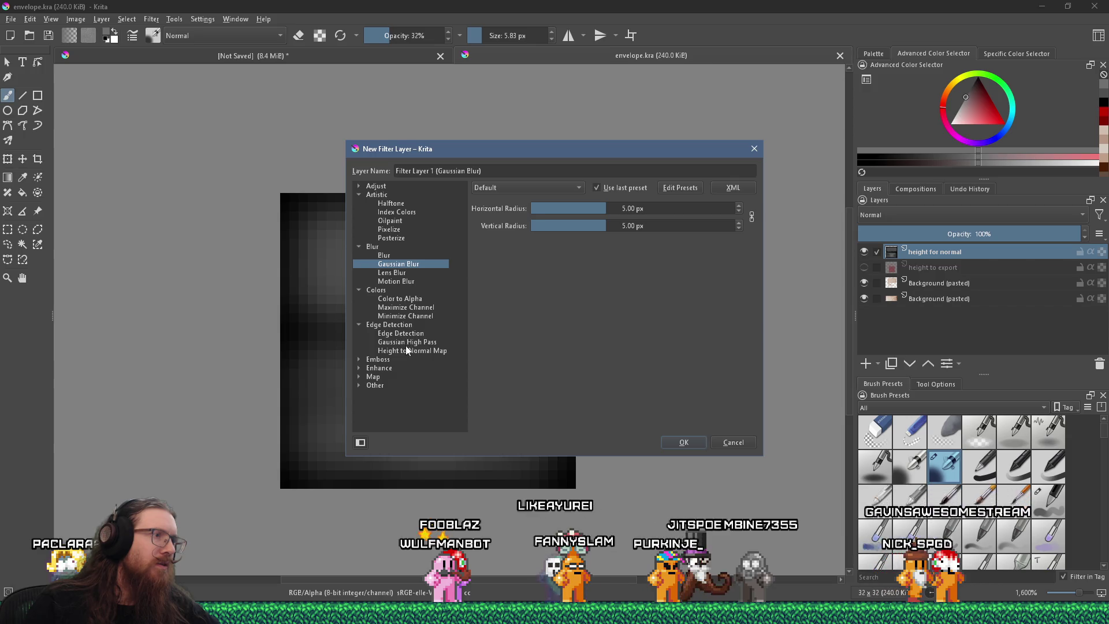
click(404, 351)
mouse_move(518, 147)
mouse_down()
mouse_move(833, 165)
mouse_move(720, 144)
mouse_up()
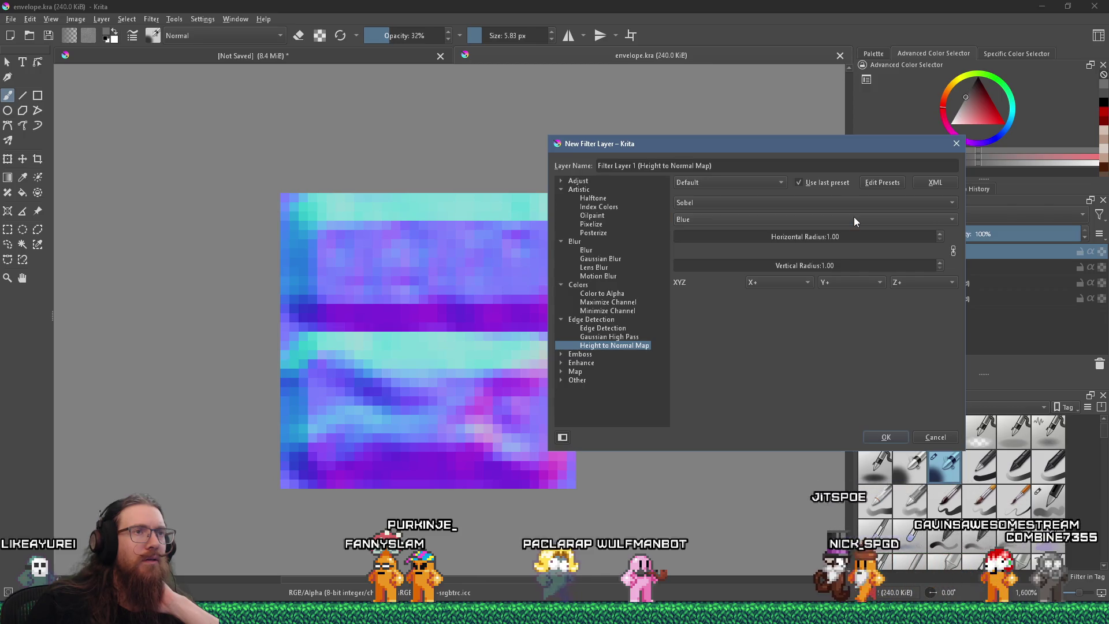
click(886, 437)
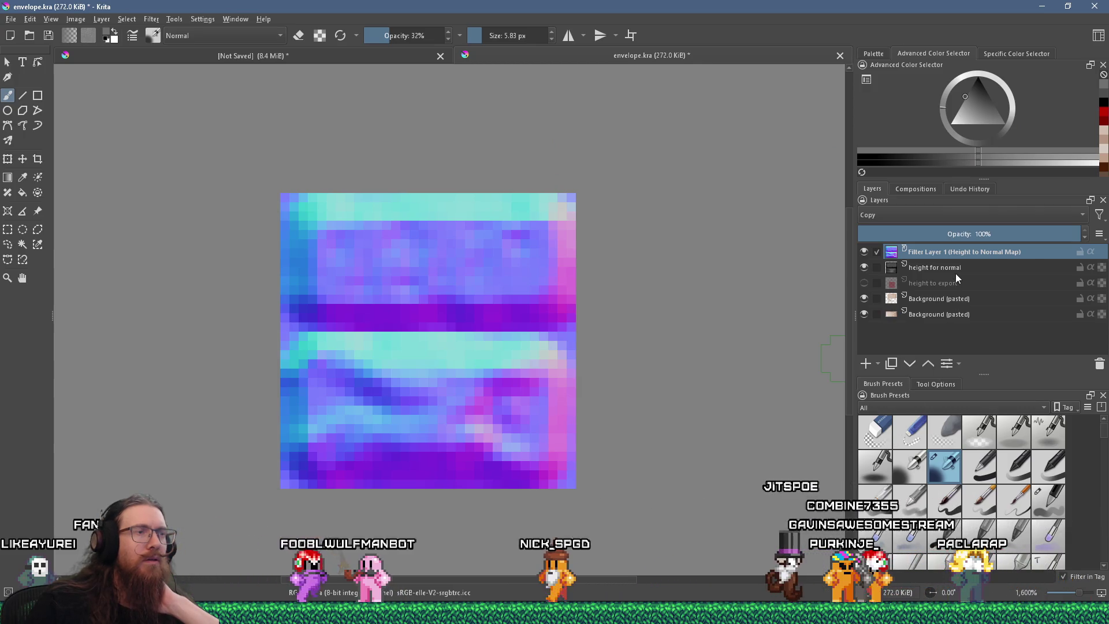
- Create Group 1 and move Filter Layer 1 and the height layer into it, undoing stray moves
click(880, 363)
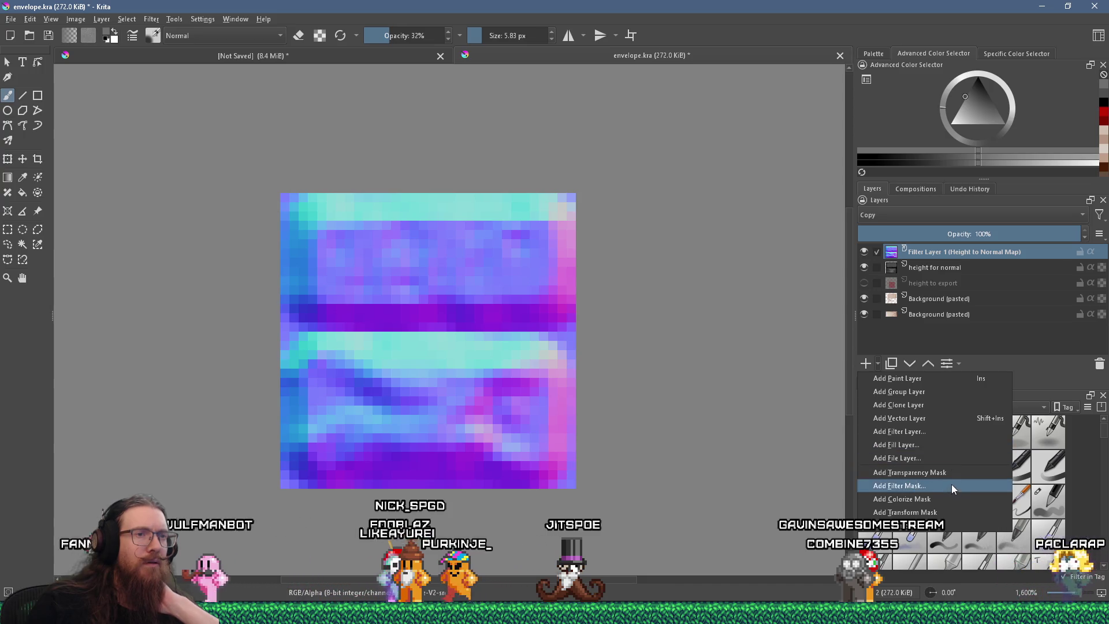
click(957, 389)
drag(947, 267, 958, 254)
drag(938, 293, 980, 278)
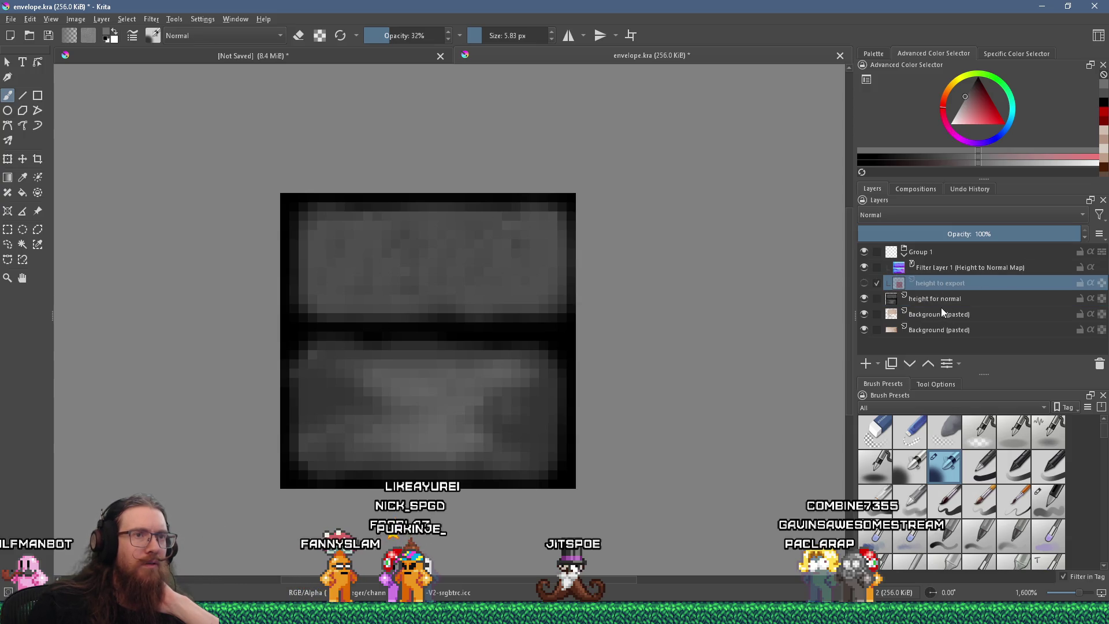
key(ctrl+z)
key(ctrl+z)
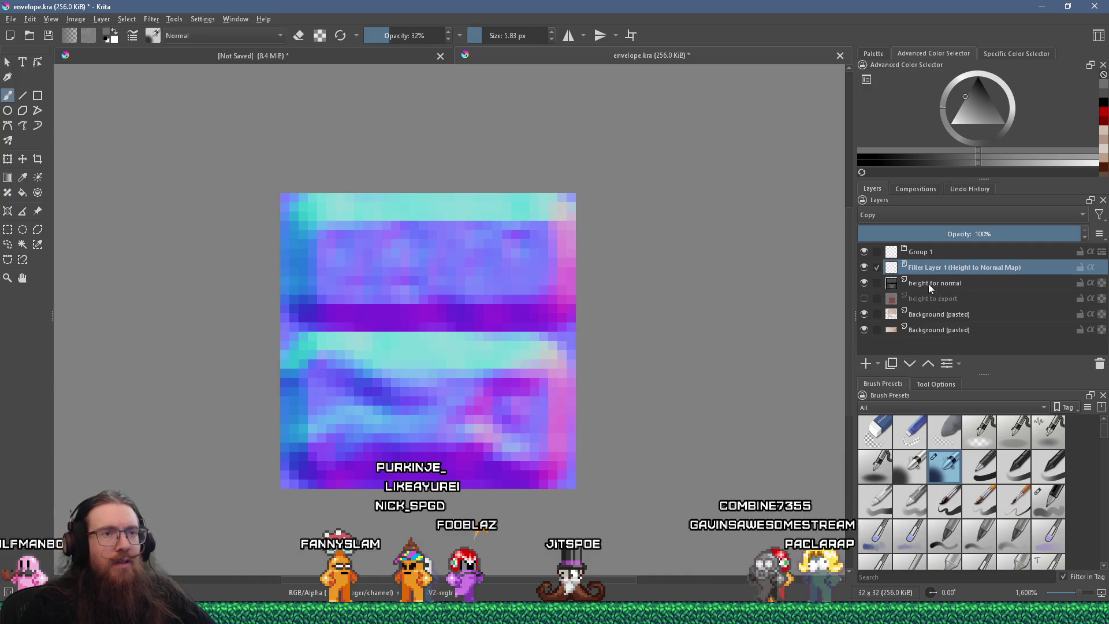
mouse_move(934, 267)
mouse_down()
mouse_move(920, 275)
mouse_move(934, 254)
mouse_move(944, 272)
mouse_up()
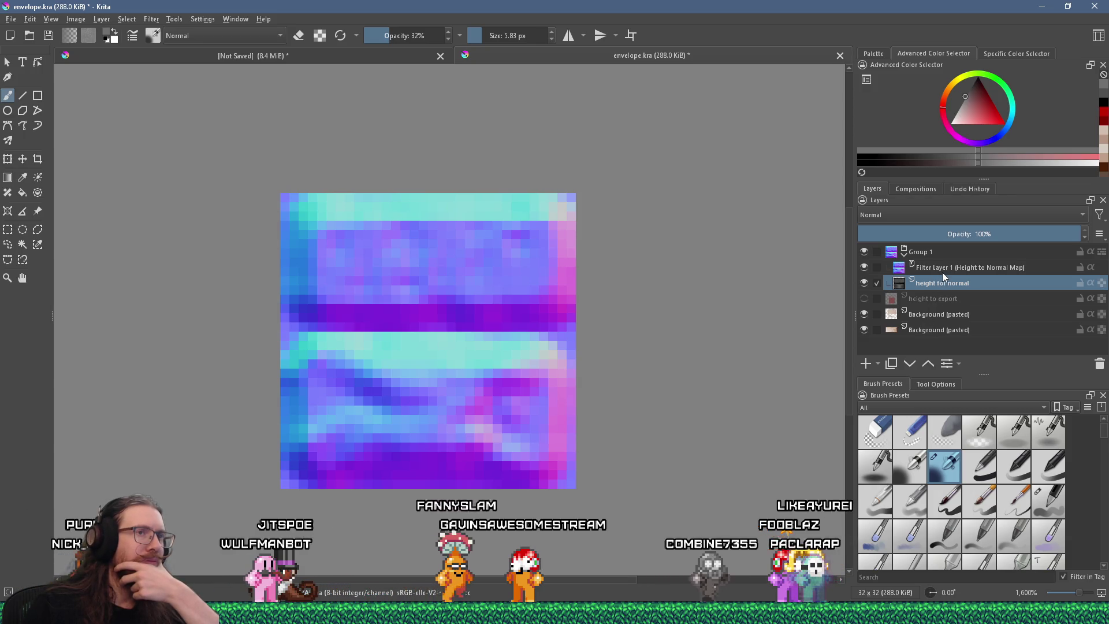
drag(942, 275, 937, 284)
mouse_move(937, 284)
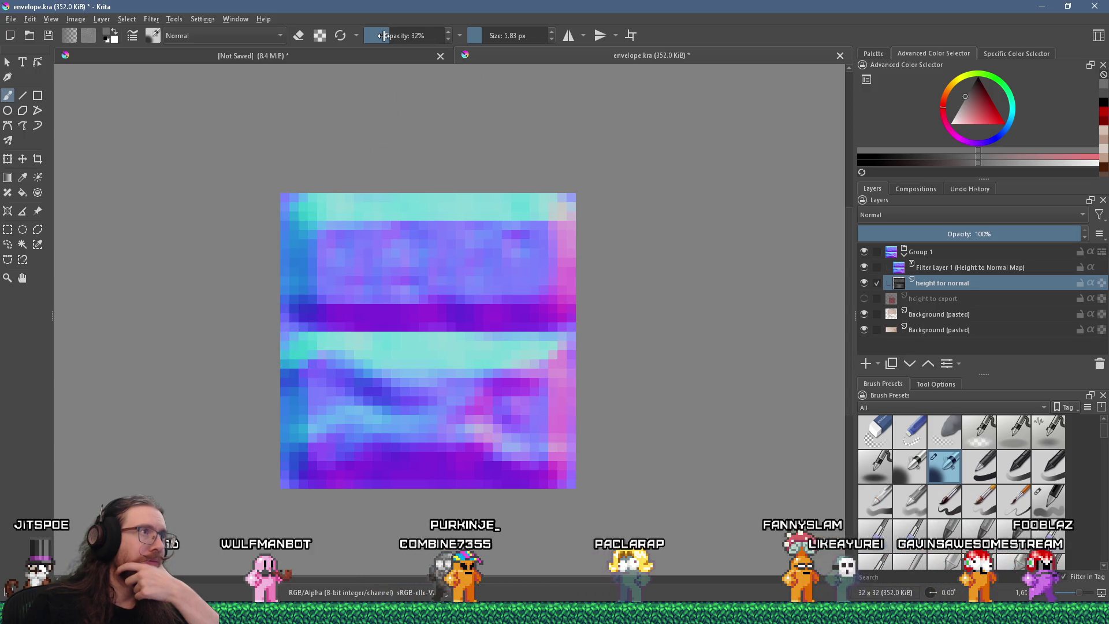
- Lower brush opacity to 22%, pick a darker colour, and hide Filter Layer 1
drag(384, 36, 376, 36)
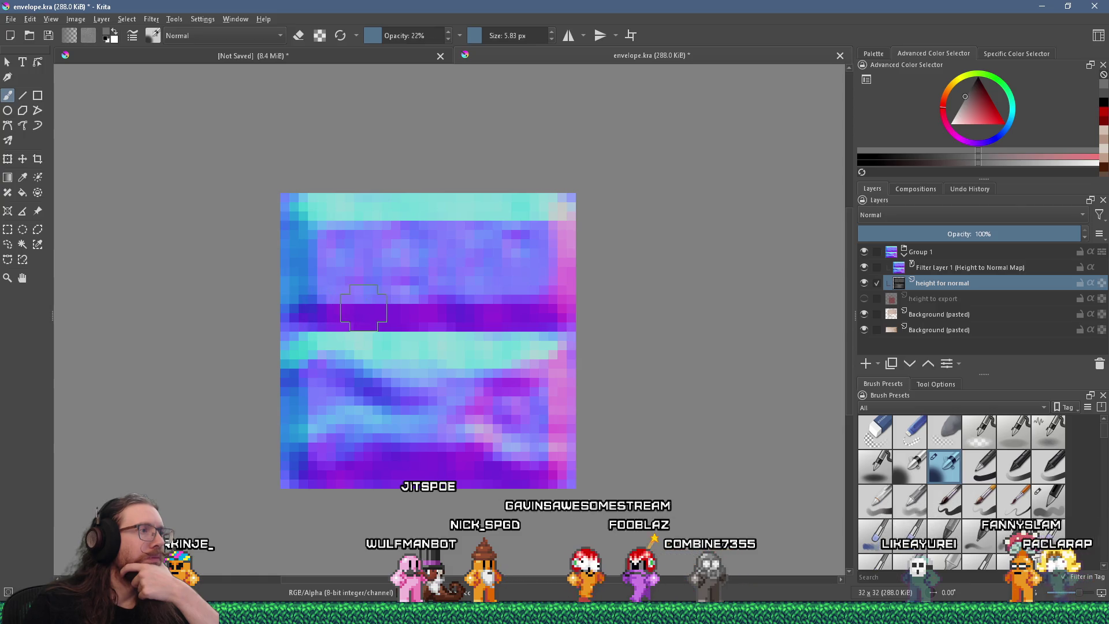
click(970, 89)
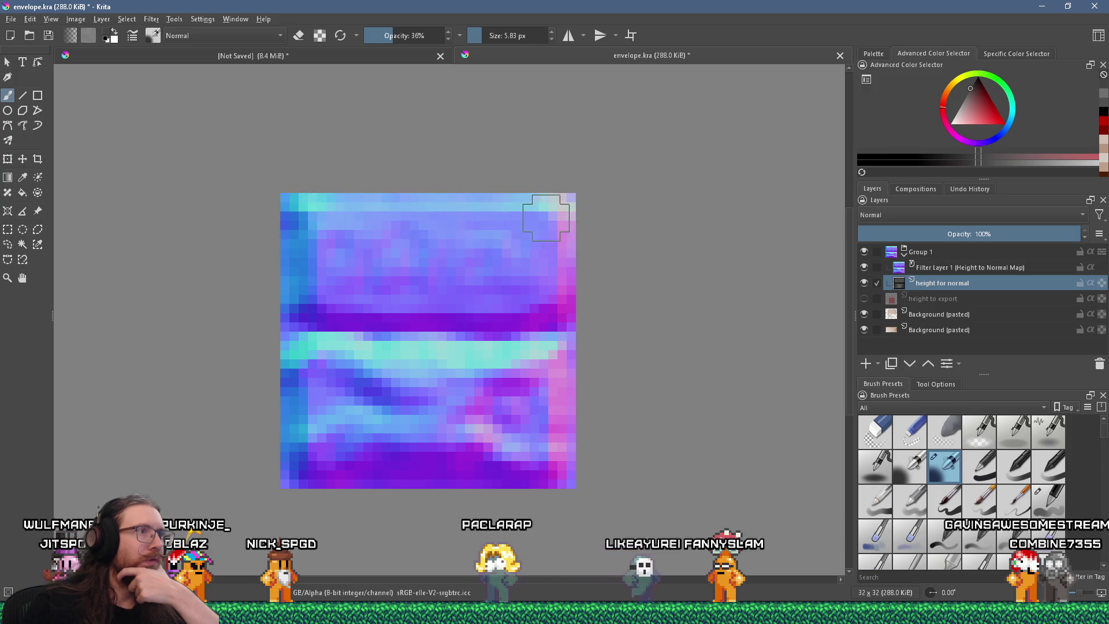
click(864, 267)
scroll(412, 244, up, 1)
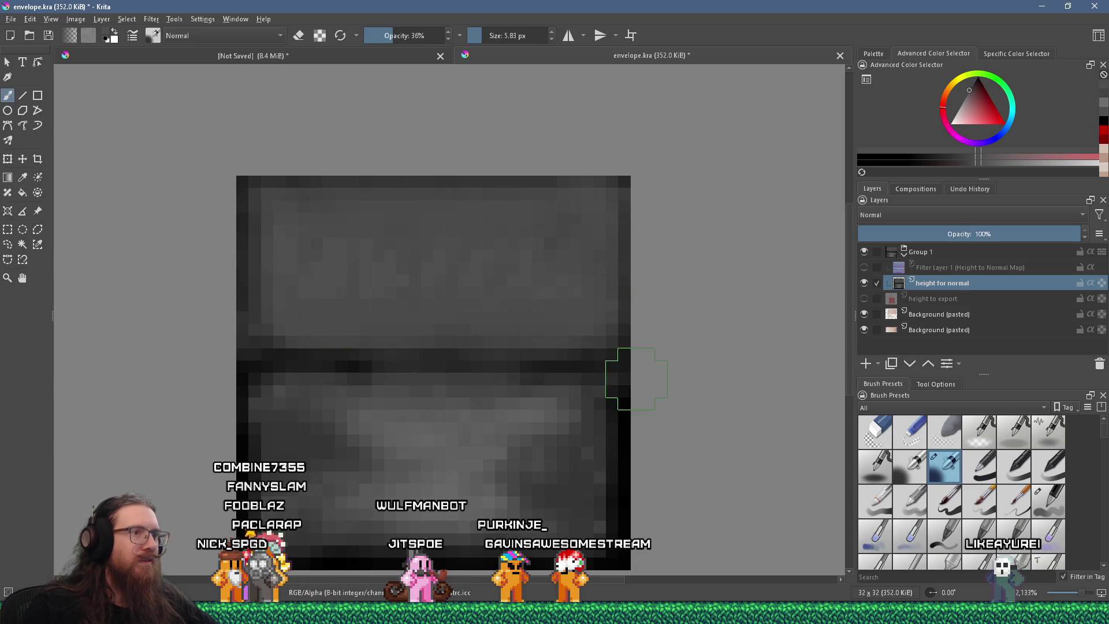
- Paint soft grey strokes on the height map, sampling grey tones from the image
scroll(621, 426, down, 3)
scroll(611, 445, up, 2)
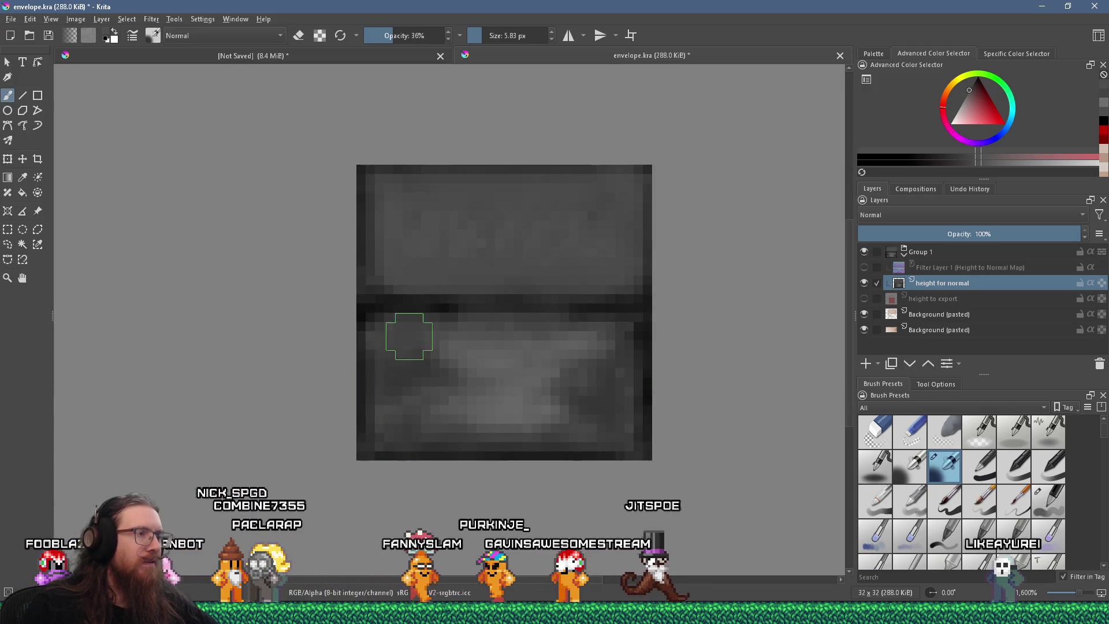
drag(464, 342, 639, 347)
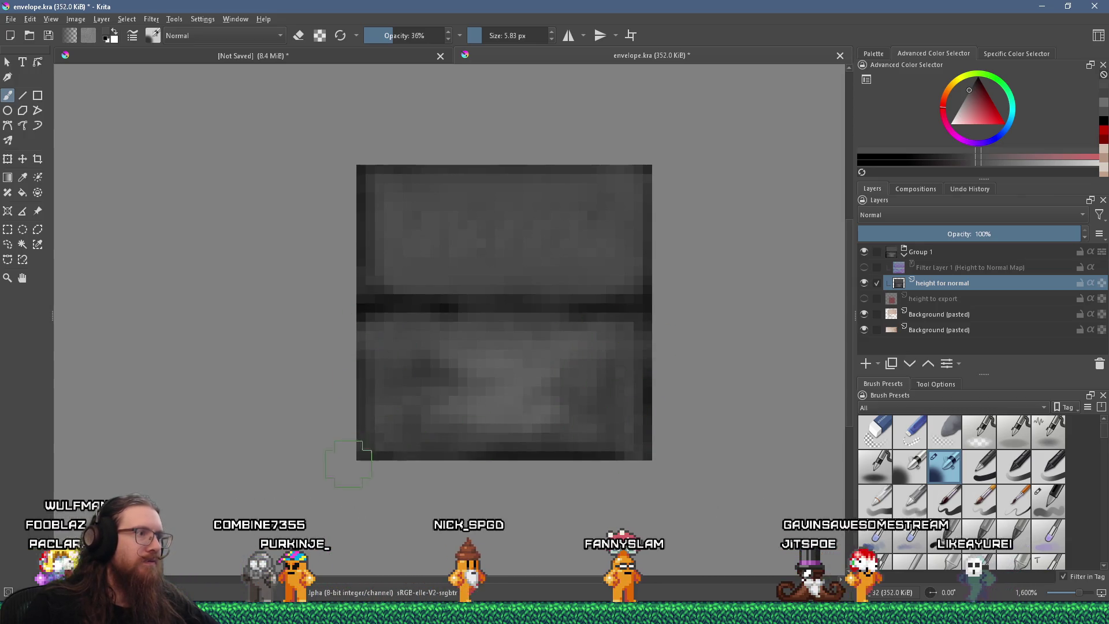
ctrl+click(564, 366)
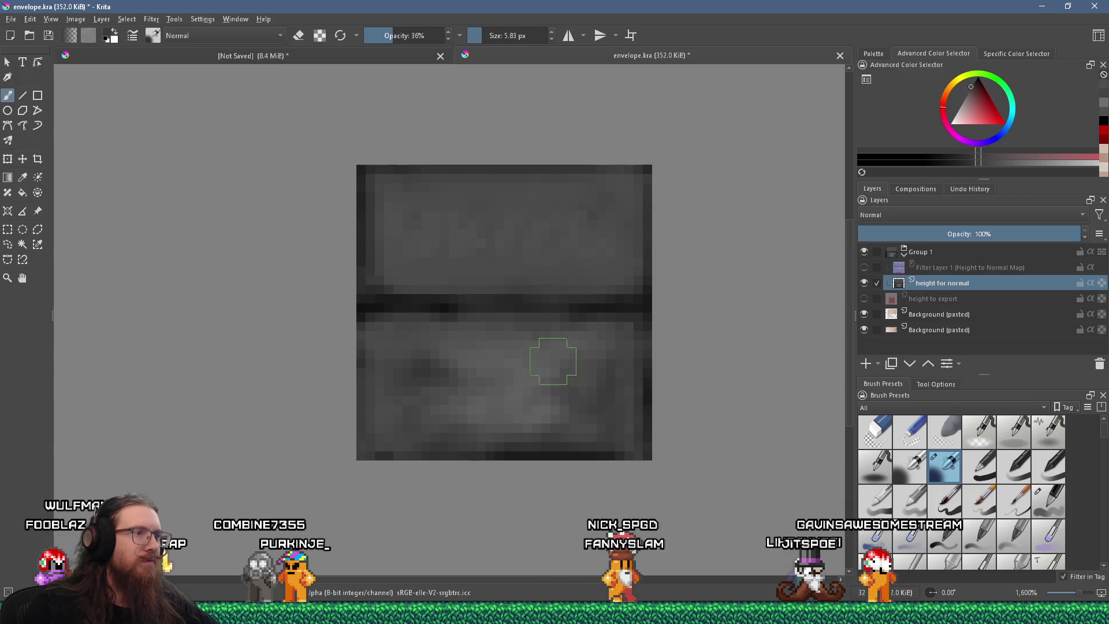
ctrl+click(474, 355)
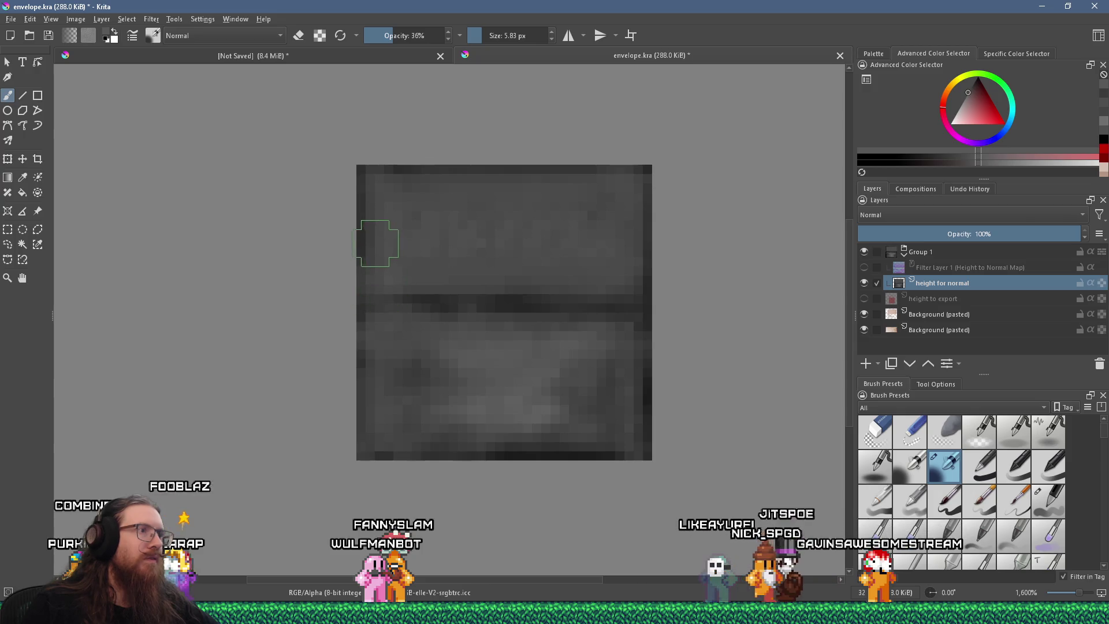
ctrl+click(652, 168)
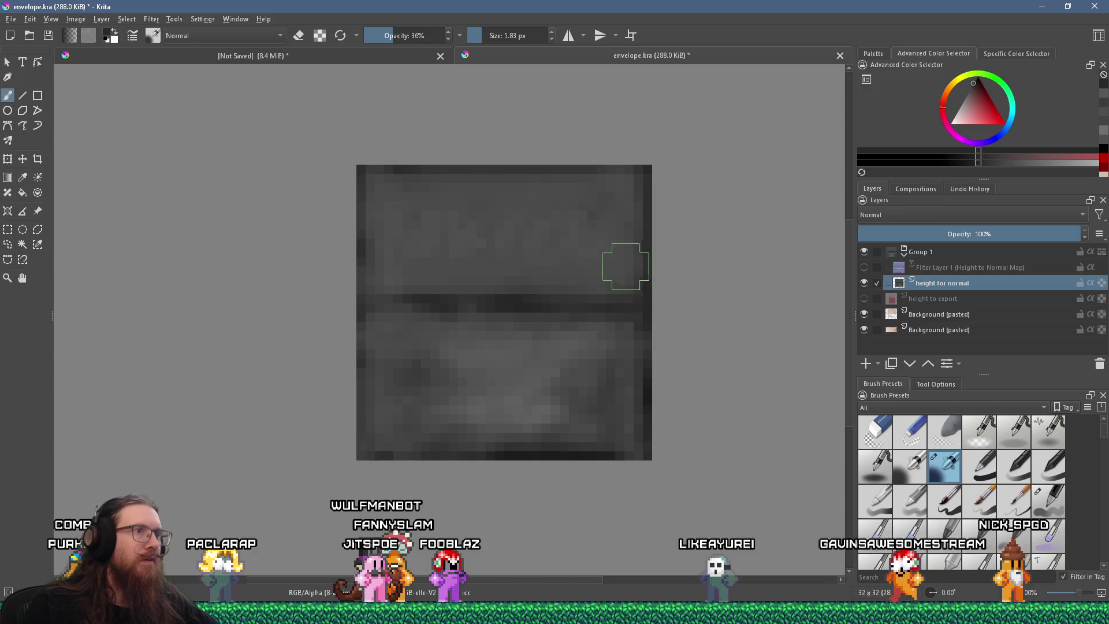
ctrl+click(595, 219)
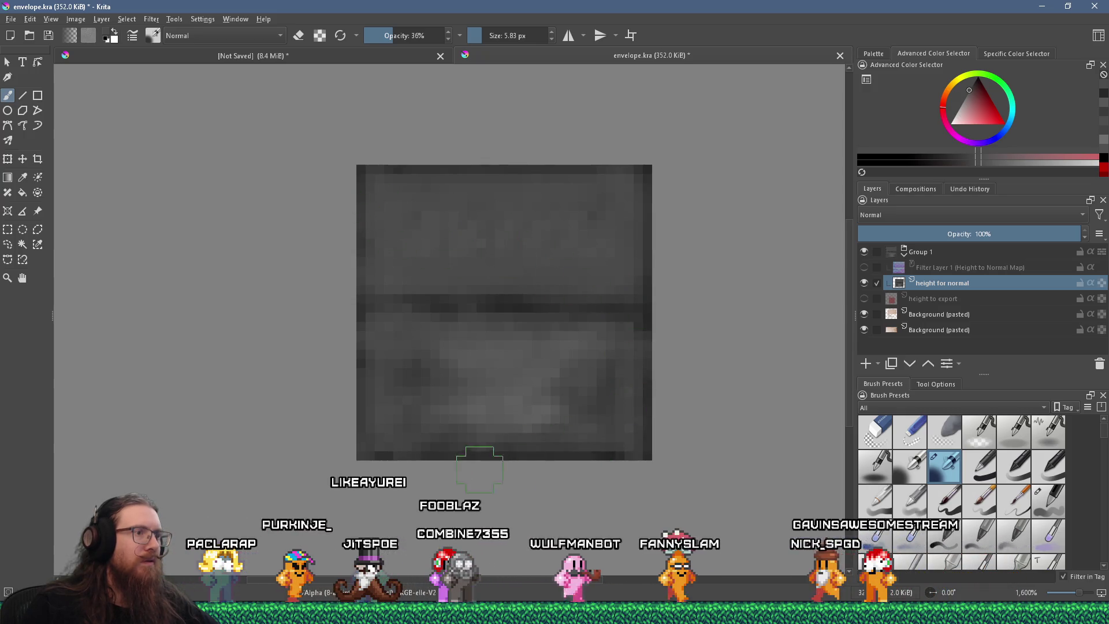
- Toggle Filter Layer 1 and the height layer to compare, leaving the normal map visible
click(863, 267)
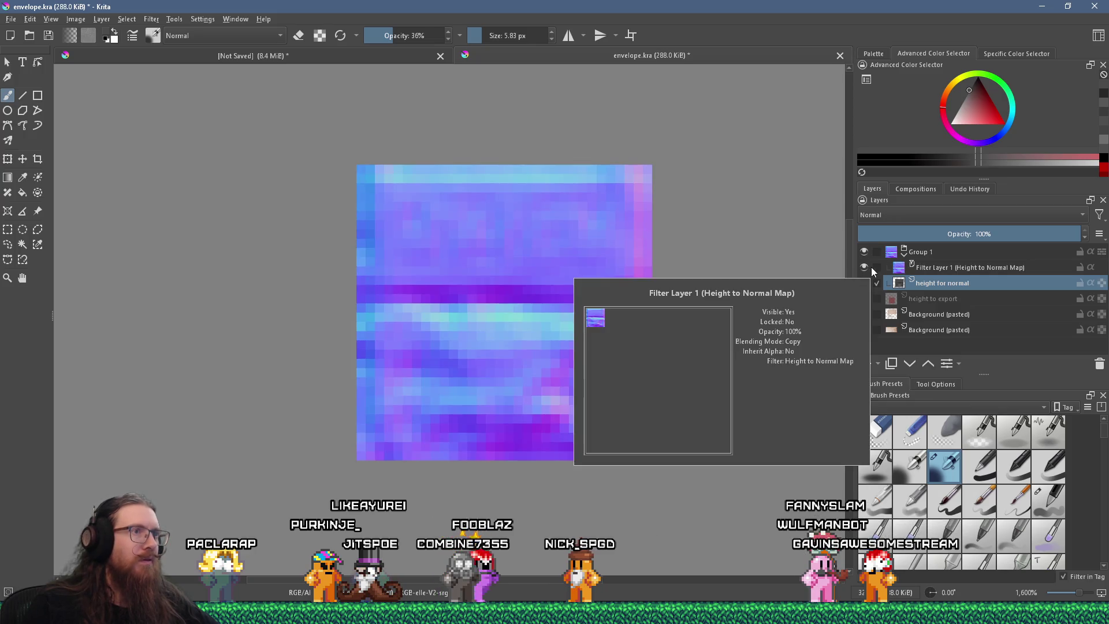
click(875, 268)
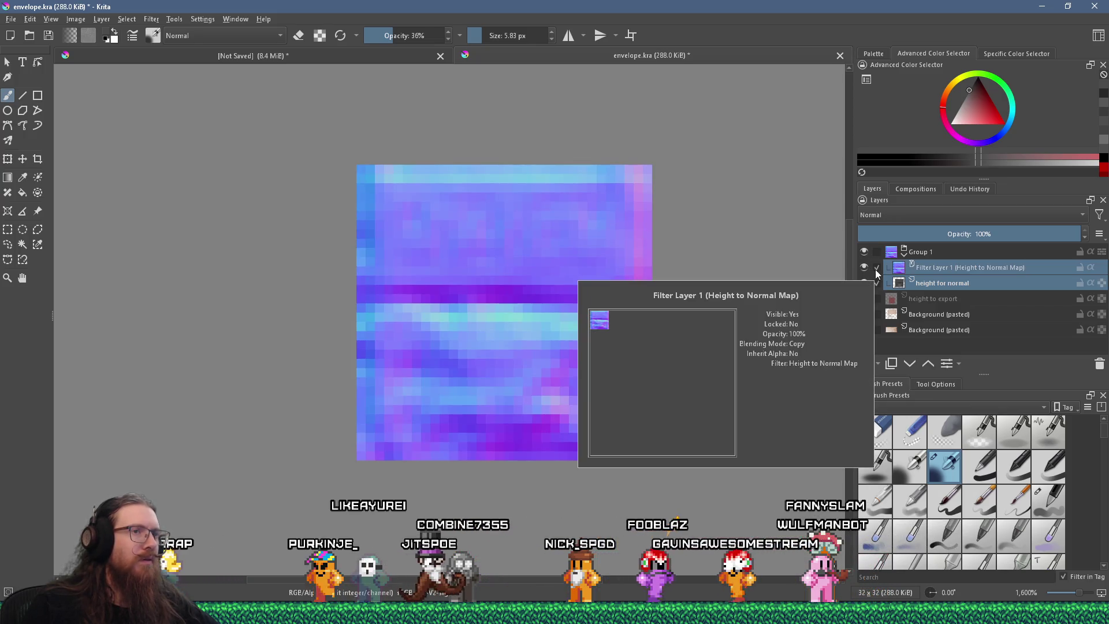
click(868, 269)
click(868, 269)
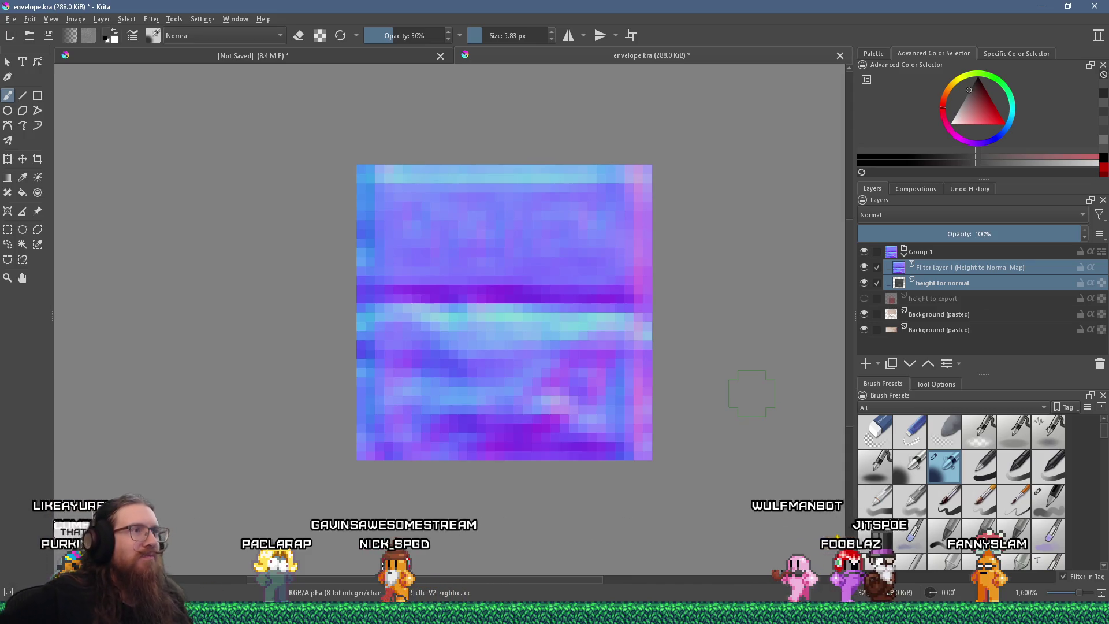
click(864, 282)
click(865, 282)
click(864, 268)
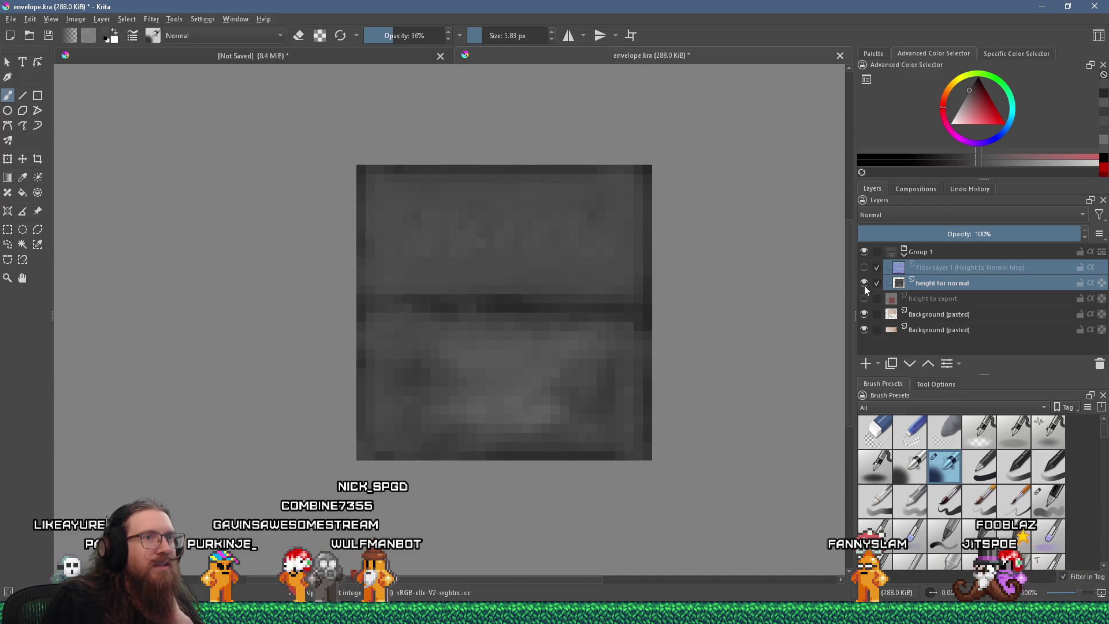
click(864, 268)
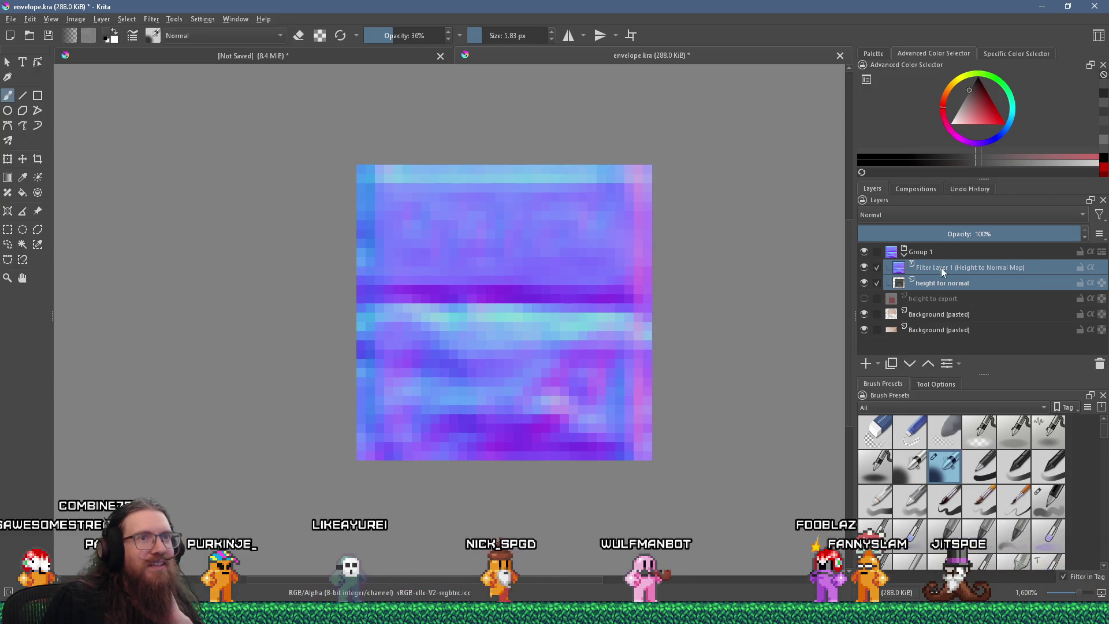
scroll(629, 349, down, 6)
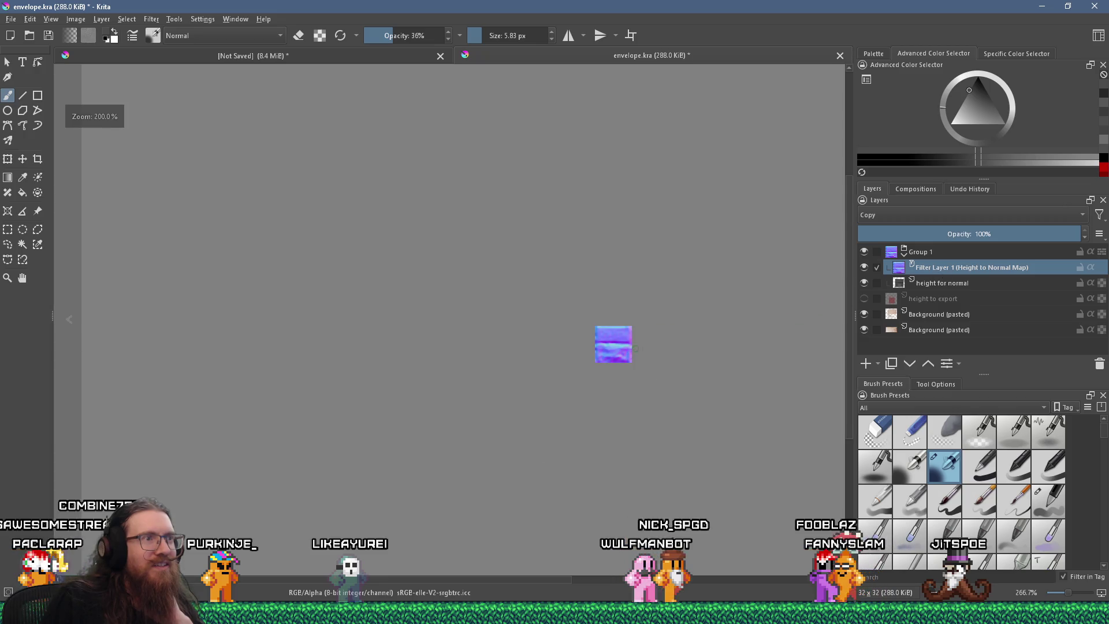
- Hide Filter Layer 1 so the envelope shows as its grey height map
scroll(635, 350, up, 7)
scroll(628, 350, down, 2)
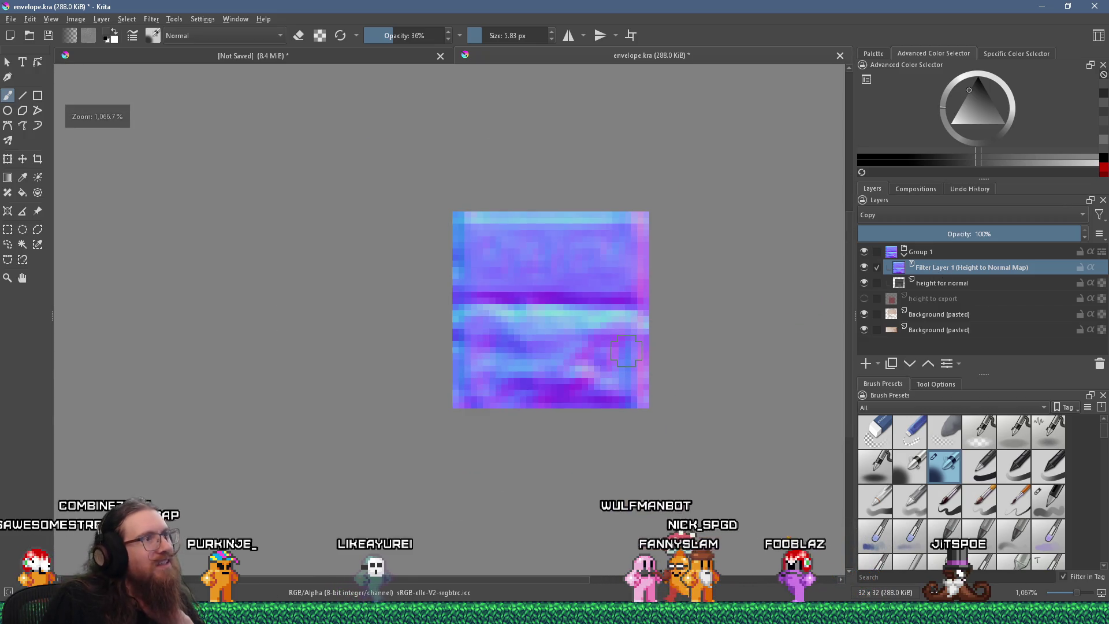
scroll(626, 350, up, 1)
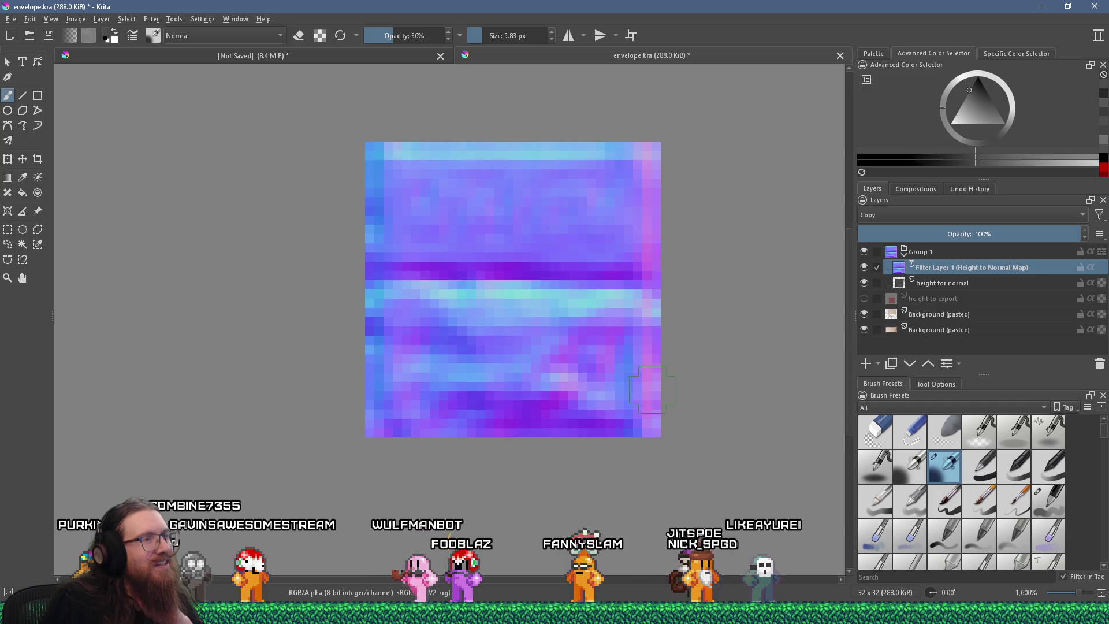
scroll(651, 390, down, 5)
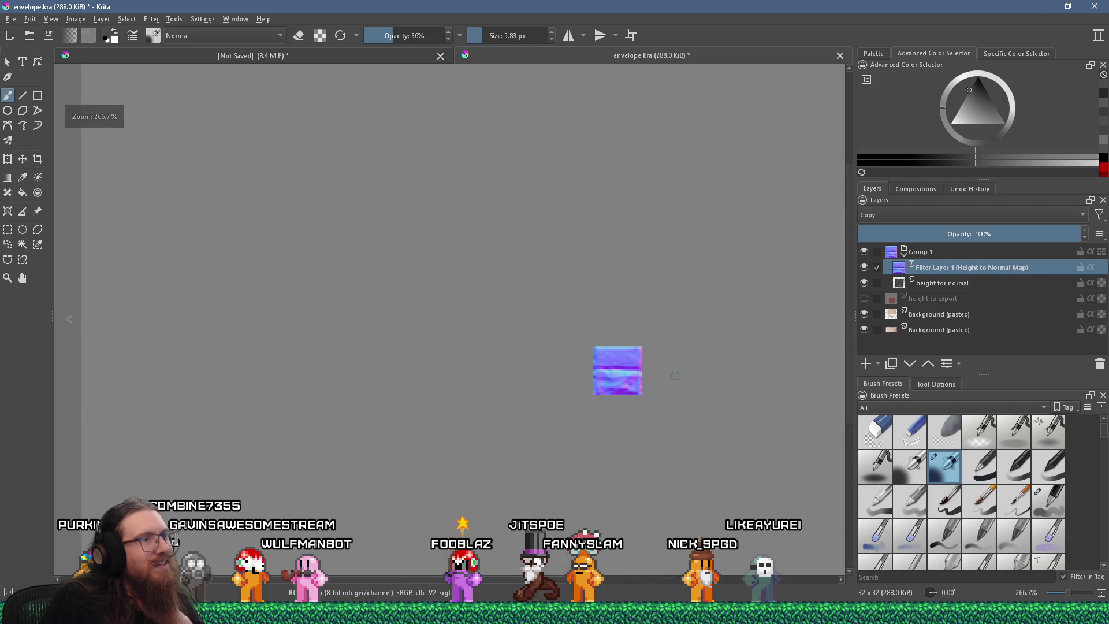
scroll(645, 357, up, 3)
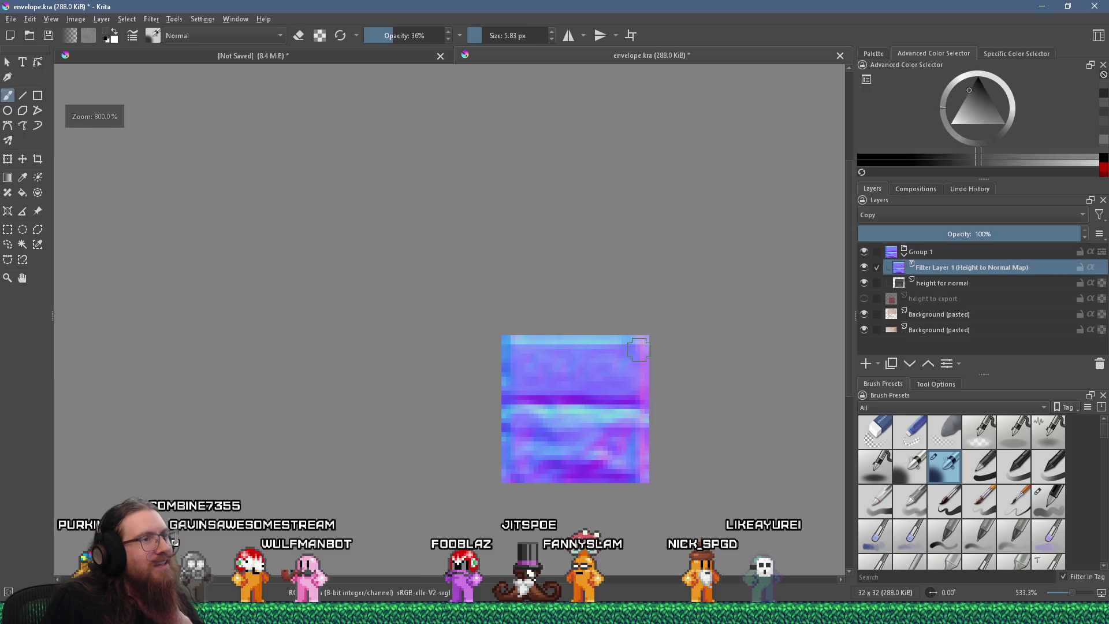
scroll(652, 449, up, 1)
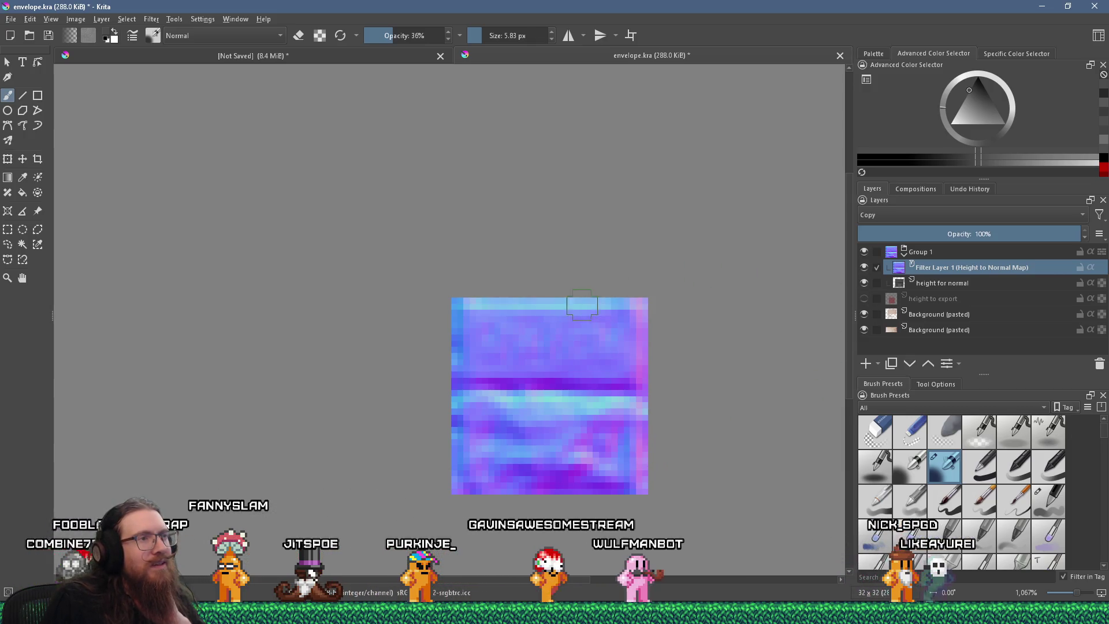
click(864, 266)
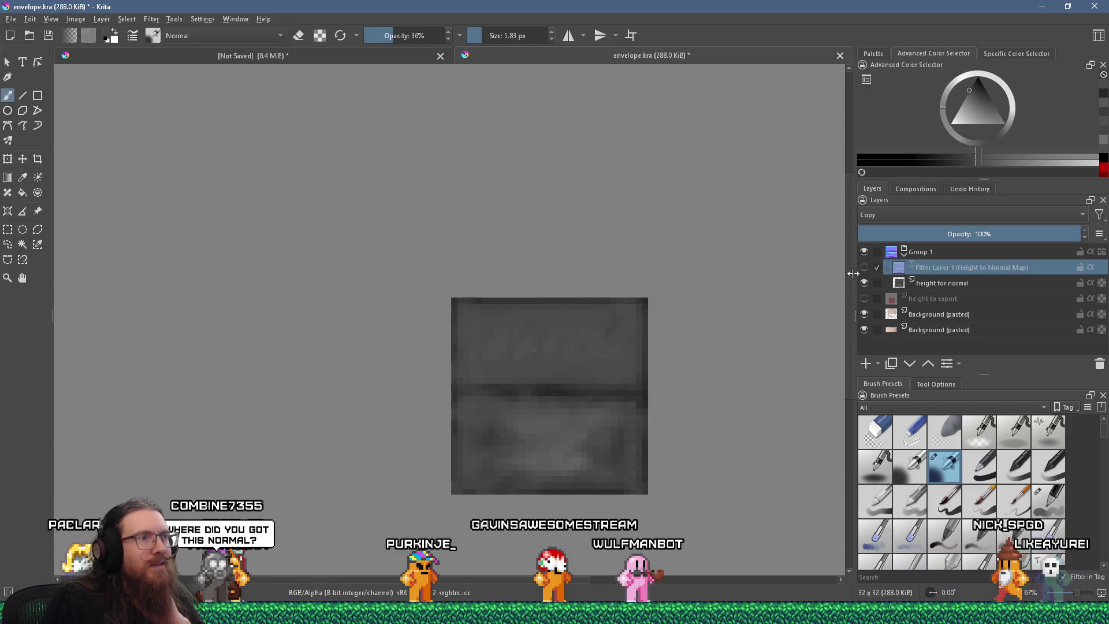
scroll(588, 314, up, 1)
scroll(602, 329, down, 1)
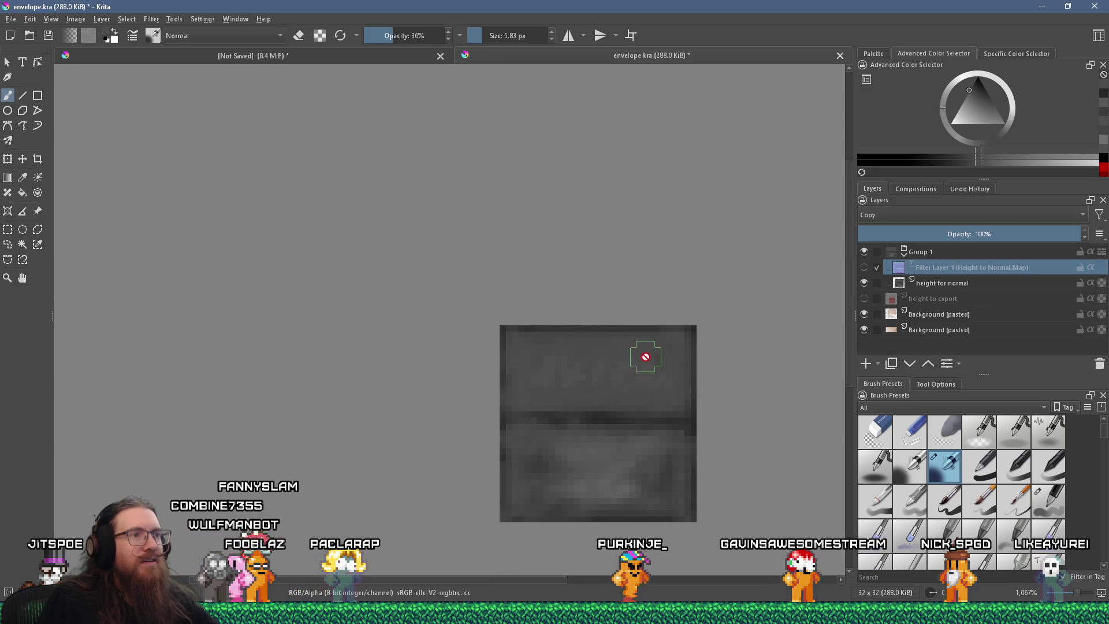
scroll(651, 366, up, 2)
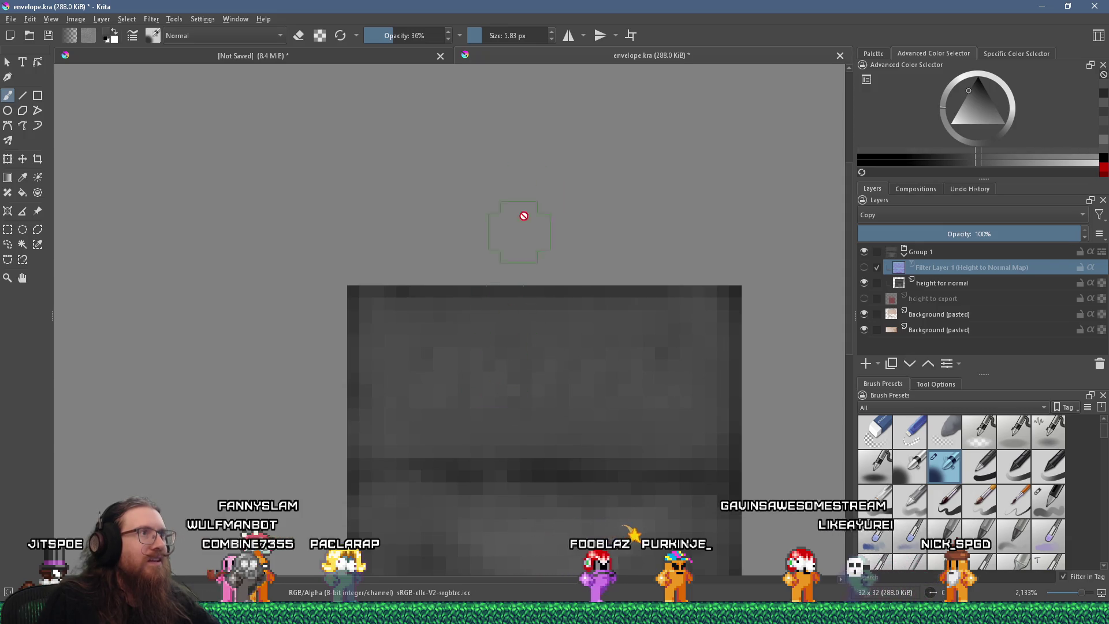
- Select the 'height for normal' layer and shrink the brush to 5.83 px
click(400, 37)
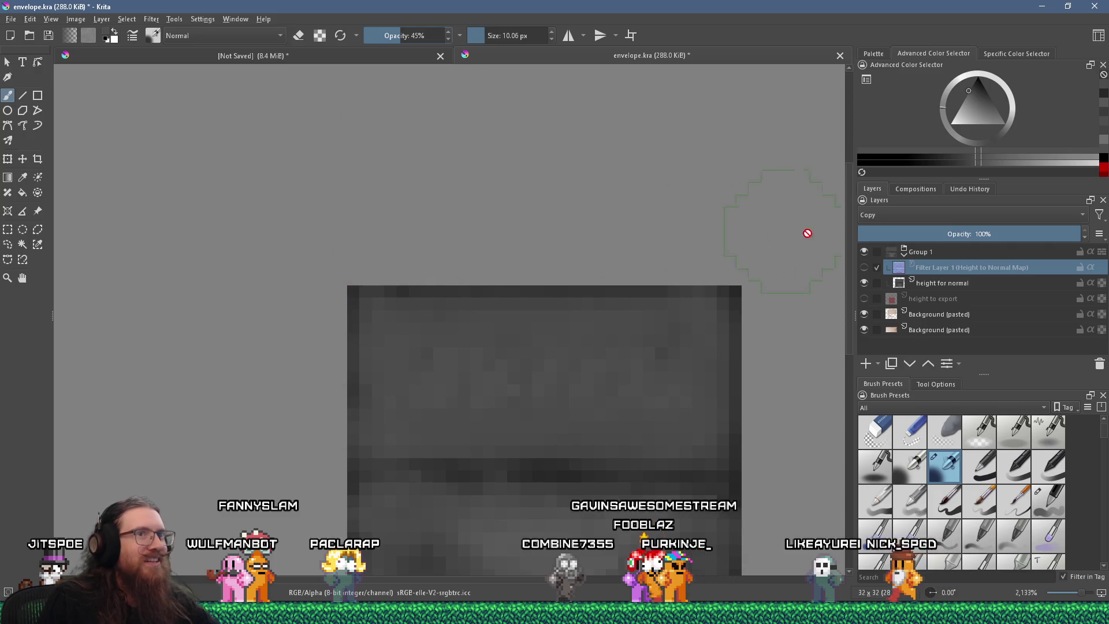
click(921, 289)
click(482, 36)
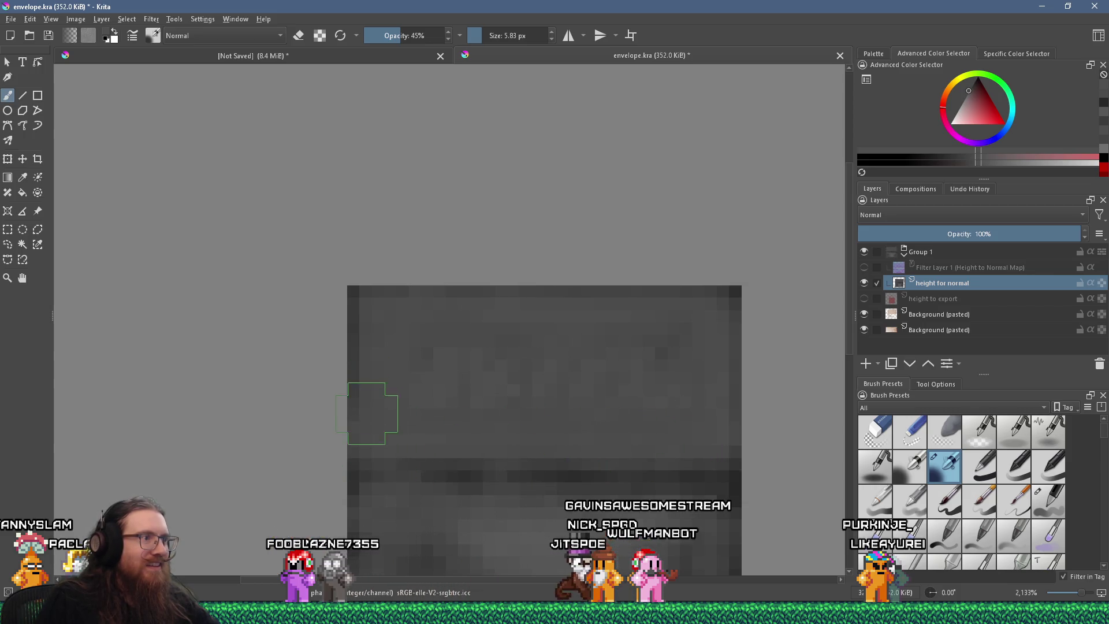
- Flip Filter Layer 1 on and off to compare, ending with the normal map shown
click(864, 267)
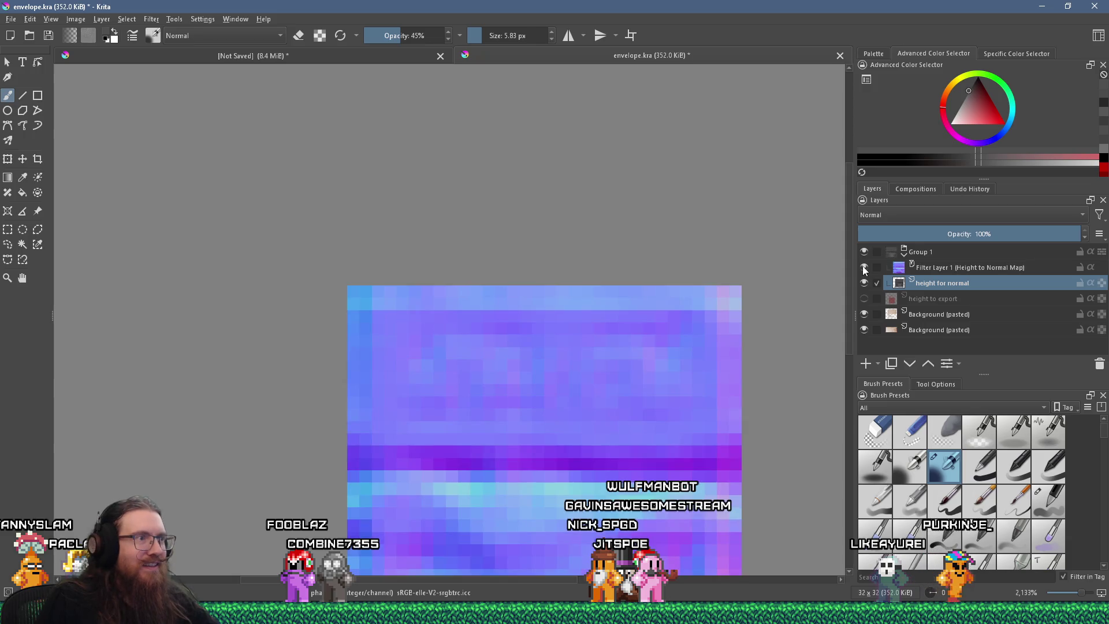
click(864, 267)
click(864, 267)
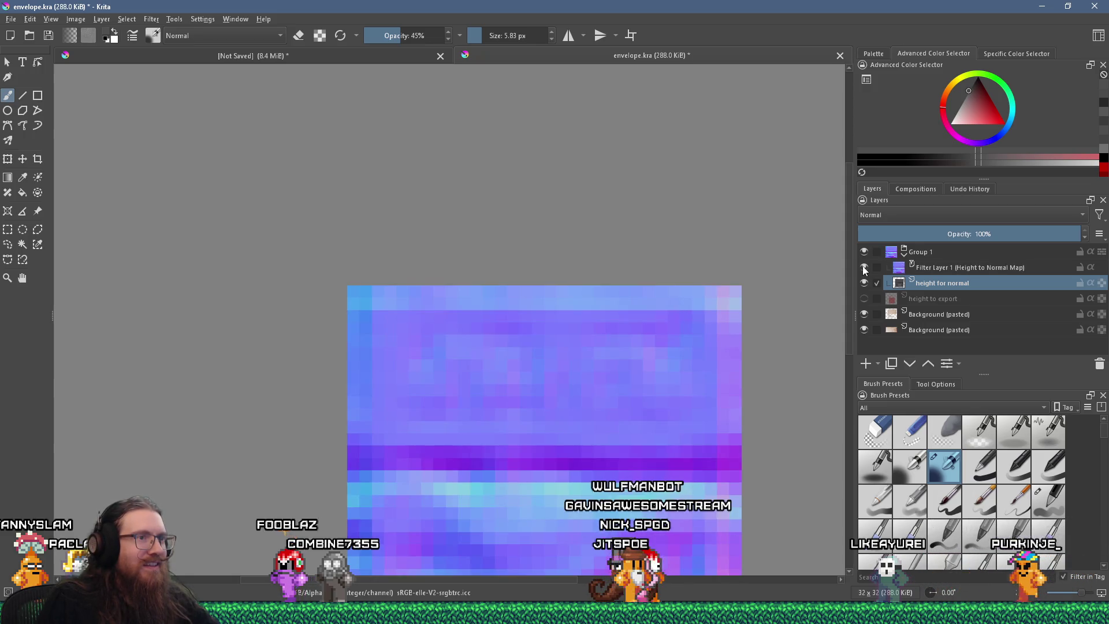
click(864, 268)
click(864, 268)
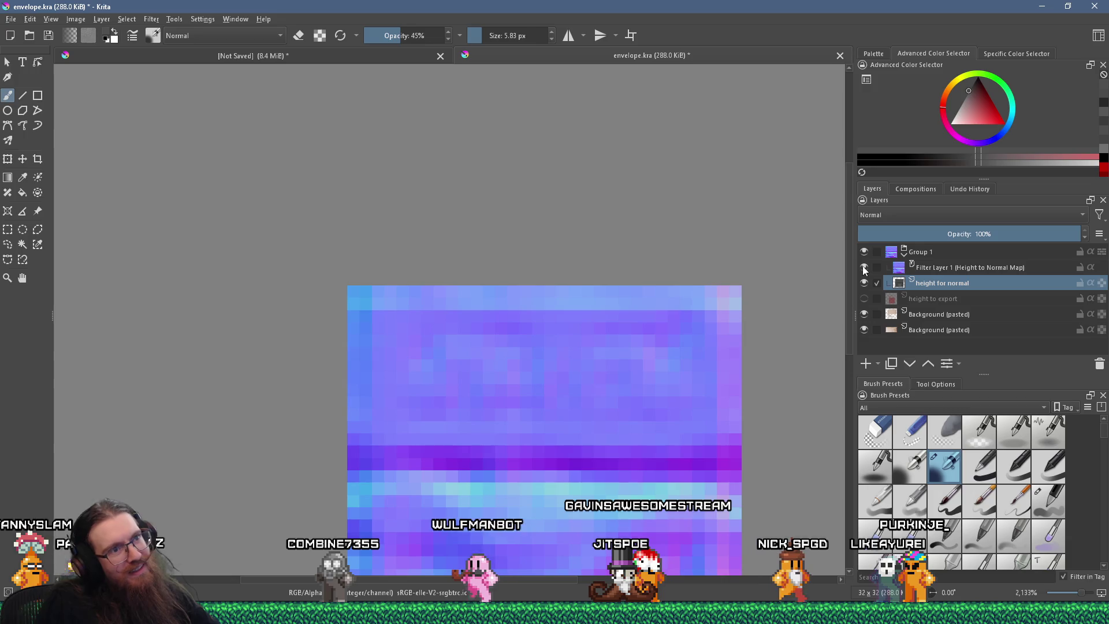
click(864, 267)
click(864, 268)
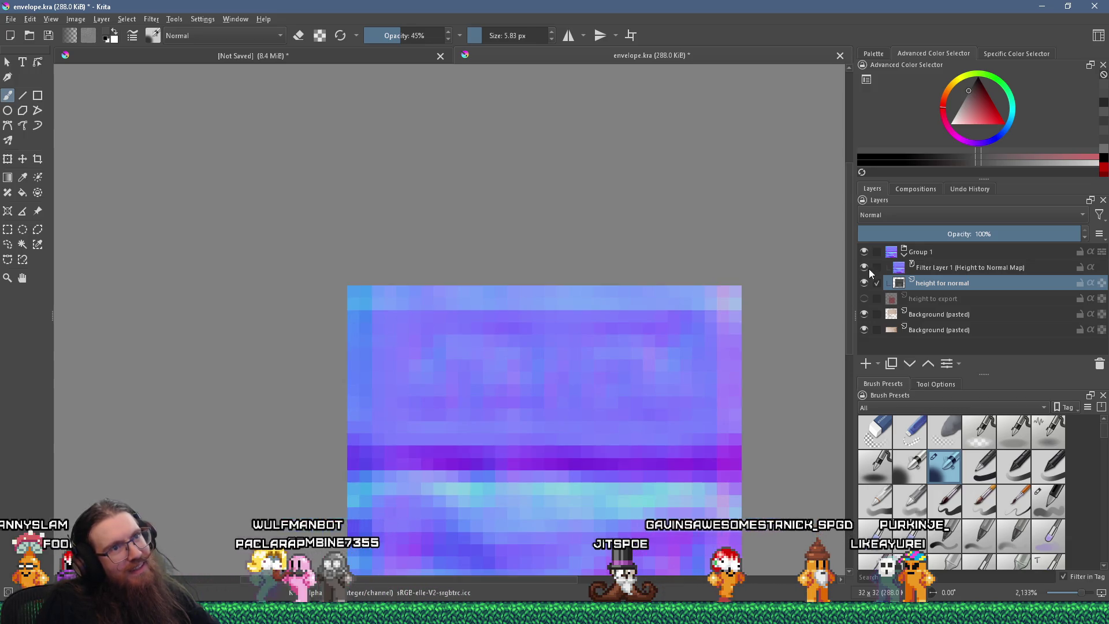
click(915, 269)
click(923, 277)
right_click(925, 268)
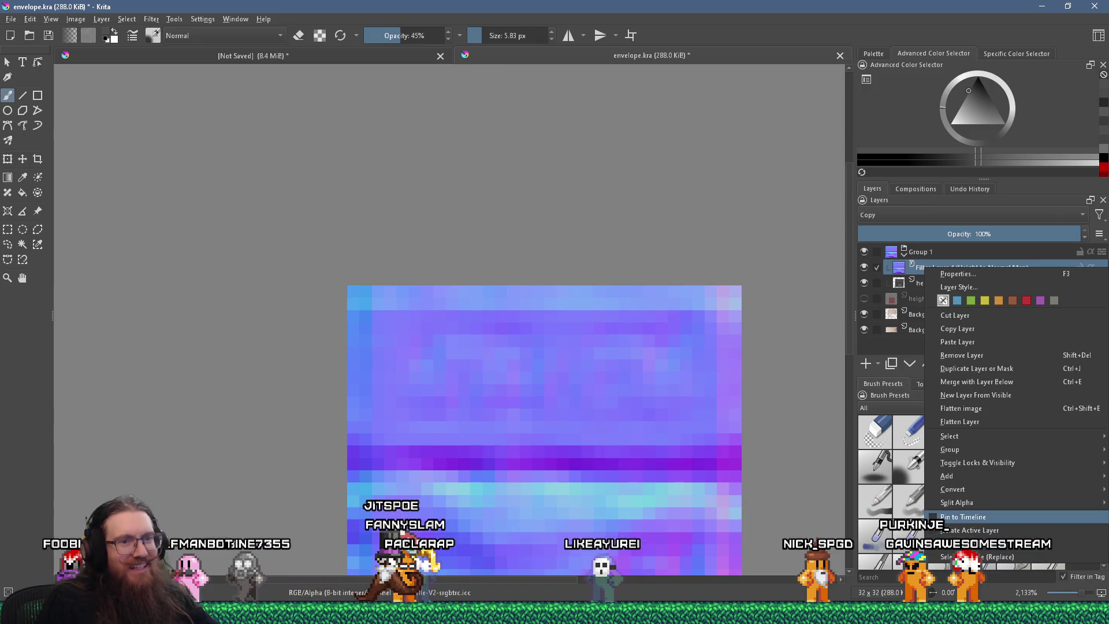
- In Filter Layer 1's properties, try Simple and Prewitt, then settle on the Sobel method
click(49, 36)
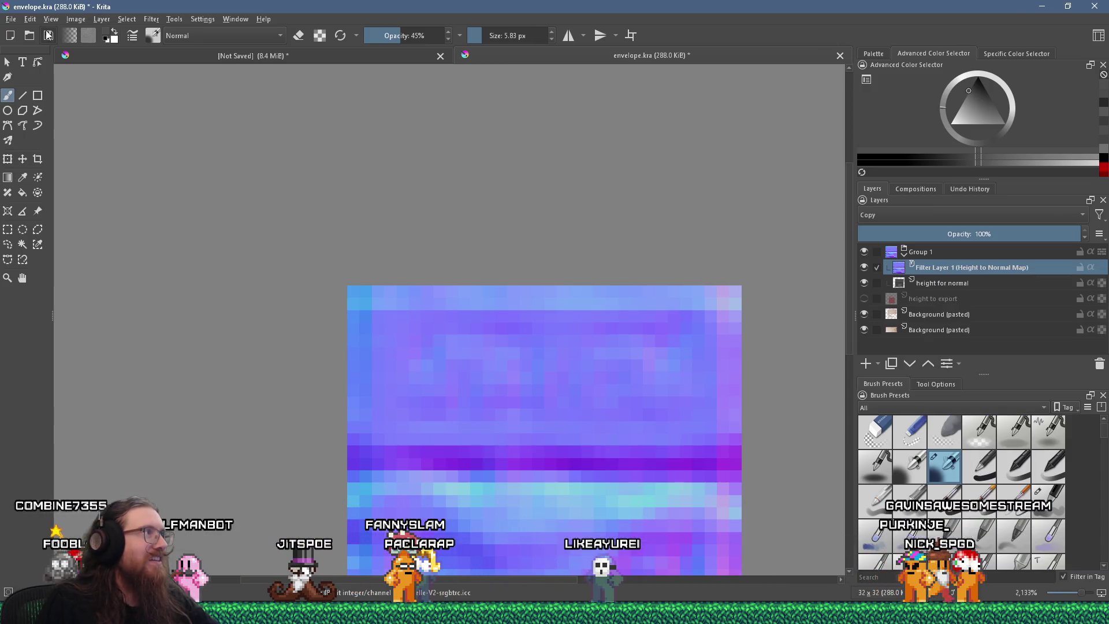
right_click(934, 271)
click(953, 278)
click(567, 262)
click(564, 279)
drag(554, 225, 717, 112)
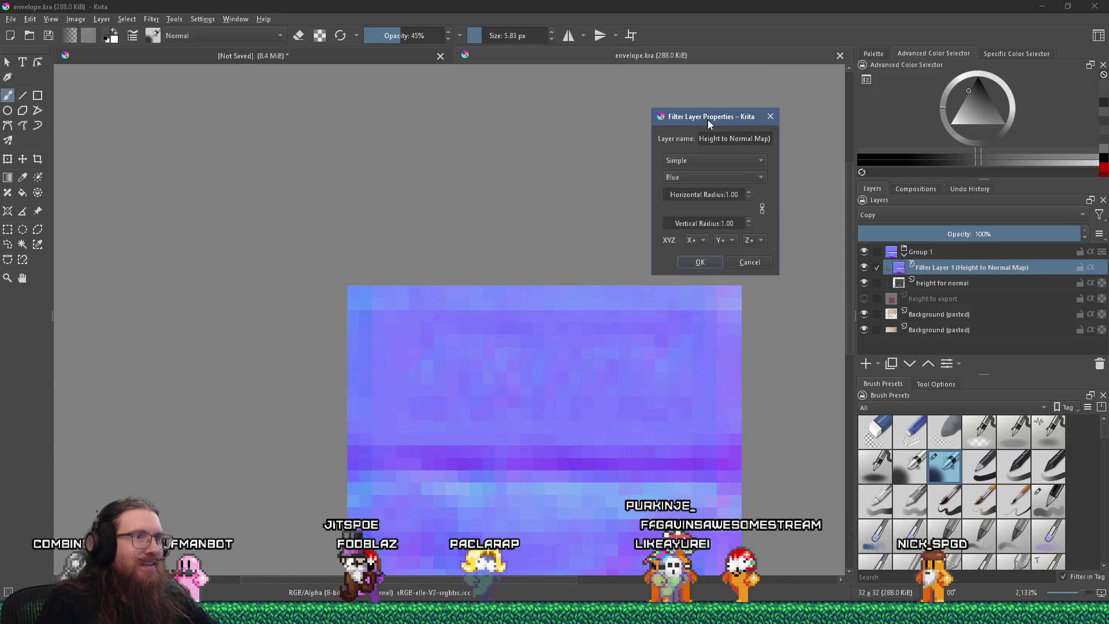
click(726, 157)
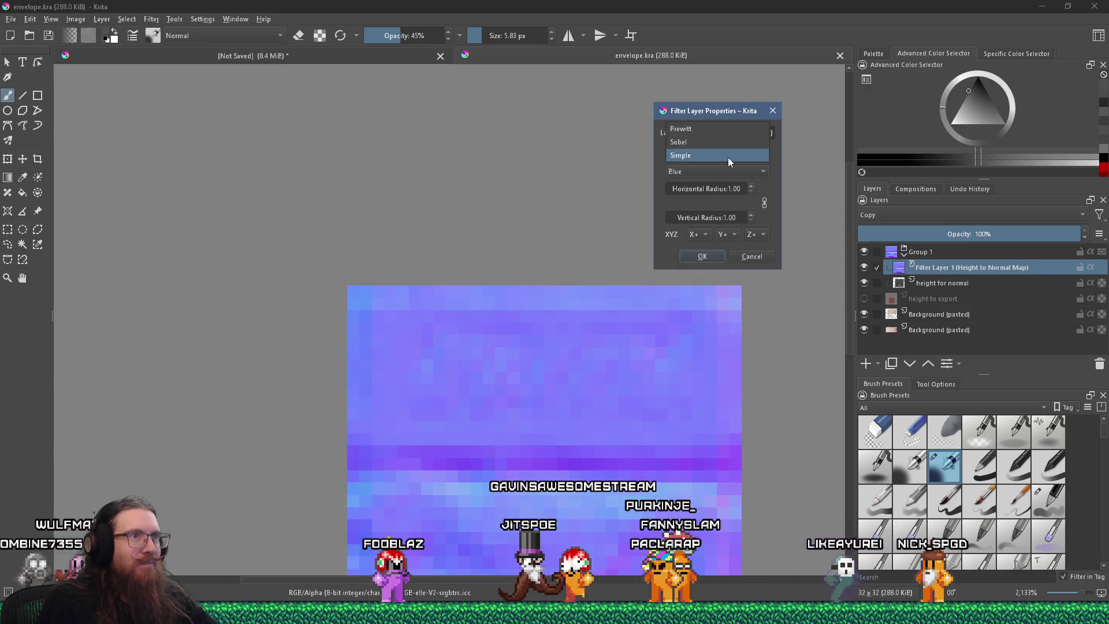
click(729, 132)
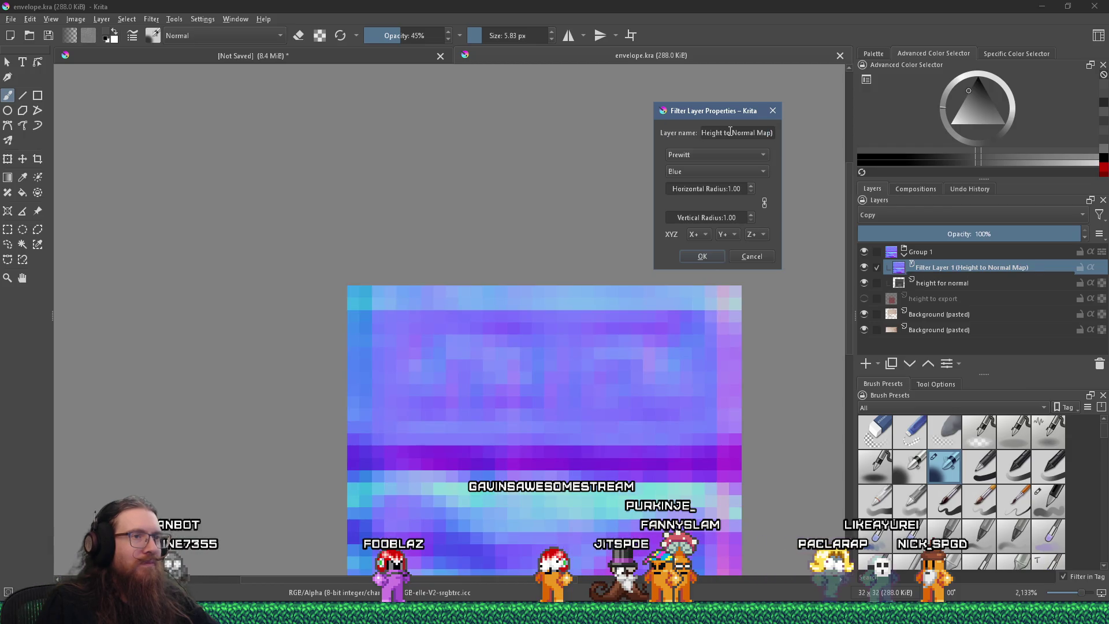
click(708, 168)
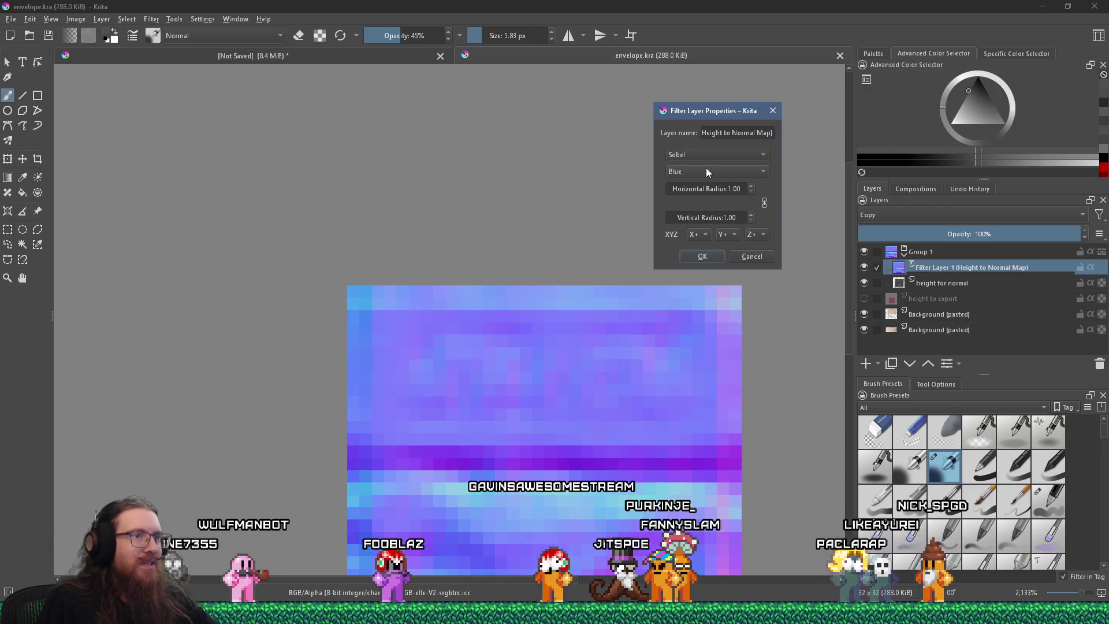
click(773, 111)
scroll(766, 414, down, 3)
scroll(766, 414, up, 2)
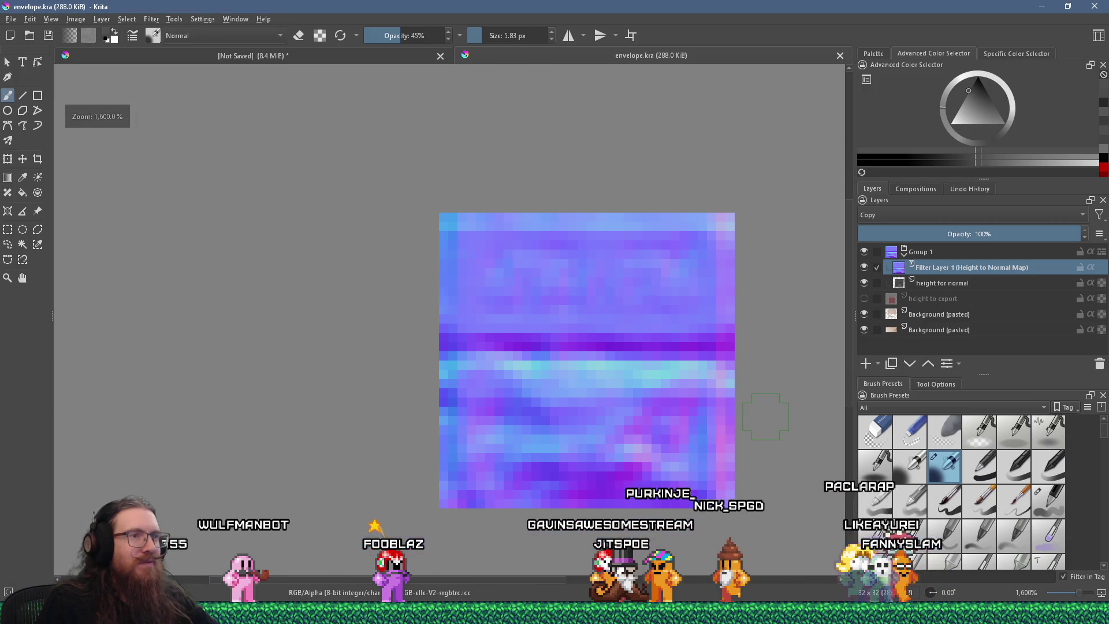
scroll(766, 416, up, 1)
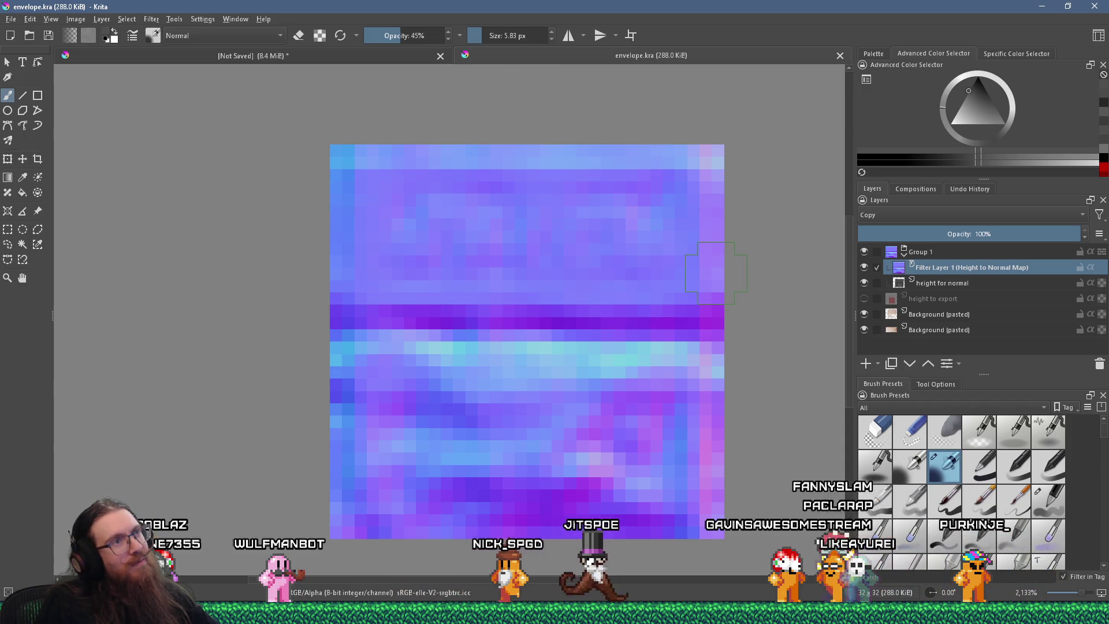
click(864, 268)
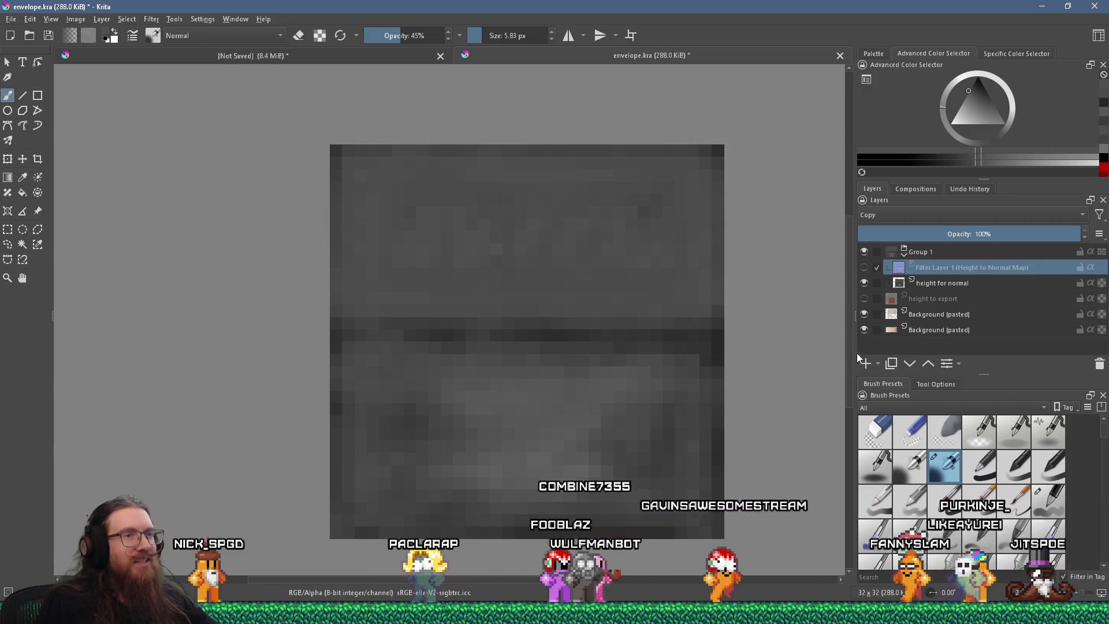
mouse_move(869, 277)
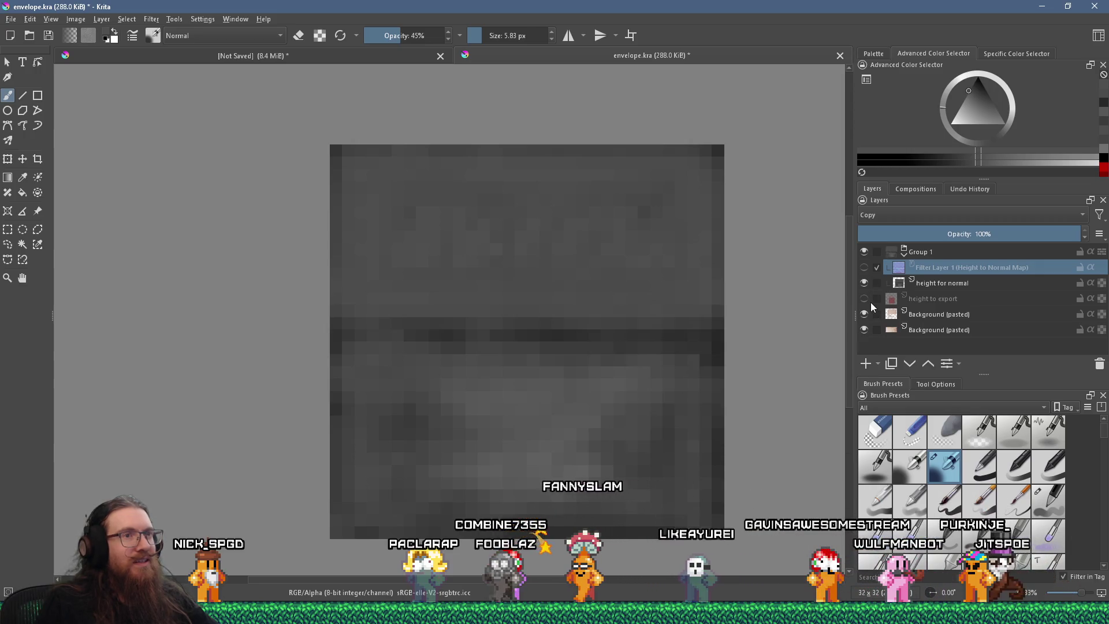
click(864, 268)
scroll(694, 319, down, 5)
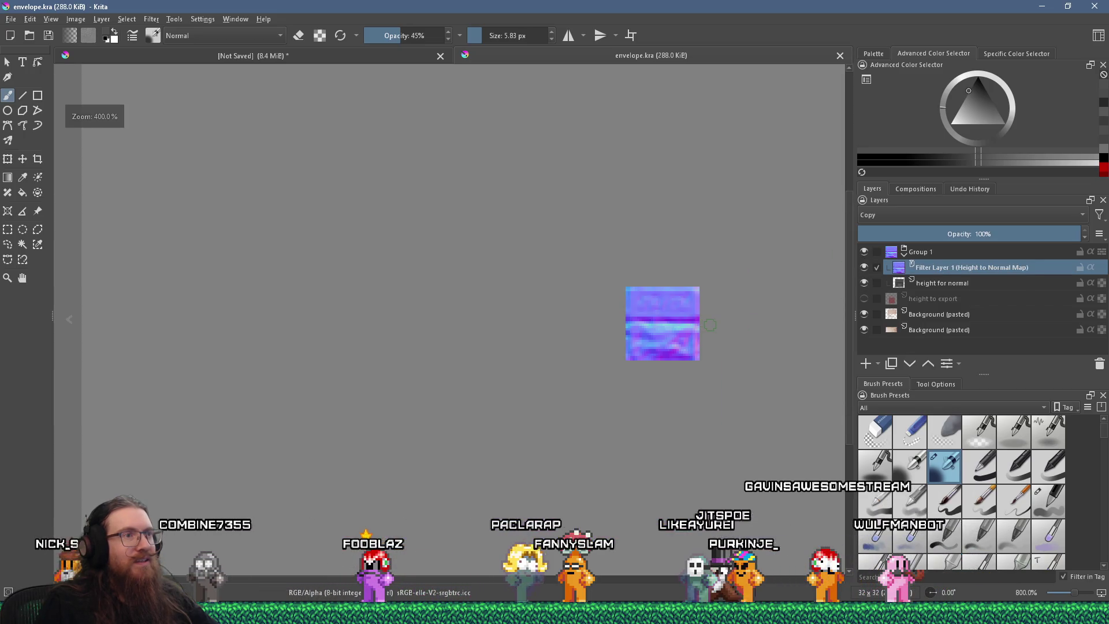
scroll(710, 325, down, 2)
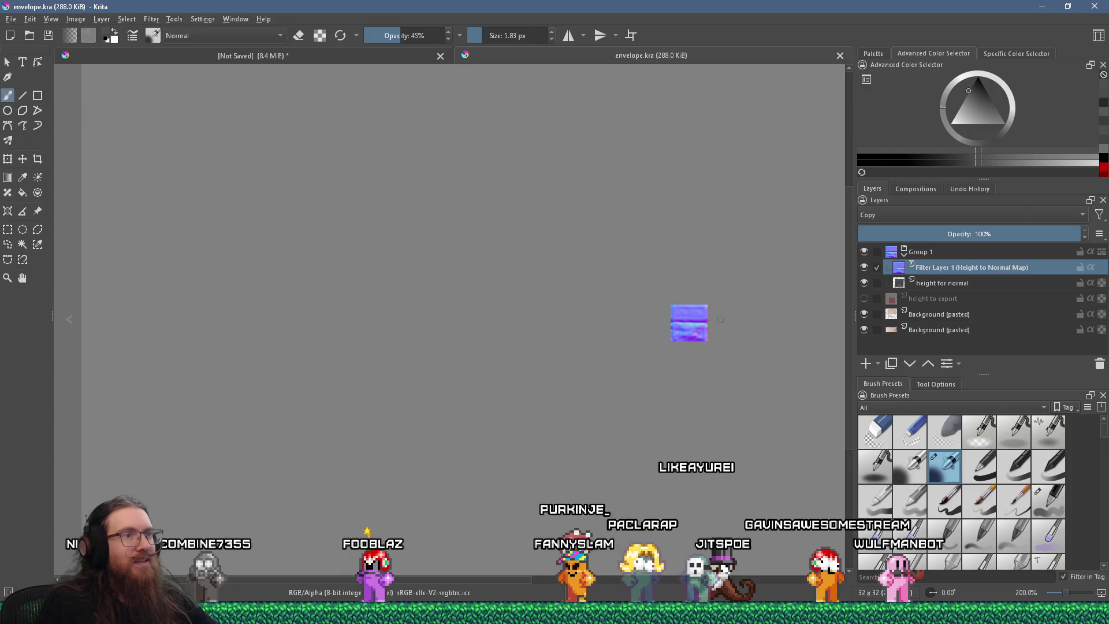
scroll(721, 320, up, 5)
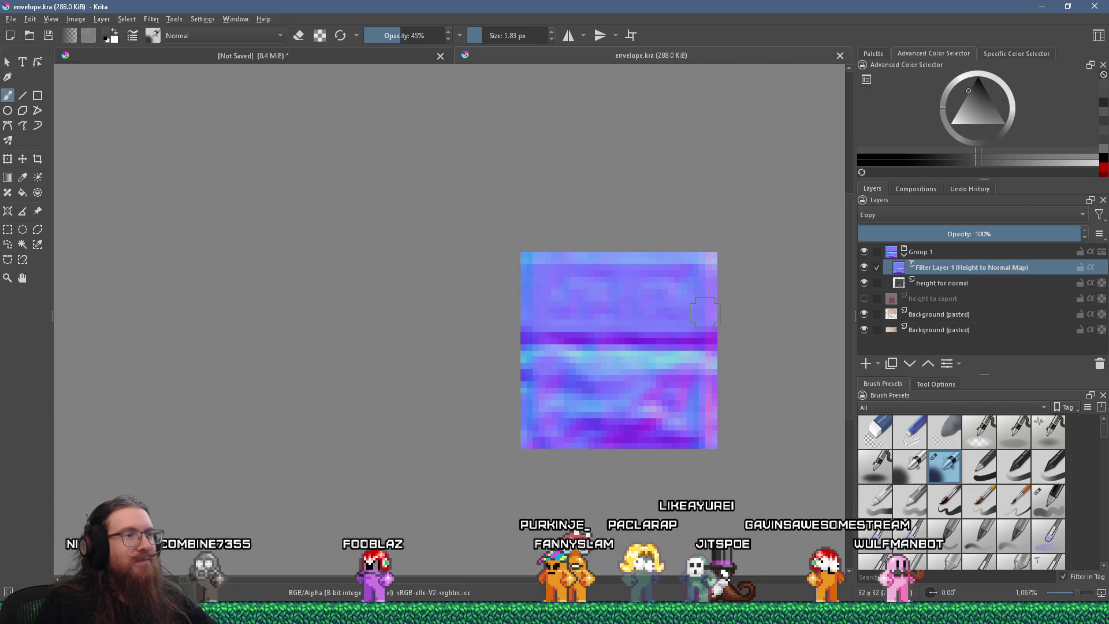
scroll(705, 313, down, 4)
scroll(716, 306, up, 4)
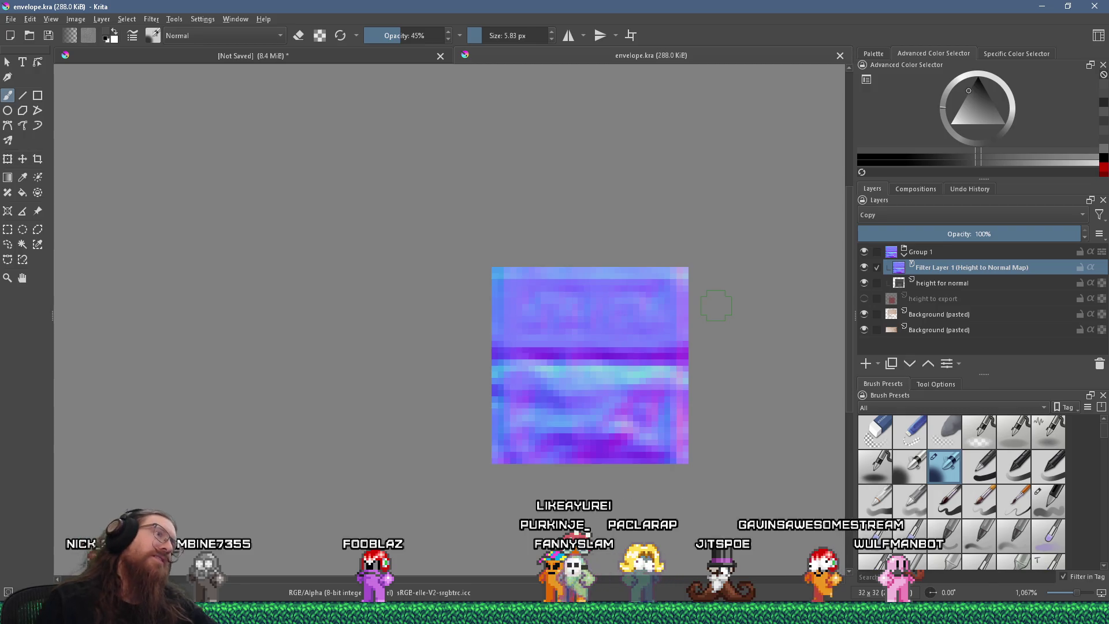
scroll(713, 324, up, 1)
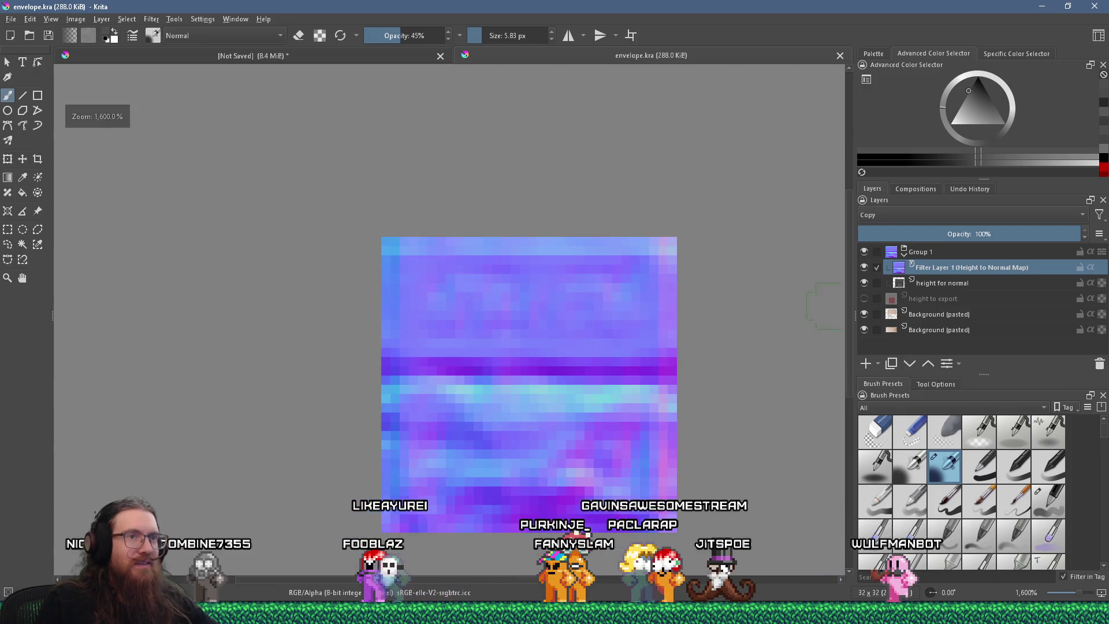
- Make 'height for normal' the only selected layer, pick a new paint colour, and save the envelope
click(877, 284)
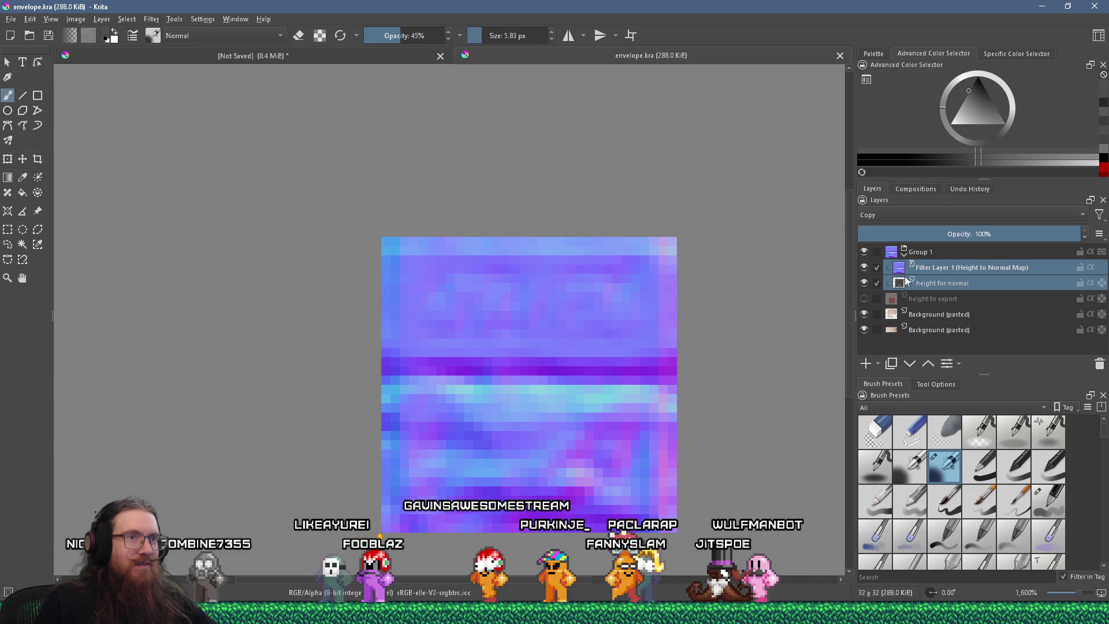
click(877, 267)
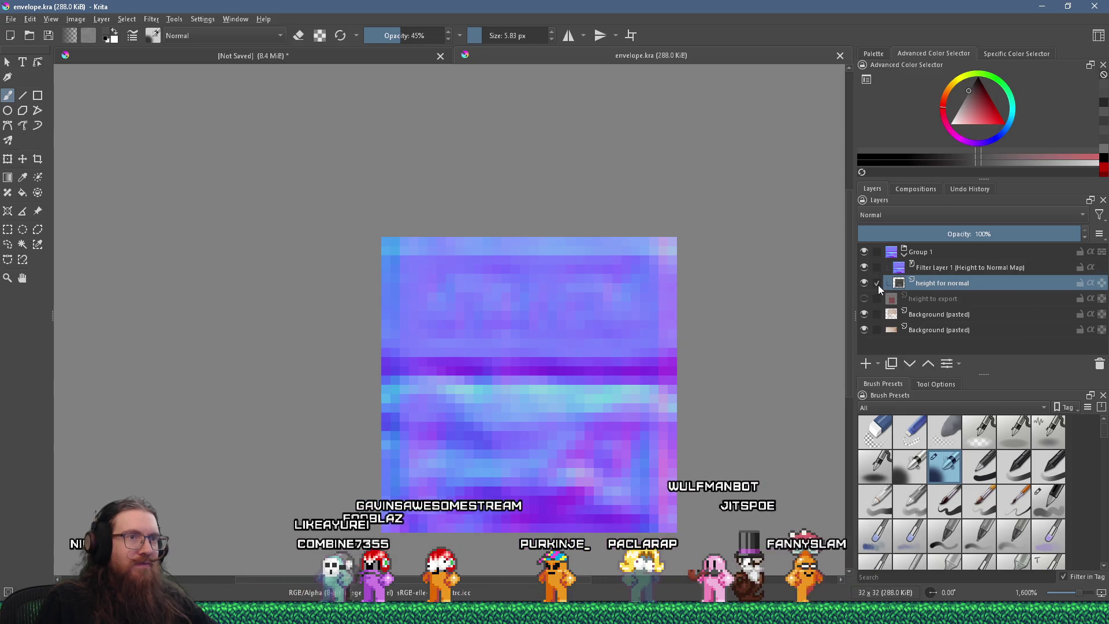
click(964, 99)
drag(962, 98, 966, 96)
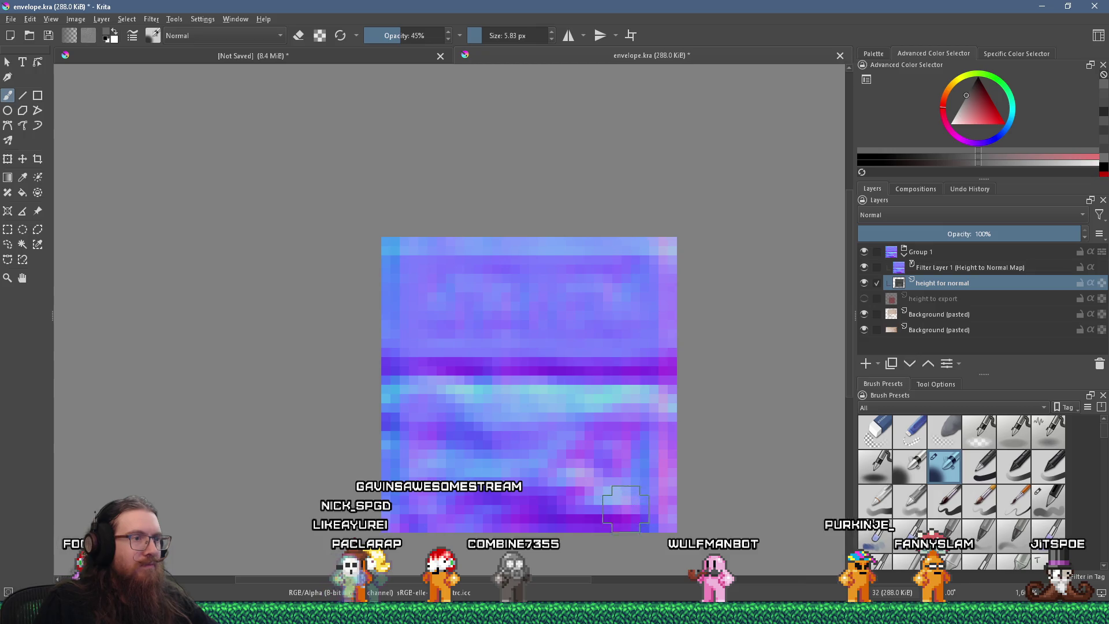
key(ctrl+s)
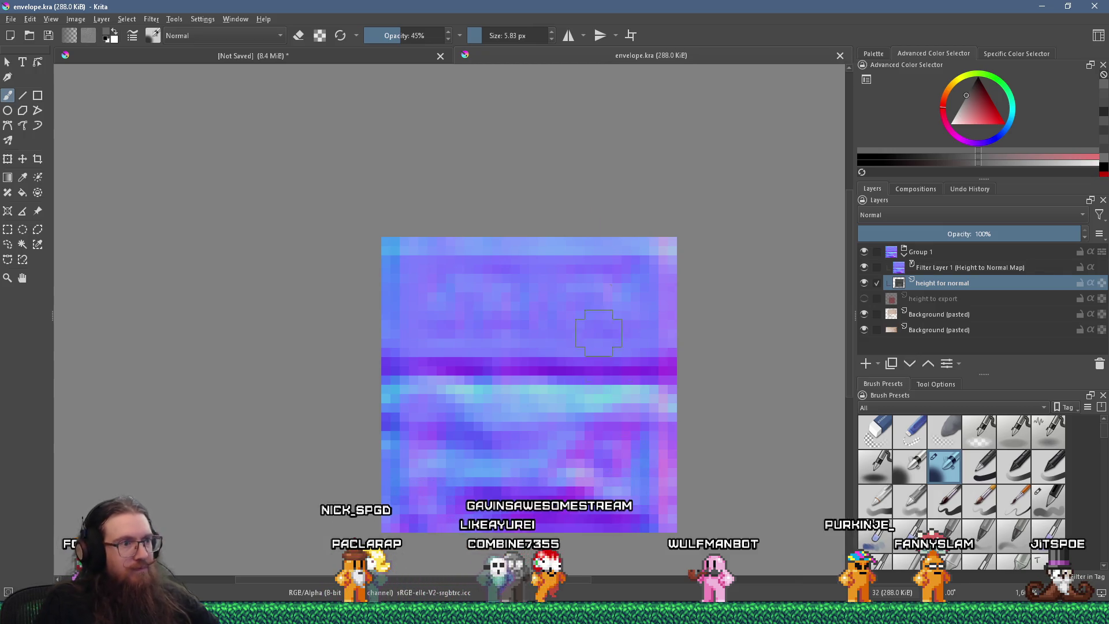
- Paint a faint touch-up stroke at 16% brush opacity on the height for normal layer
drag(380, 35, 377, 35)
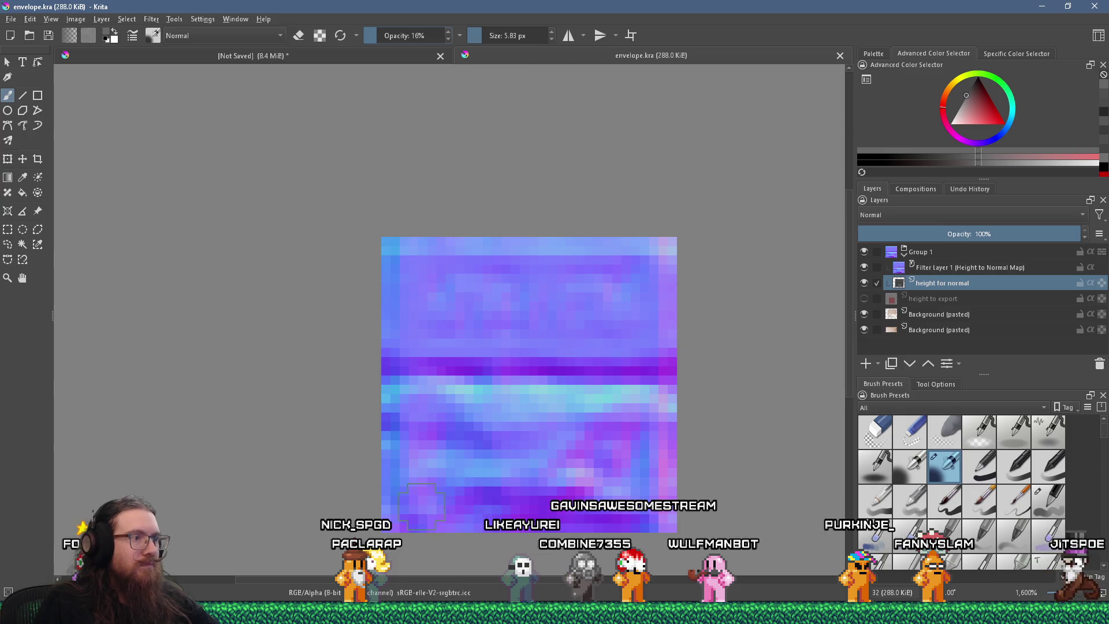
drag(422, 504, 595, 528)
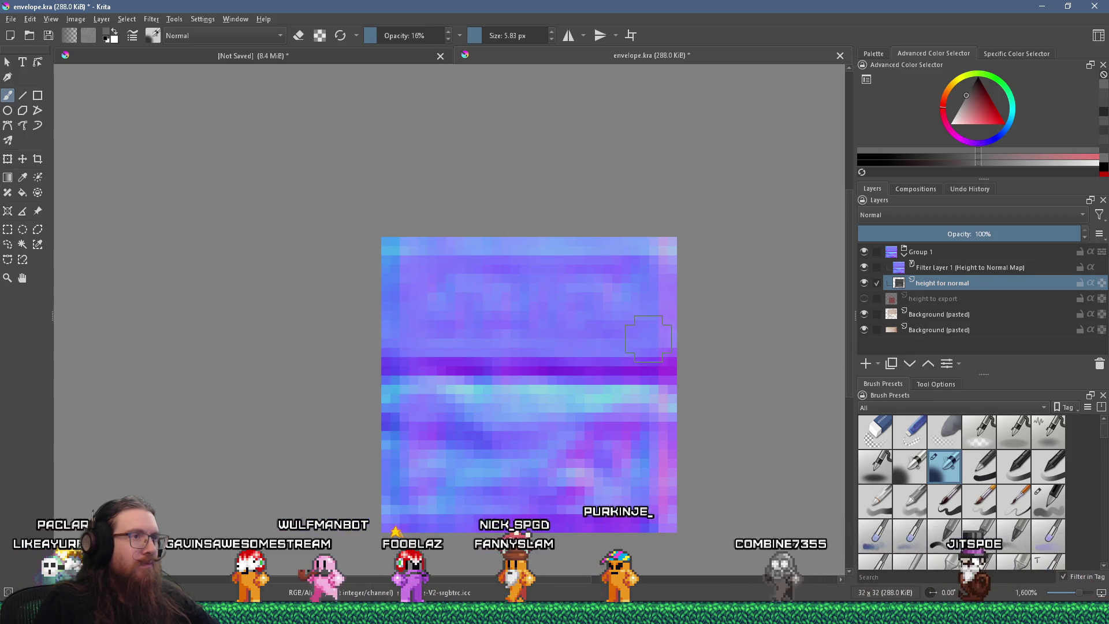
scroll(671, 358, down, 4)
scroll(691, 365, up, 1)
scroll(691, 364, up, 2)
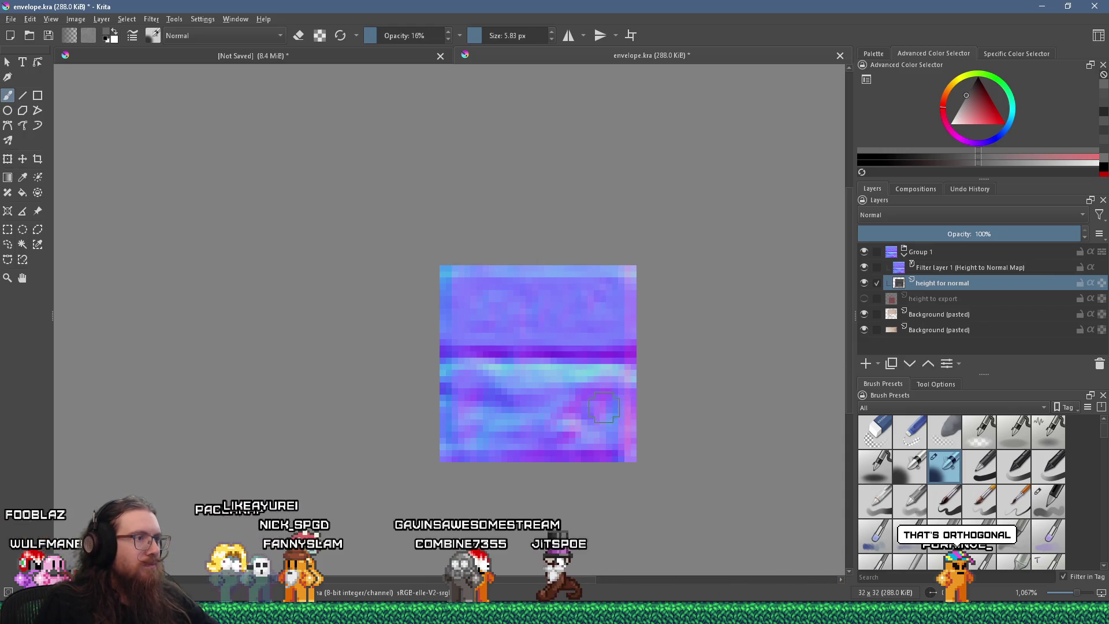
scroll(603, 408, up, 1)
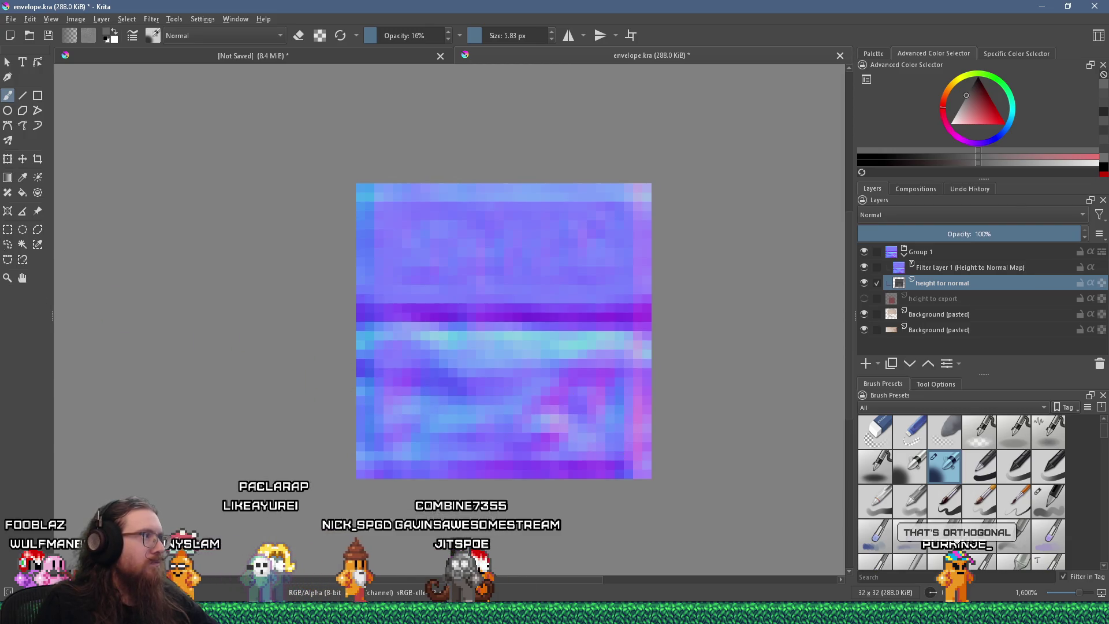
key(ctrl+r)
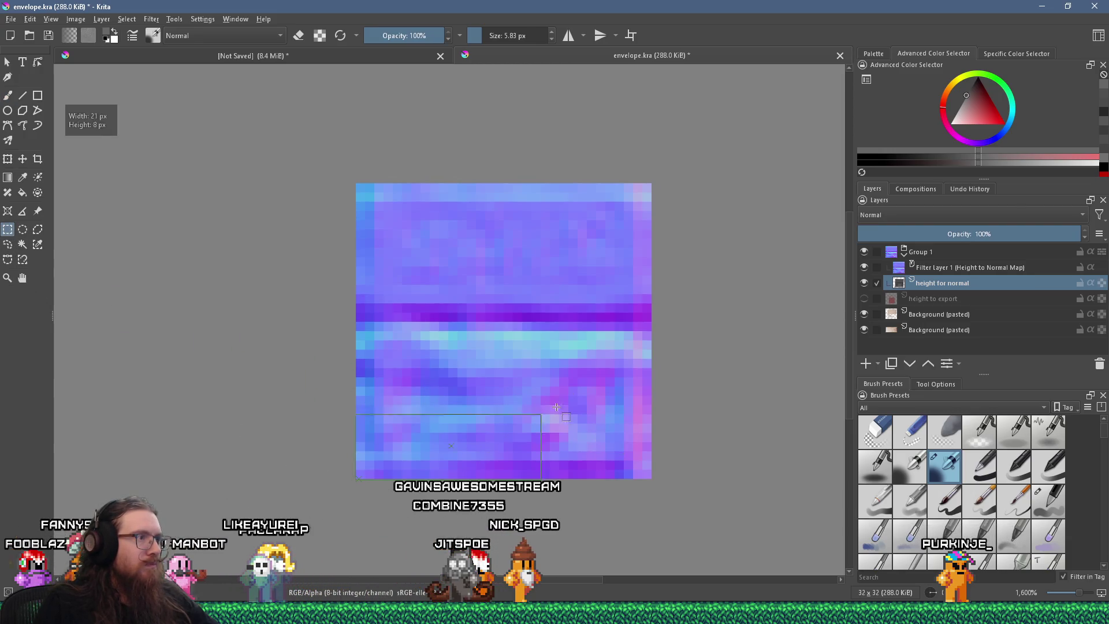
drag(667, 334, 651, 332)
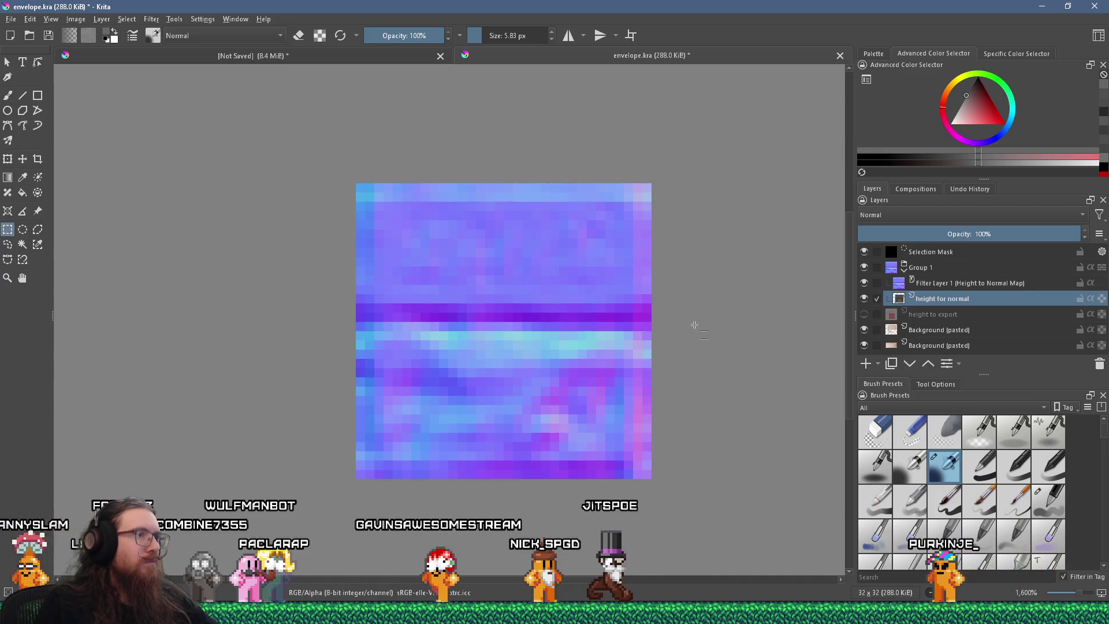
click(676, 334)
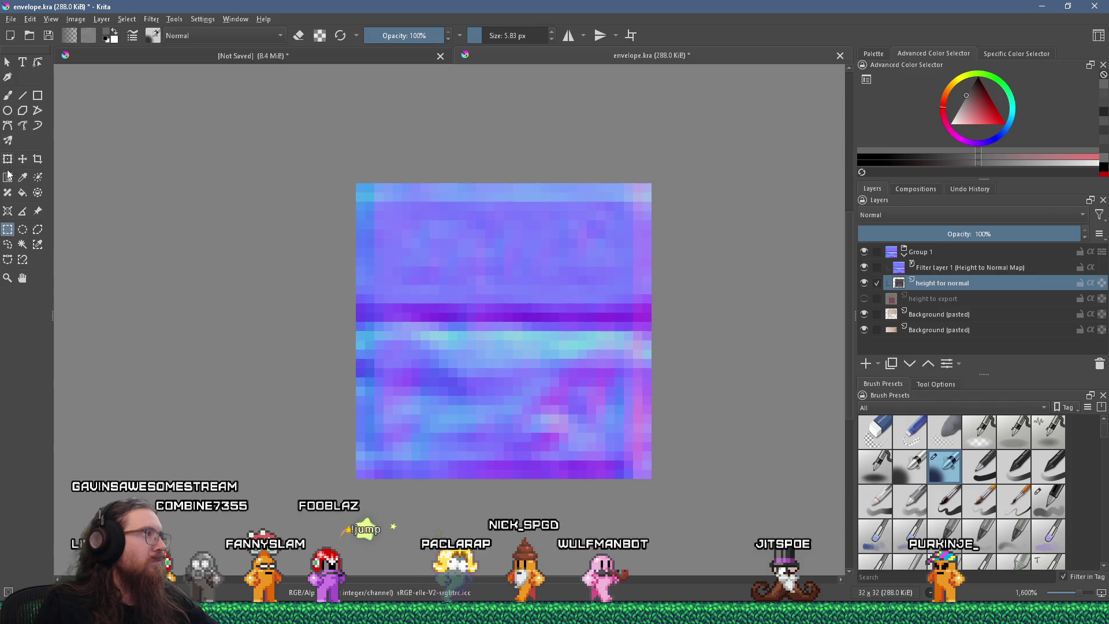
click(7, 96)
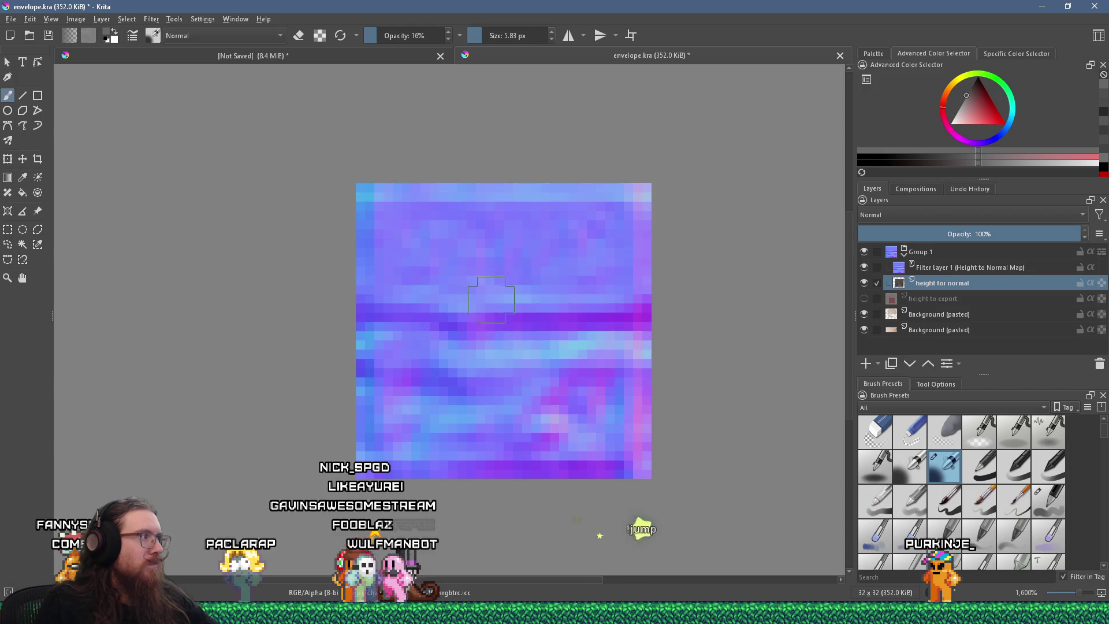
scroll(540, 333, down, 5)
scroll(572, 349, up, 5)
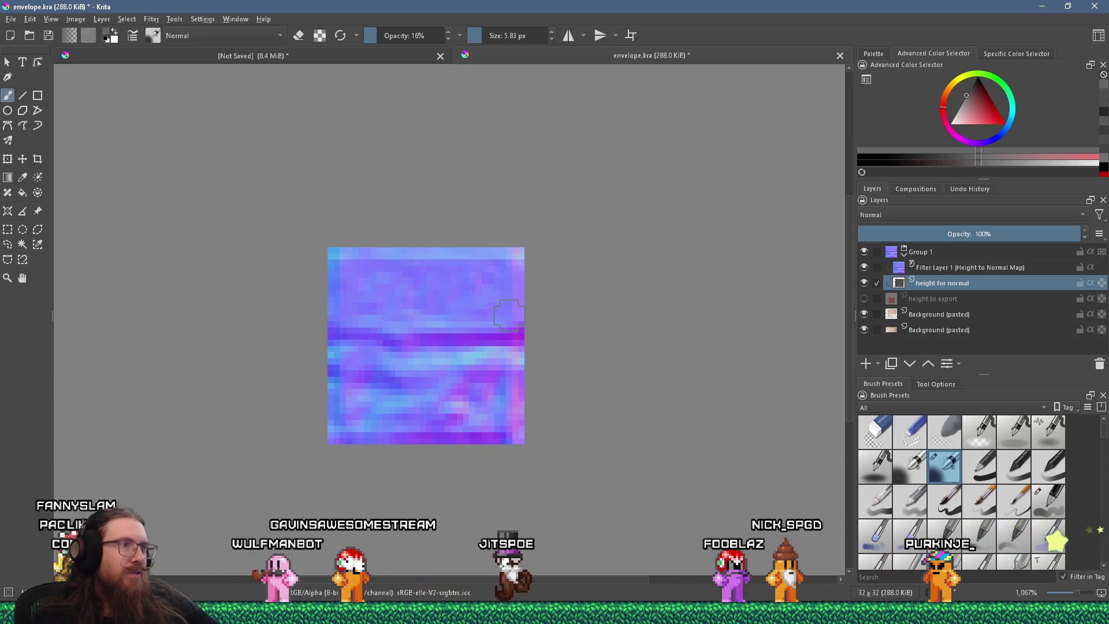
scroll(513, 382, up, 3)
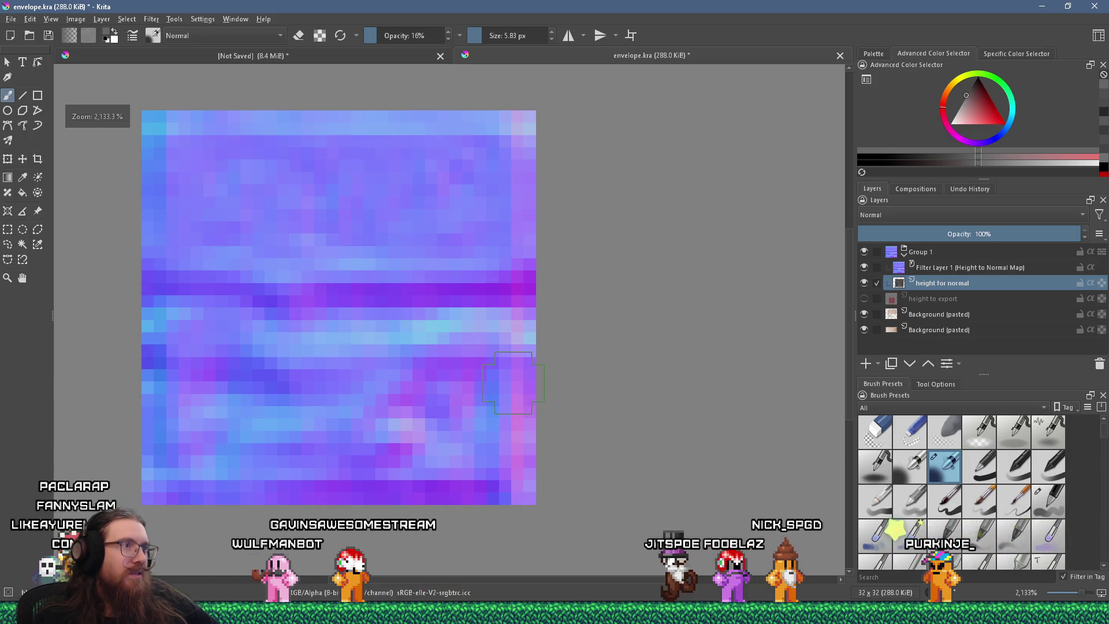
scroll(513, 383, down, 4)
scroll(511, 384, up, 3)
scroll(511, 384, down, 1)
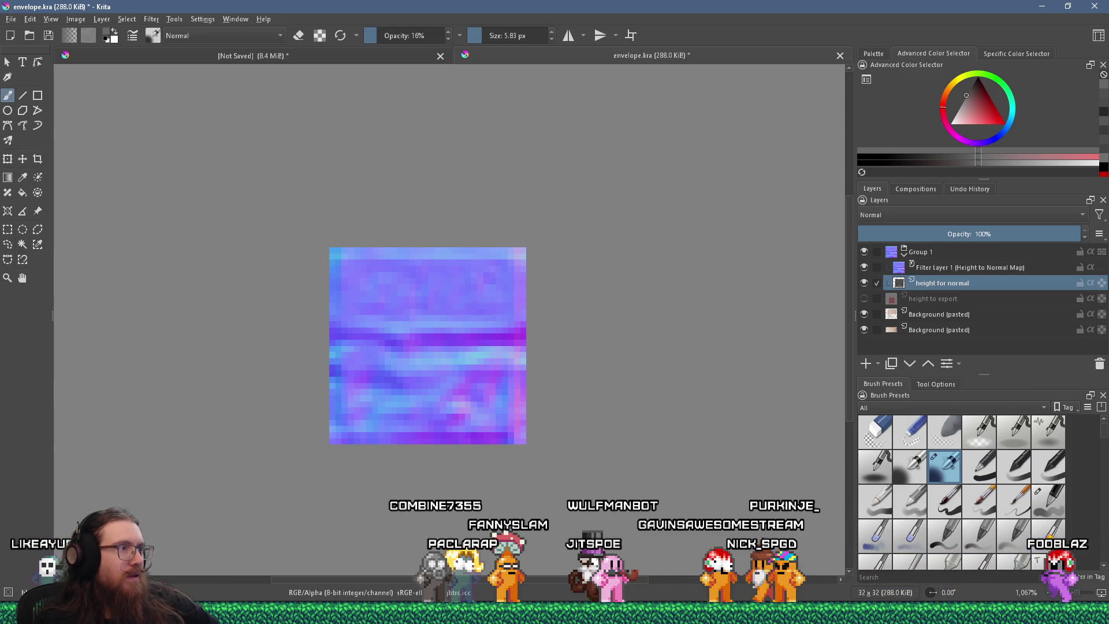
ctrl+click(500, 383)
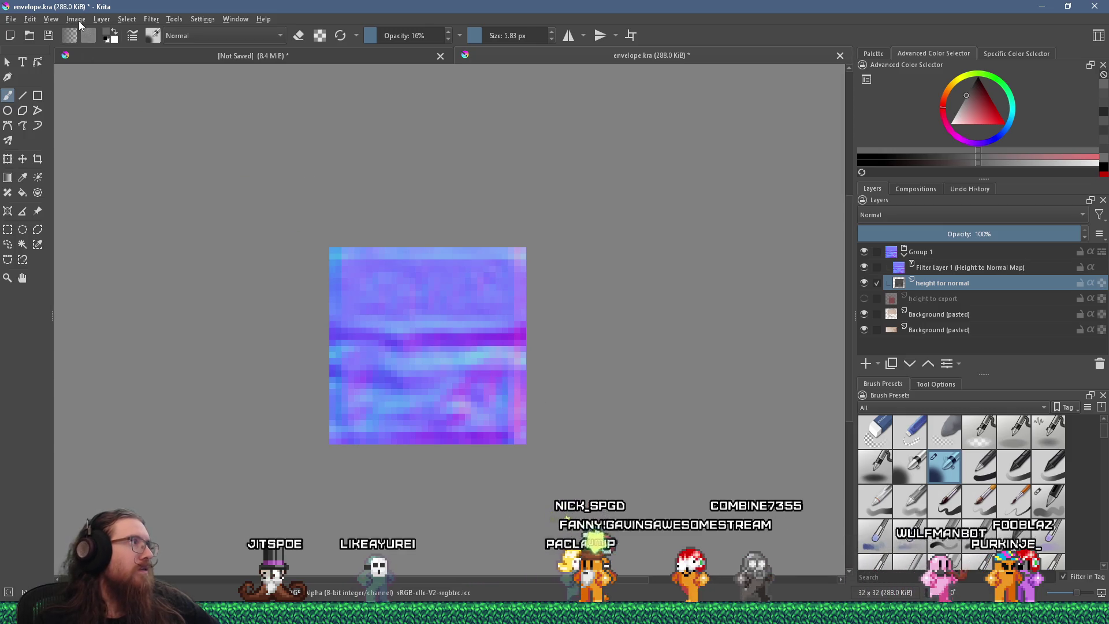
click(77, 20)
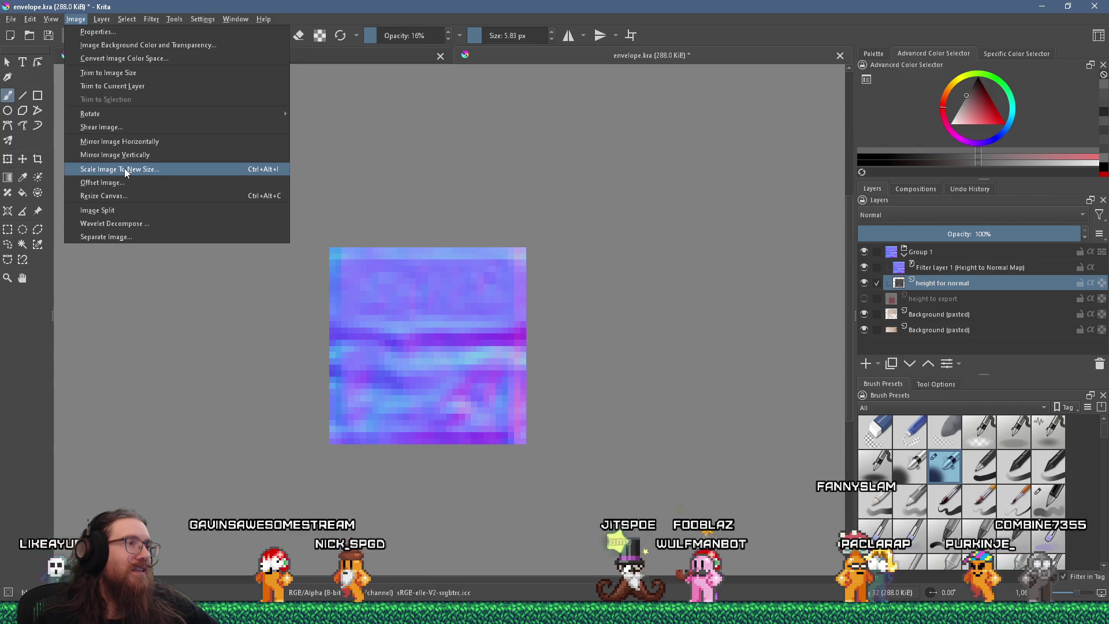
key(Escape)
key(1)
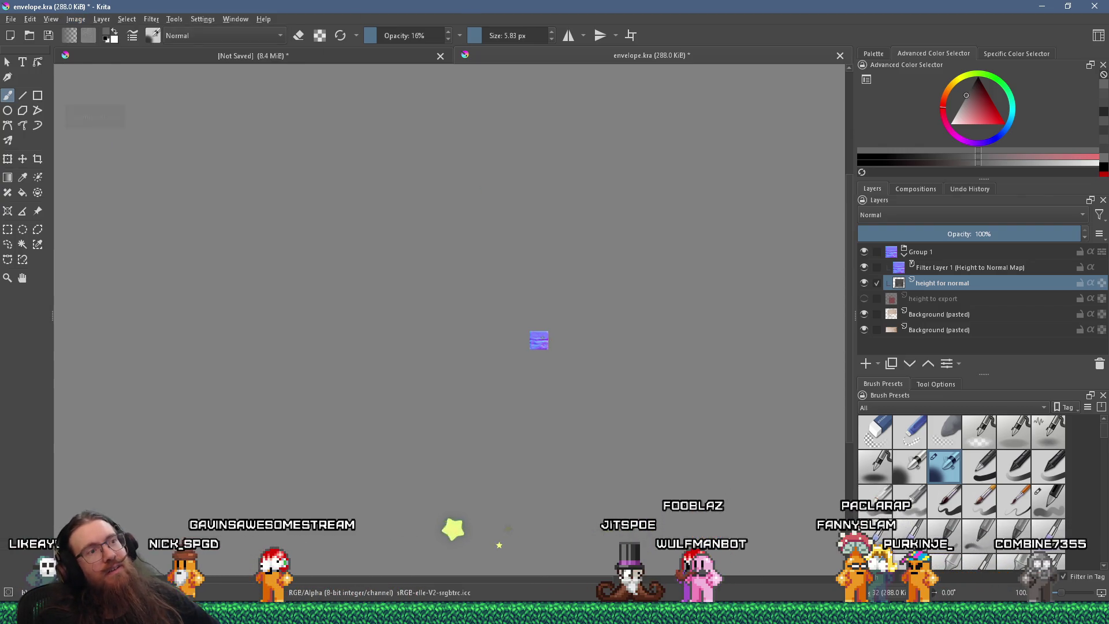
scroll(538, 338, up, 8)
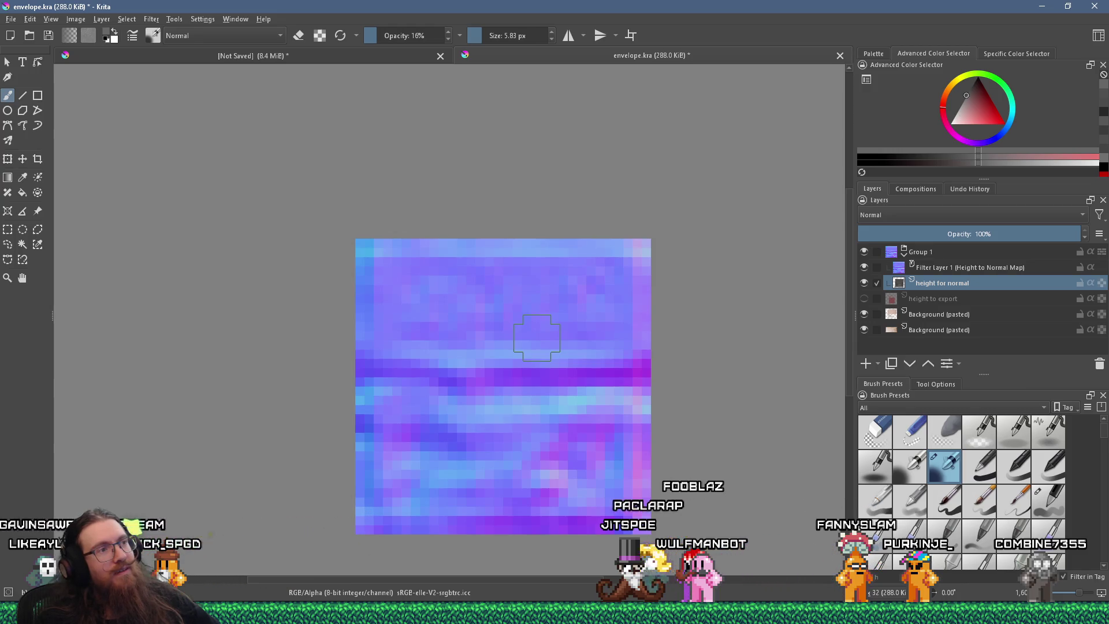
scroll(536, 338, down, 4)
scroll(537, 338, up, 4)
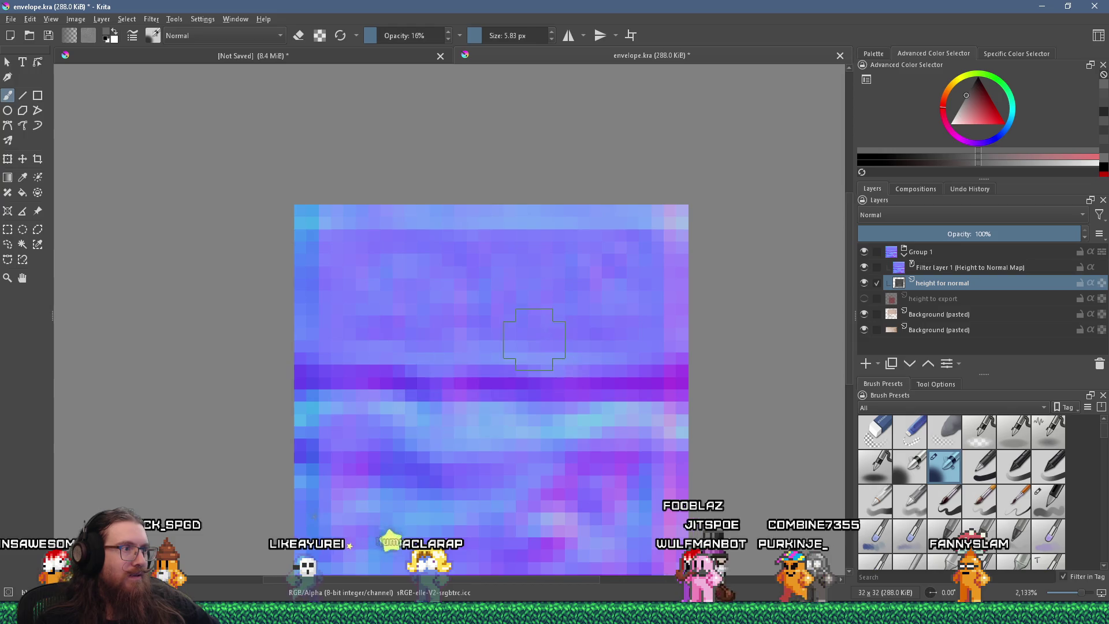
scroll(540, 332, down, 3)
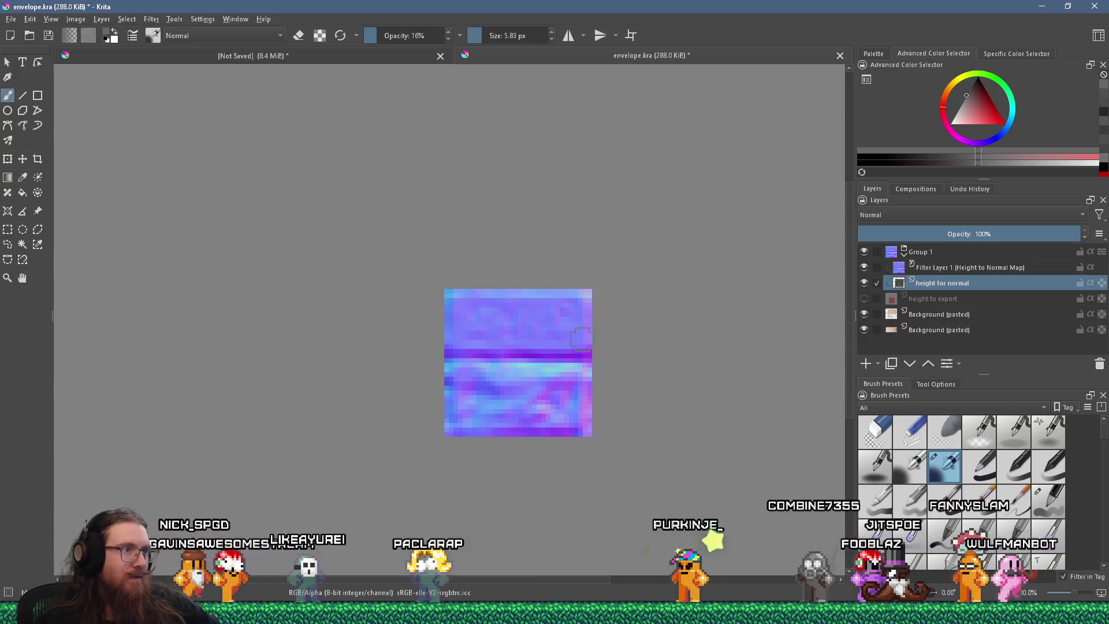
scroll(571, 338, up, 2)
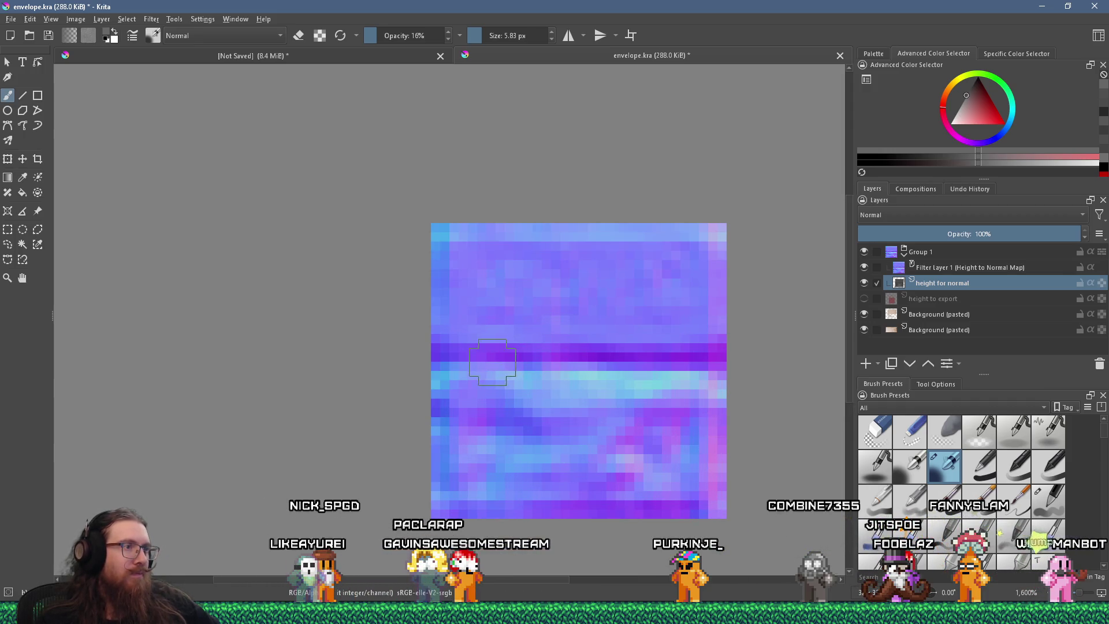
click(864, 267)
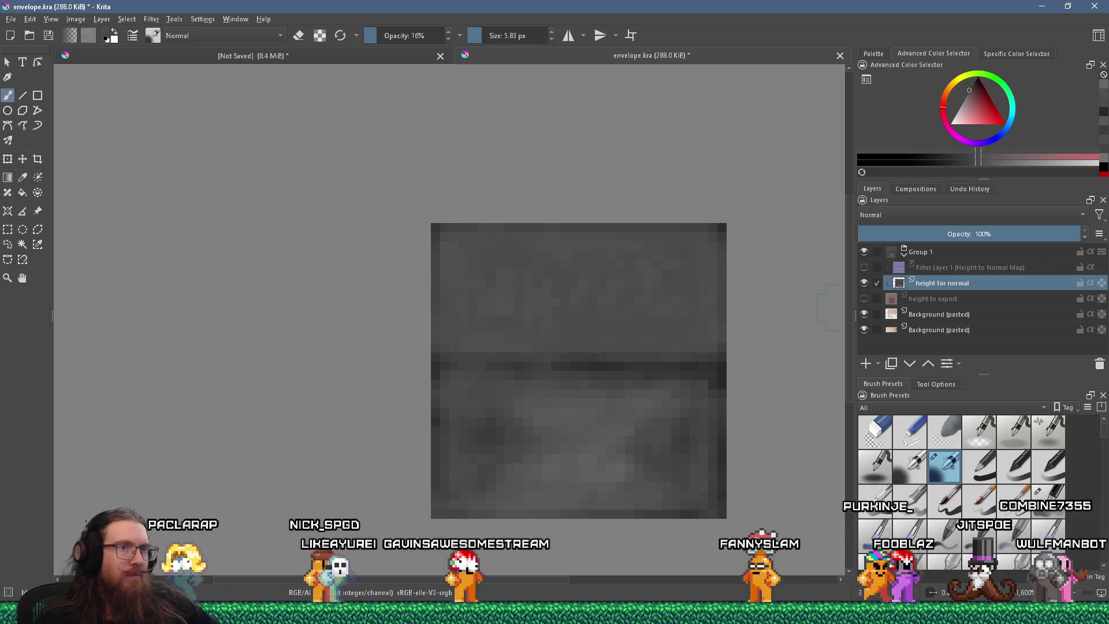
click(864, 268)
drag(536, 357, 638, 356)
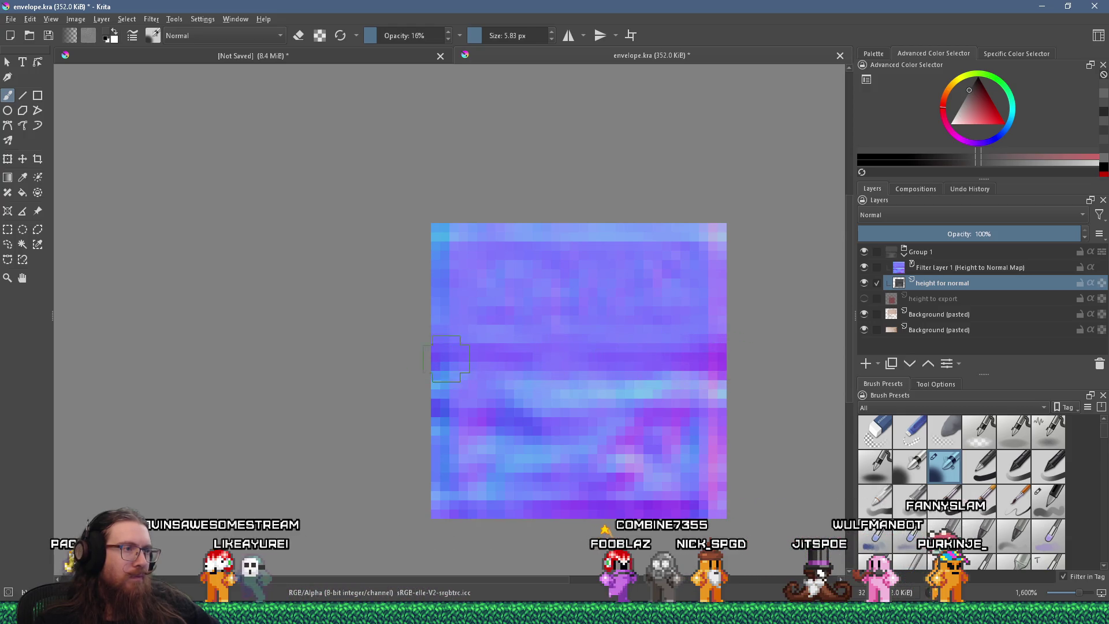
scroll(680, 387, down, 4)
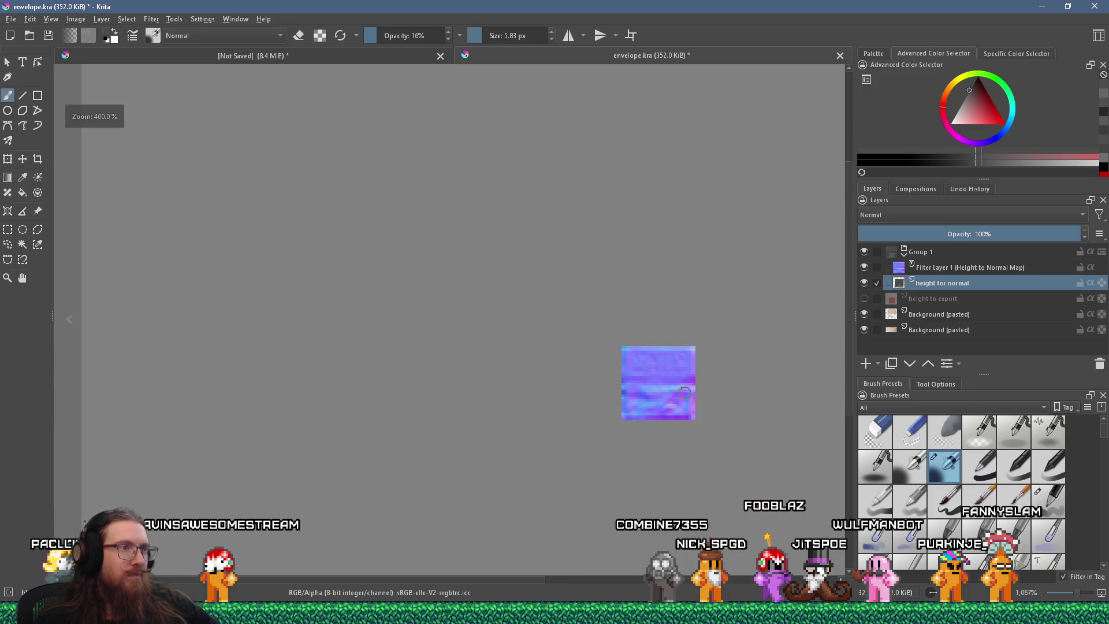
scroll(694, 411, up, 4)
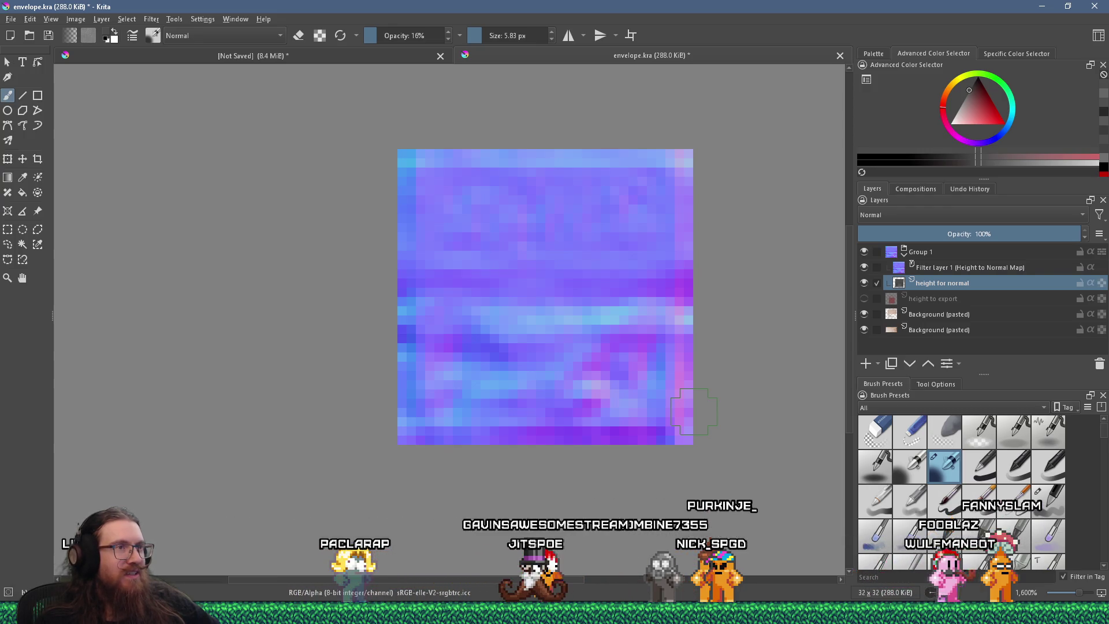
scroll(694, 411, down, 5)
scroll(693, 411, up, 3)
scroll(693, 412, up, 2)
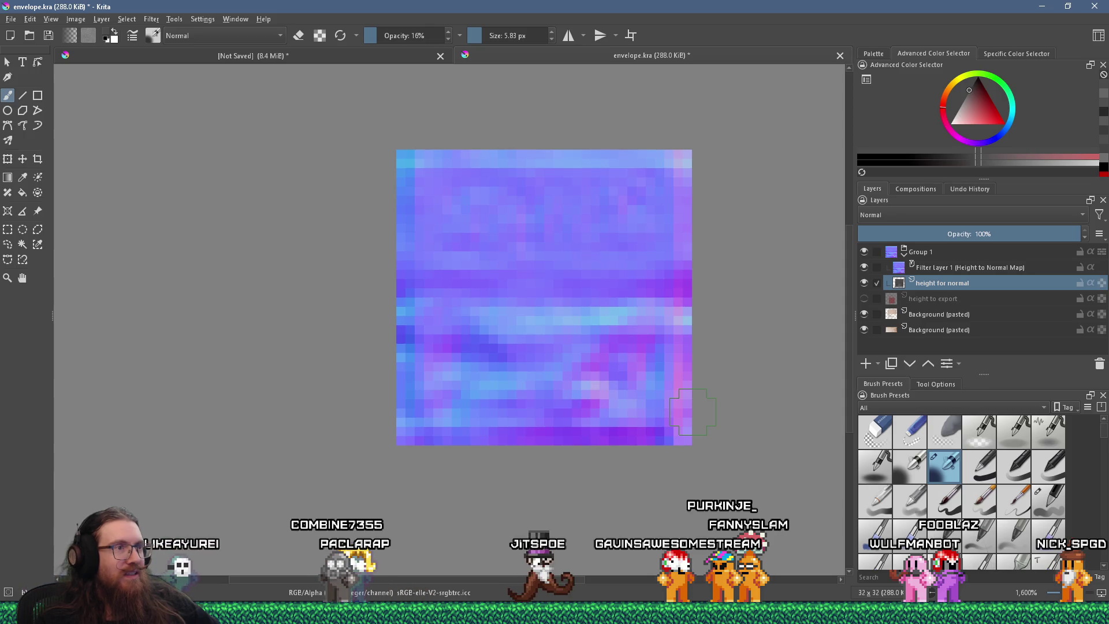
scroll(693, 411, down, 4)
scroll(693, 412, up, 4)
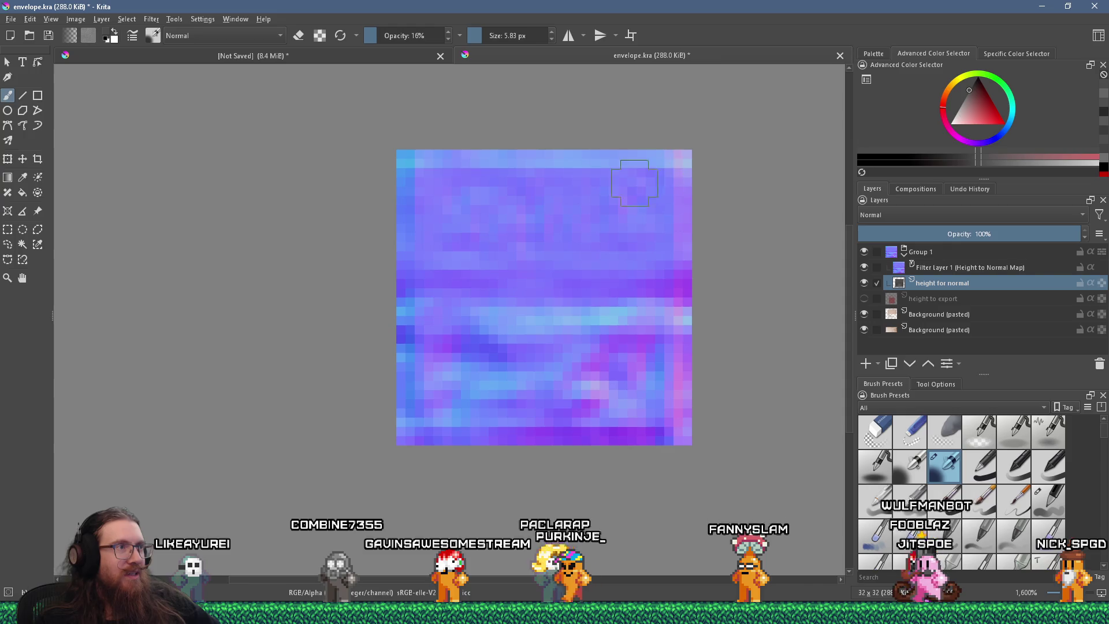
scroll(504, 410, down, 4)
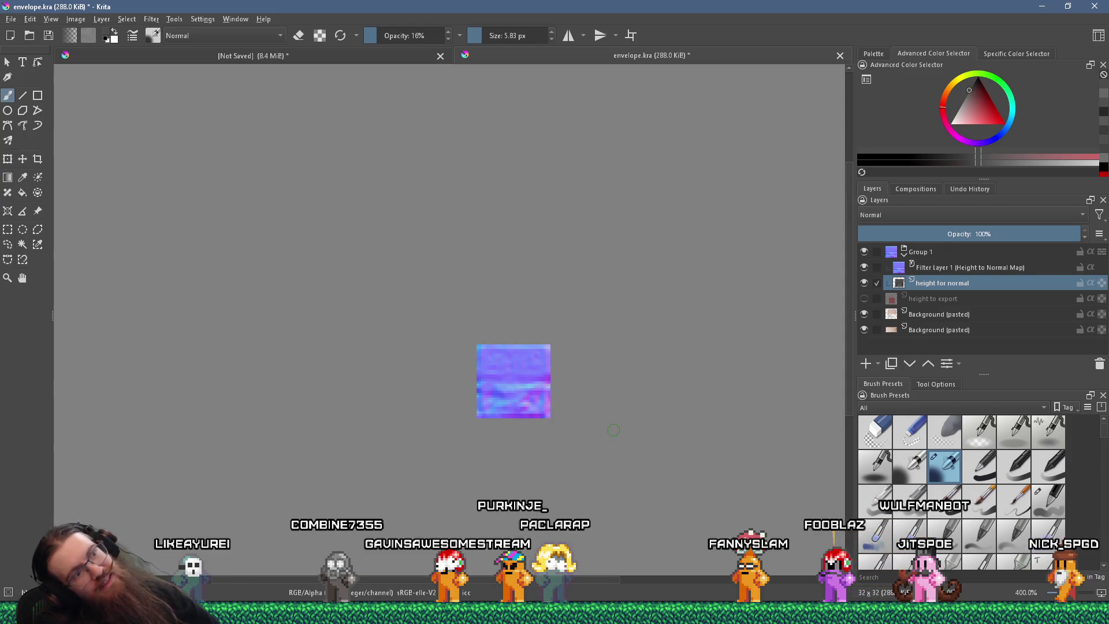
scroll(491, 403, up, 4)
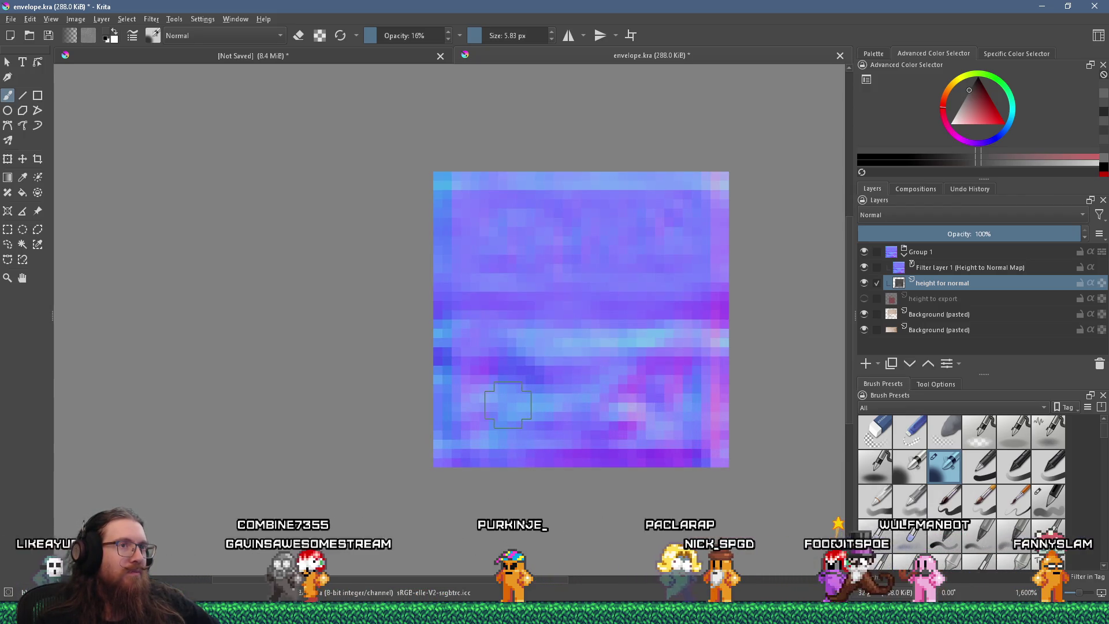
- Rename the group layer to 'Normals'
click(947, 254)
double_click(943, 252)
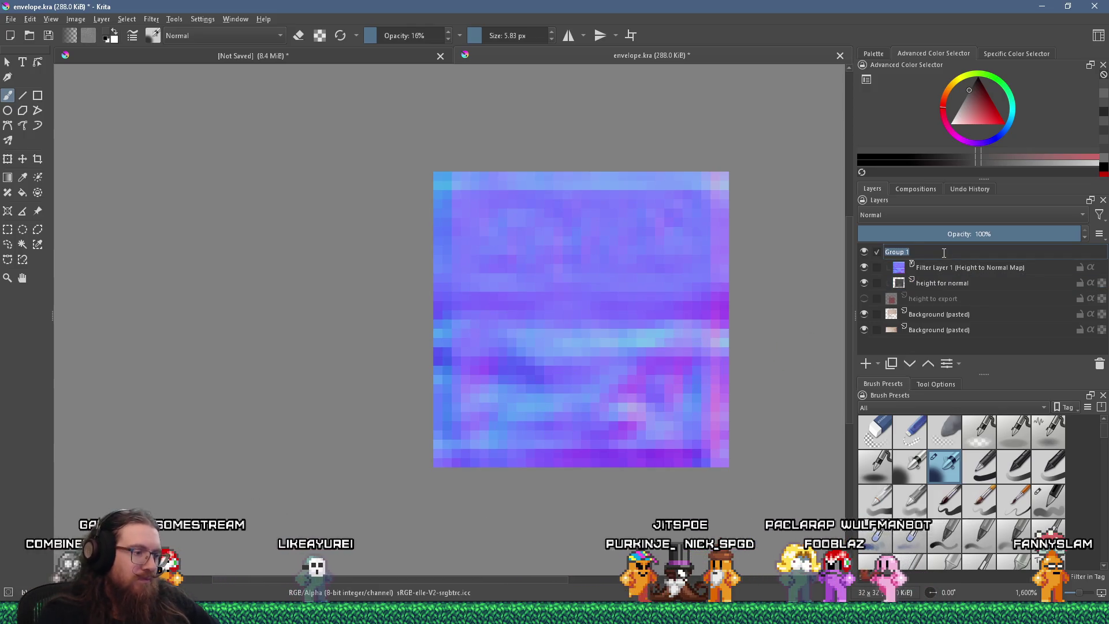
text(Normals)
key(Return)
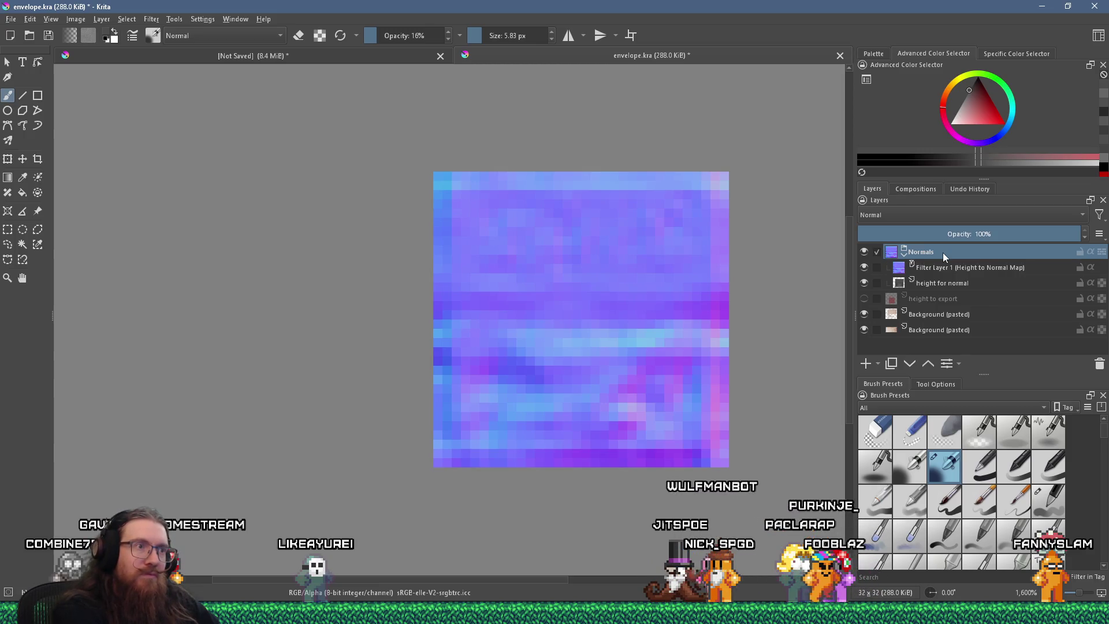
- Add Paint Layer 1 inside the Normals group and sample a light blue from the normal map
click(867, 363)
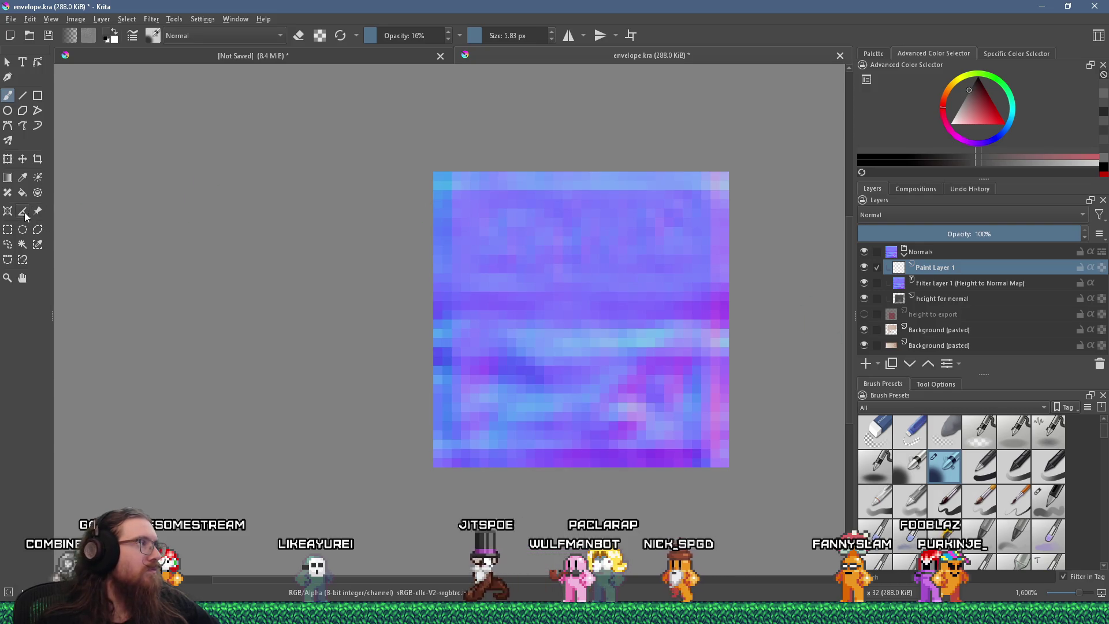
click(23, 177)
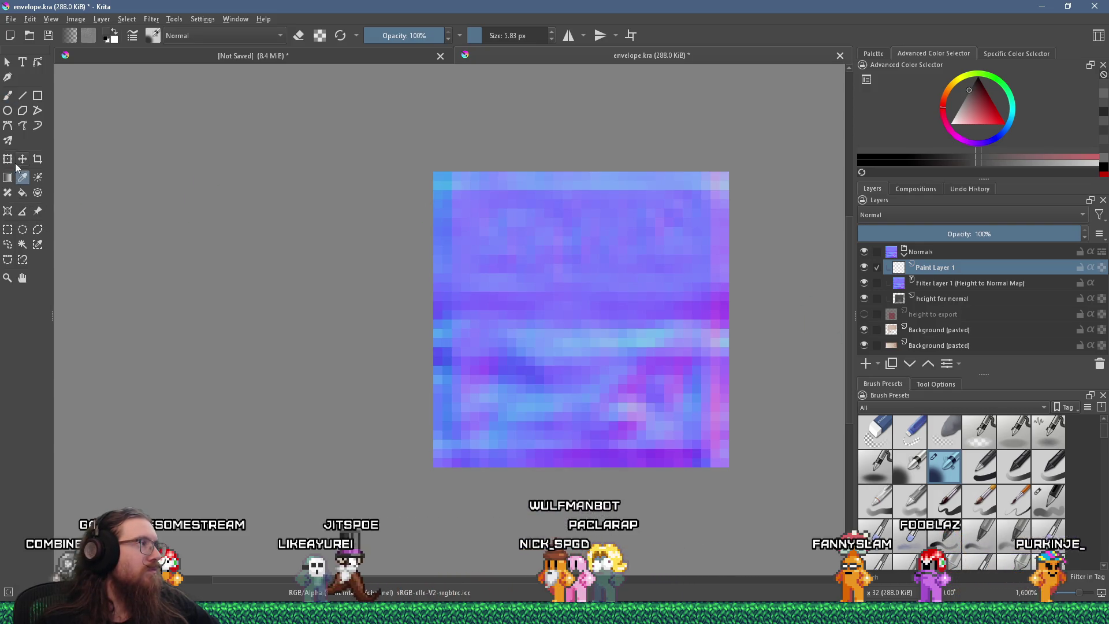
click(7, 96)
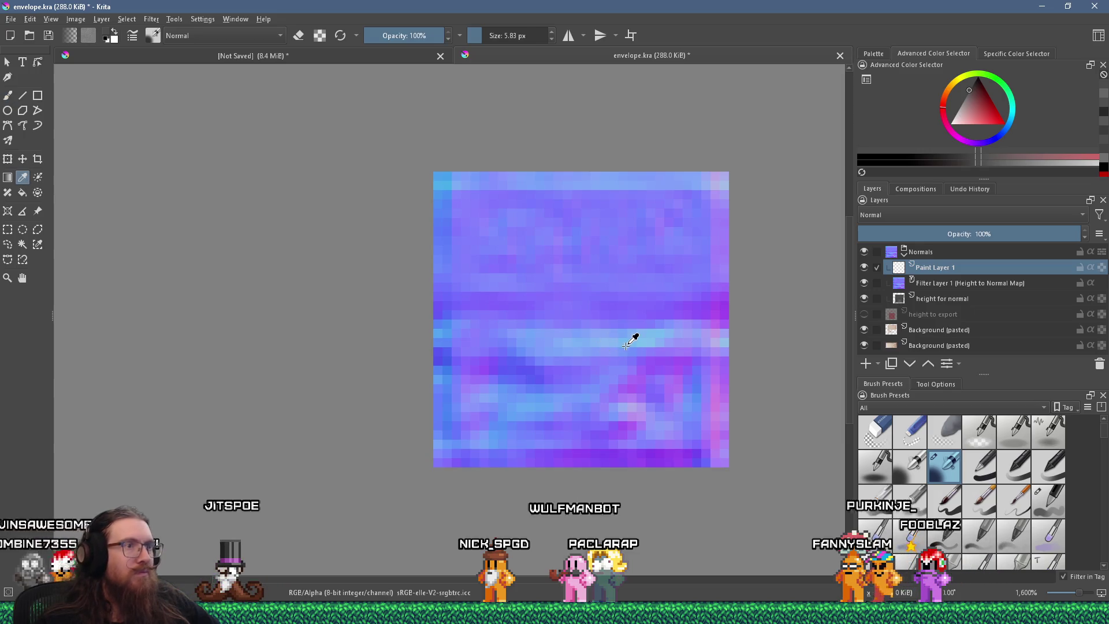
click(591, 325)
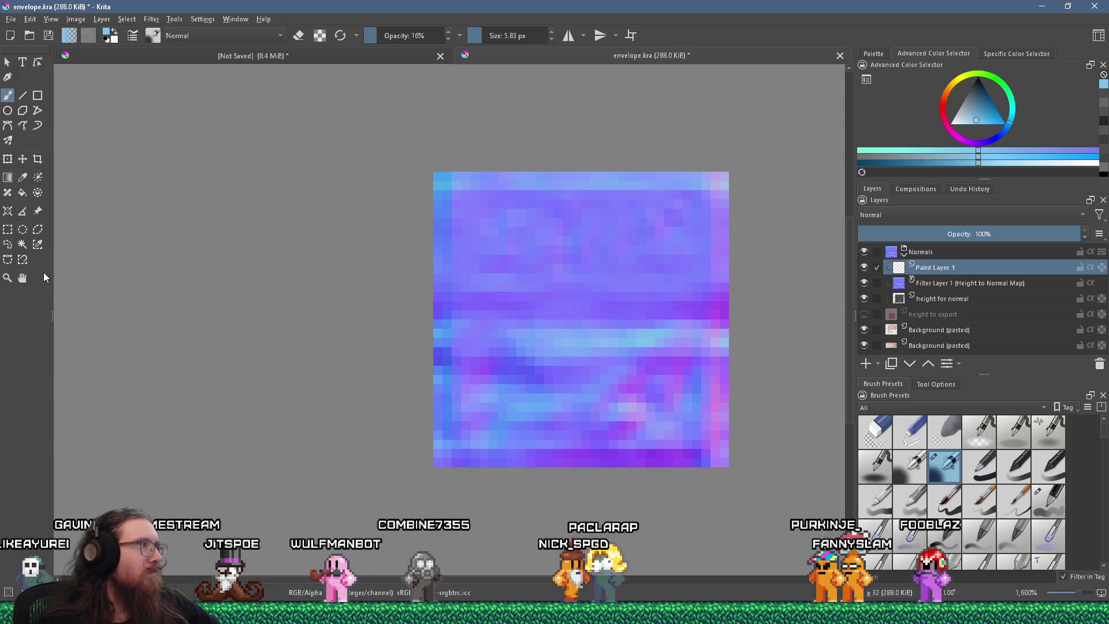
- Select the lower half of the texture with a rectangle and paint a faint light blue stroke across it
click(10, 231)
drag(431, 471, 732, 327)
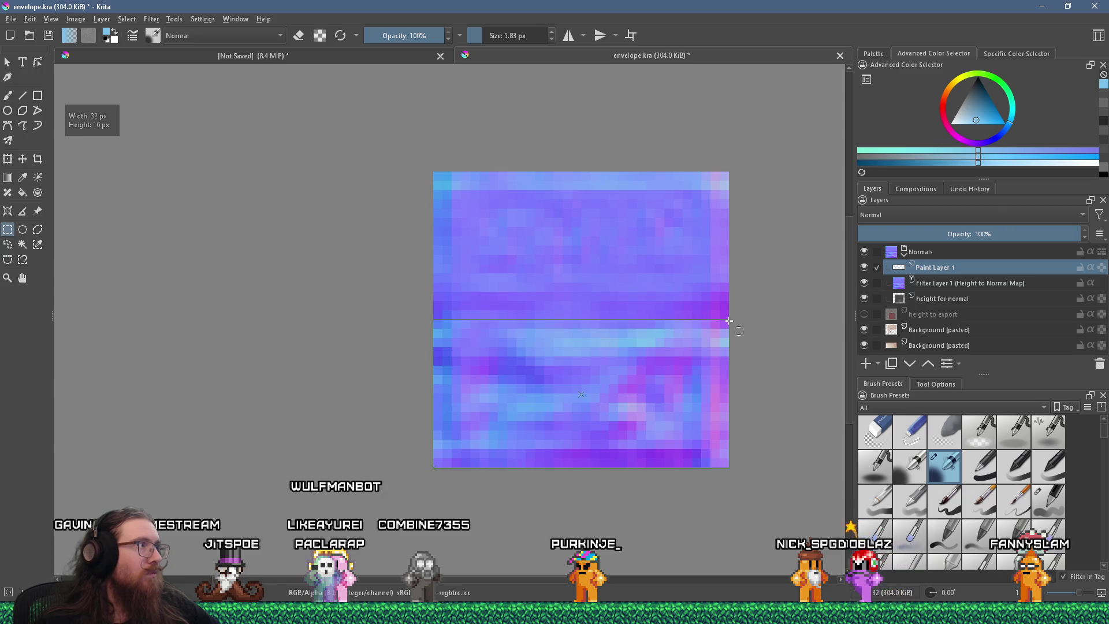
drag(729, 322, 729, 320)
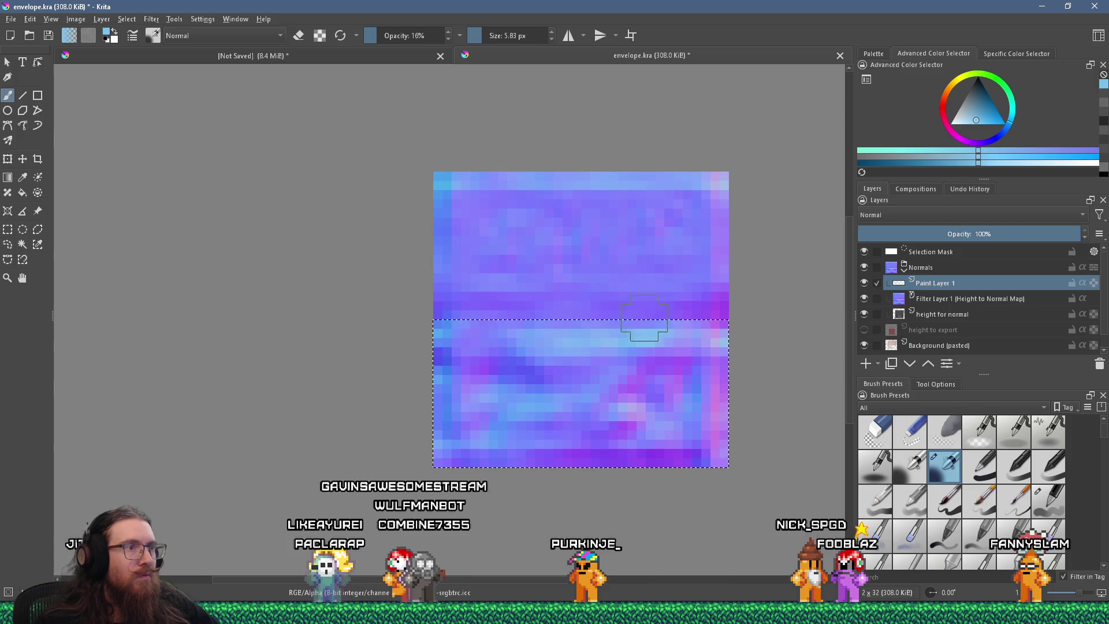
drag(680, 315, 562, 330)
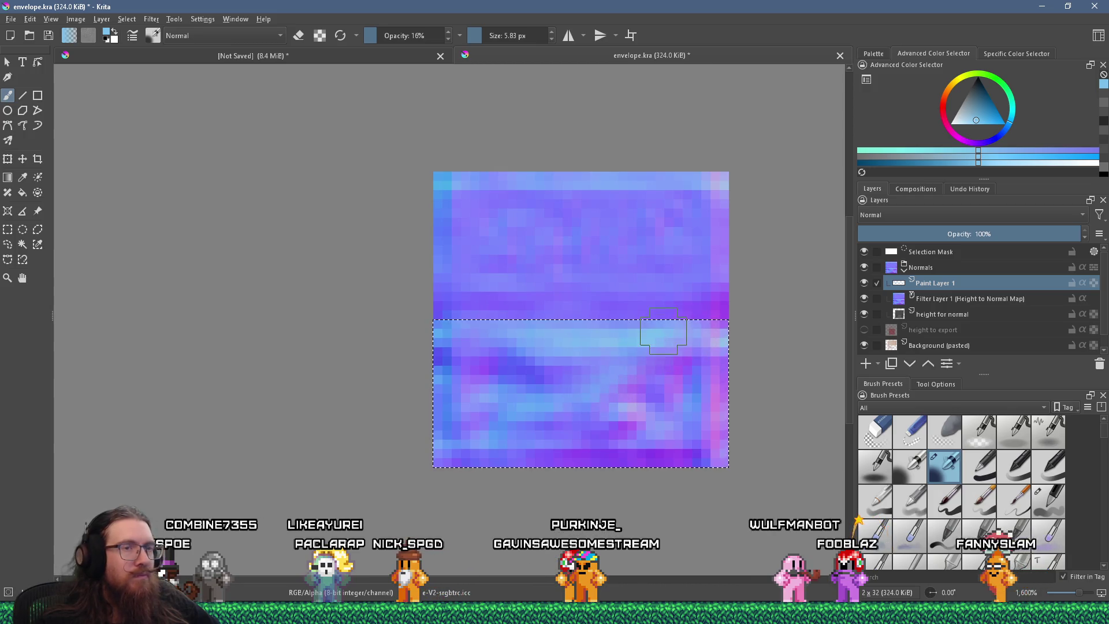
- Toggle the Normals group's visibility to compare the envelope with the normal map
click(863, 267)
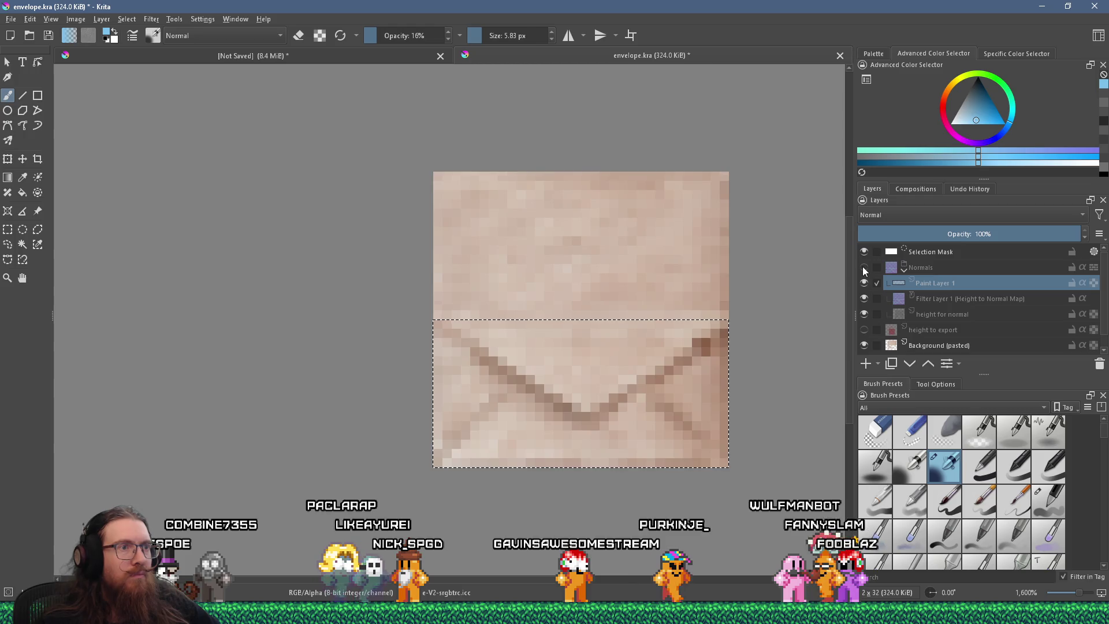
click(862, 267)
click(863, 267)
click(863, 267)
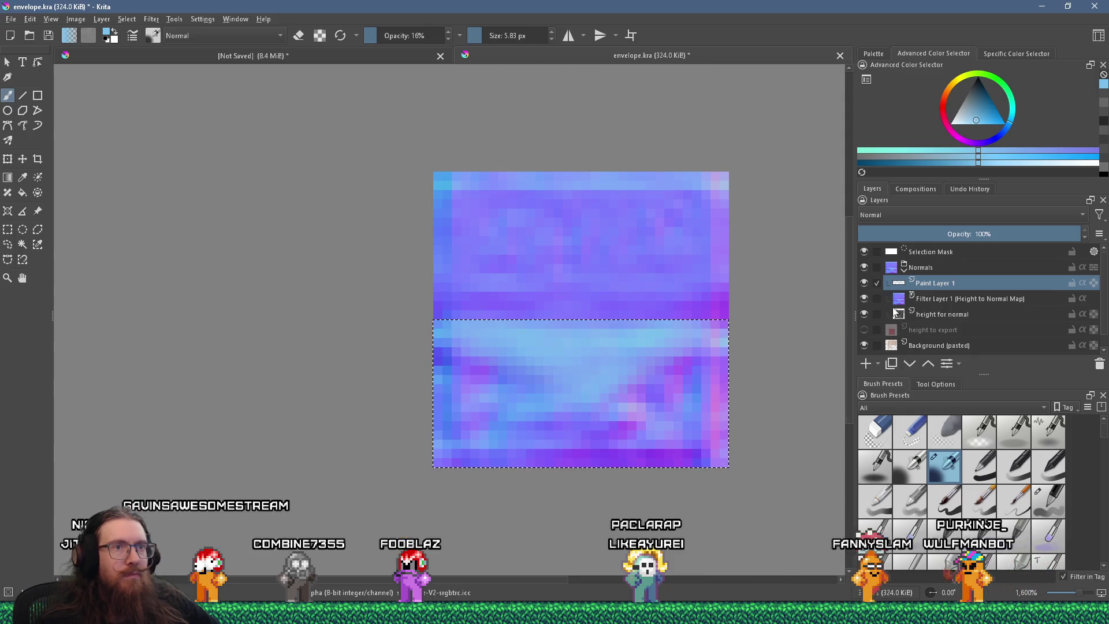
- Restore the lower-half selection and sample colours from the map, including purple from the right edge
key(ctrl+shift+d)
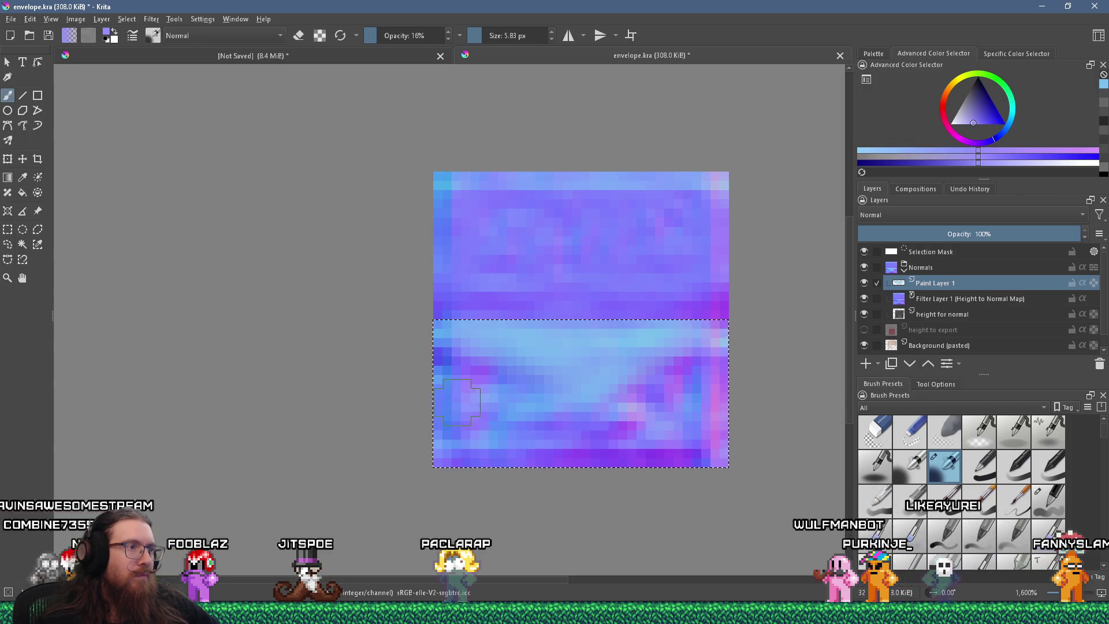
ctrl+click(475, 250)
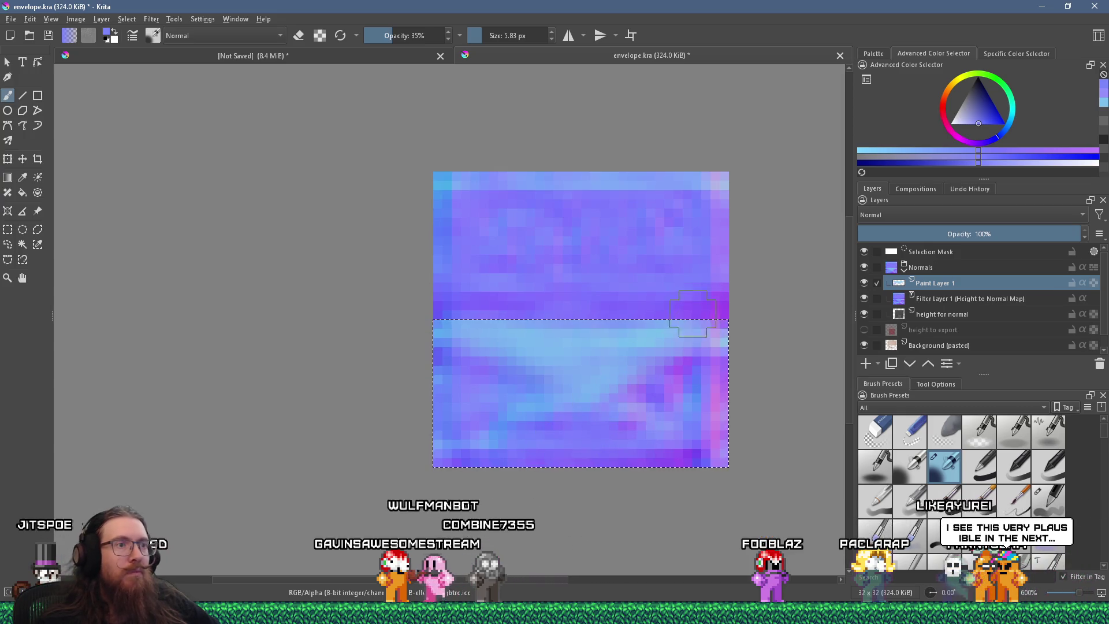
ctrl+click(688, 453)
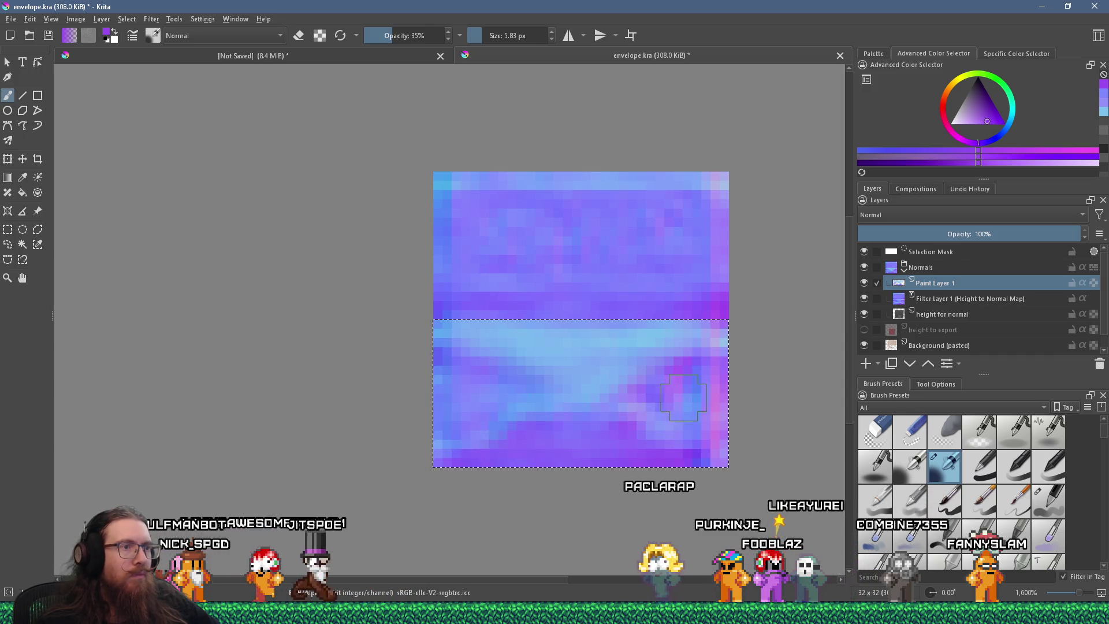
ctrl+click(718, 386)
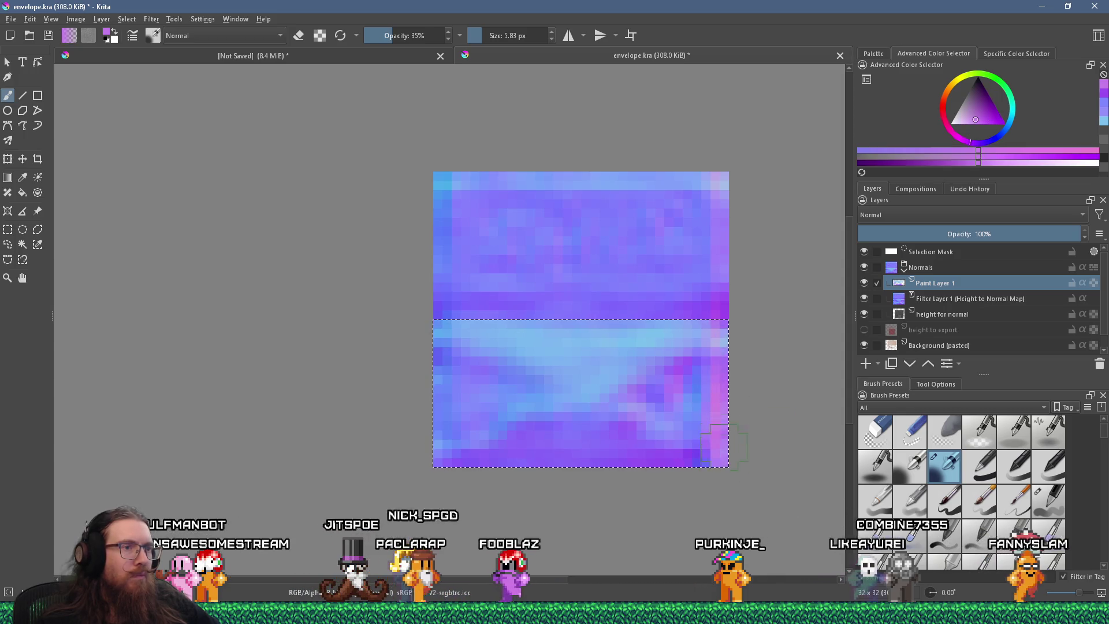
ctrl+click(718, 386)
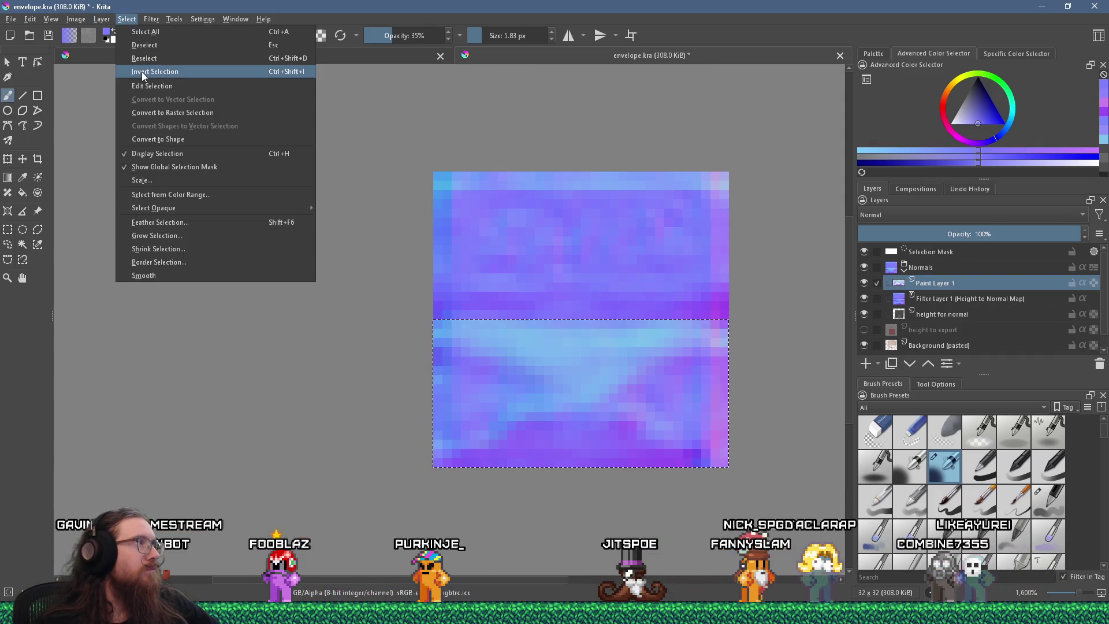
- Invert the selection to the top half and paint a faint stroke there with a smaller brush
click(141, 72)
scroll(646, 250, up, 2)
scroll(646, 250, down, 3)
scroll(673, 241, up, 1)
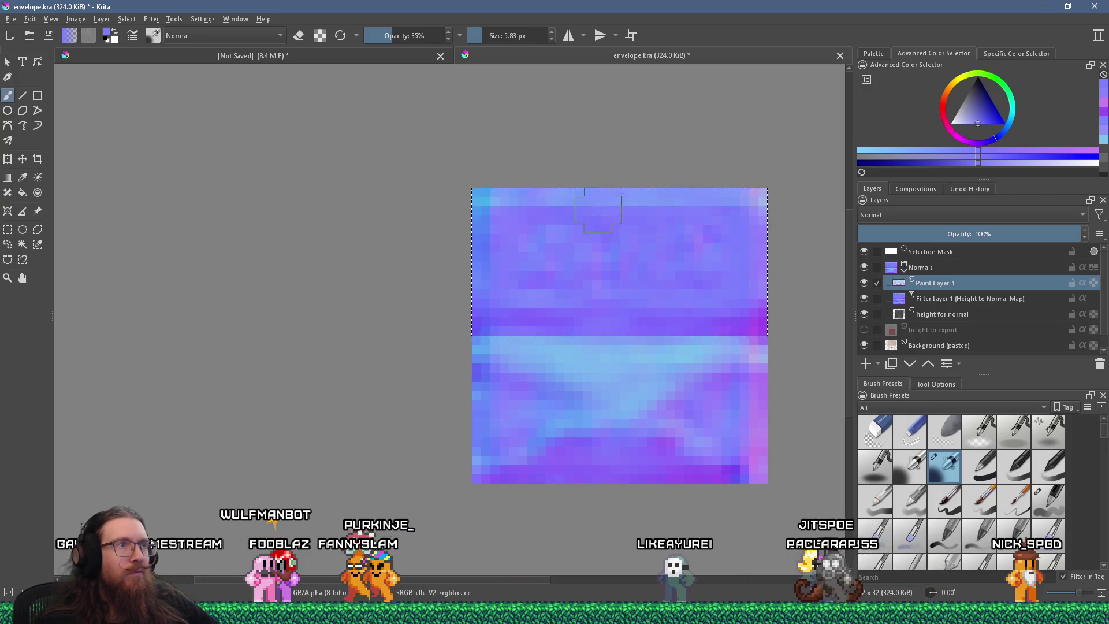
click(551, 39)
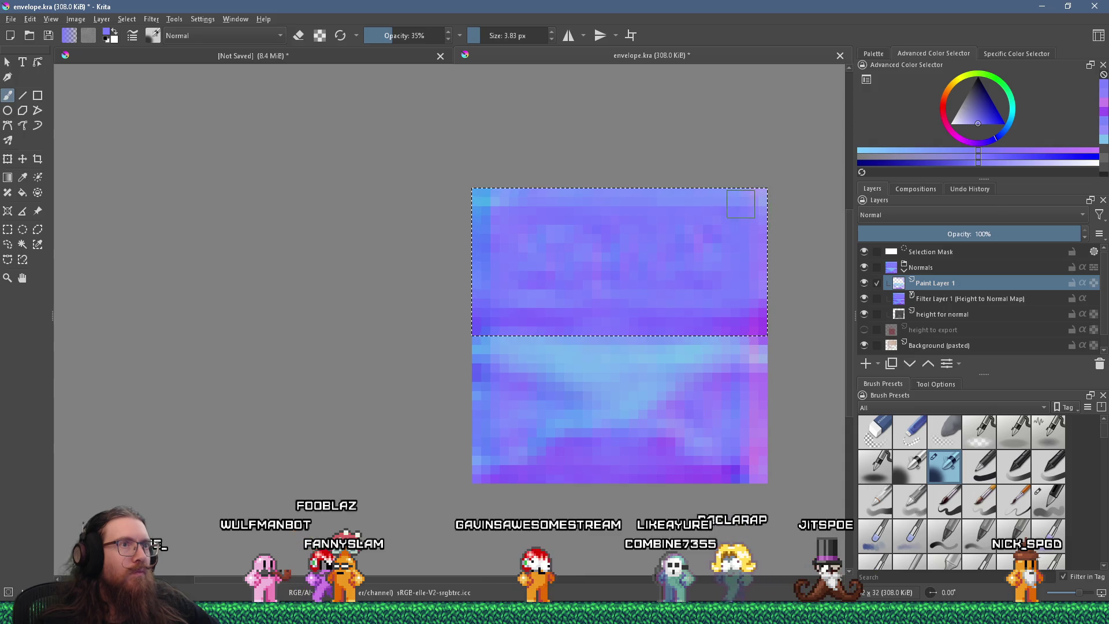
drag(523, 209, 486, 232)
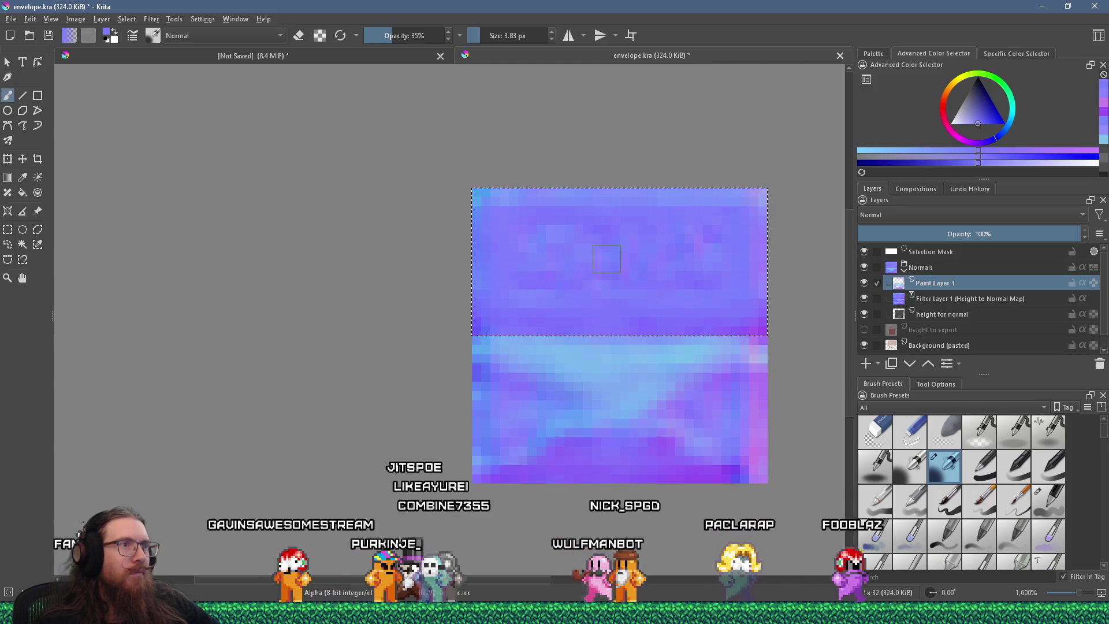
- Sample purple colours from near the seam and the lower half of the image
scroll(693, 249, down, 4)
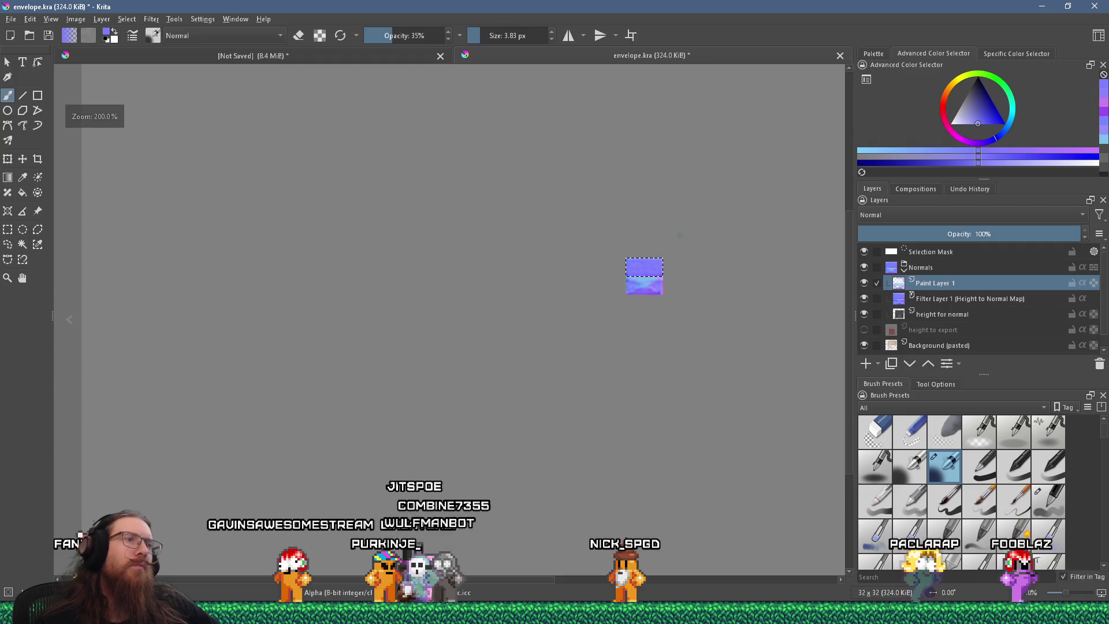
scroll(669, 269, up, 2)
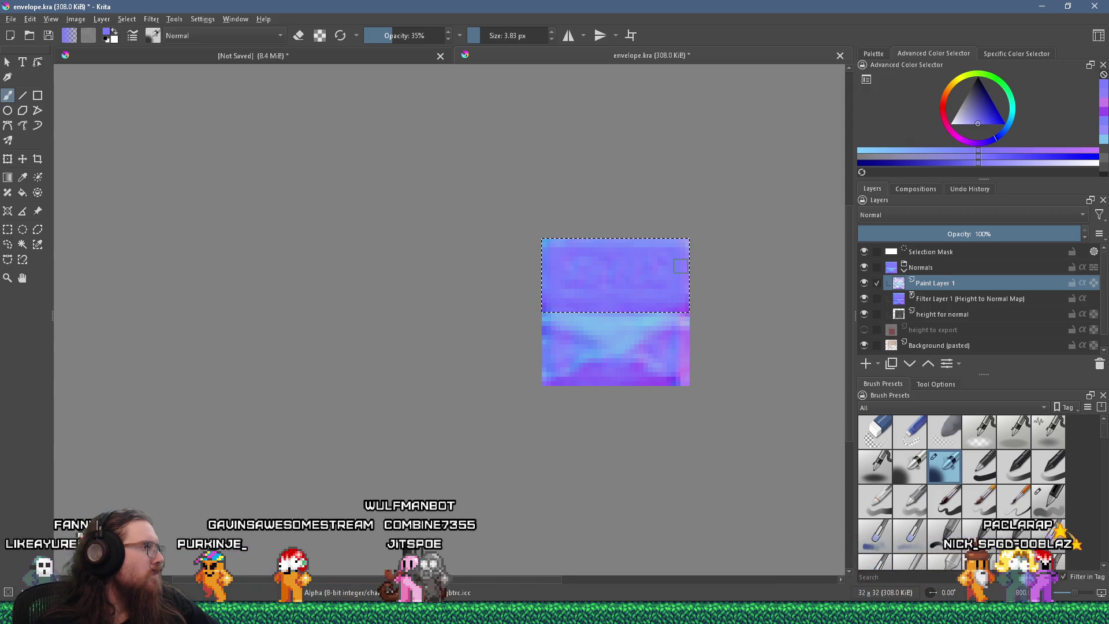
scroll(491, 239, up, 2)
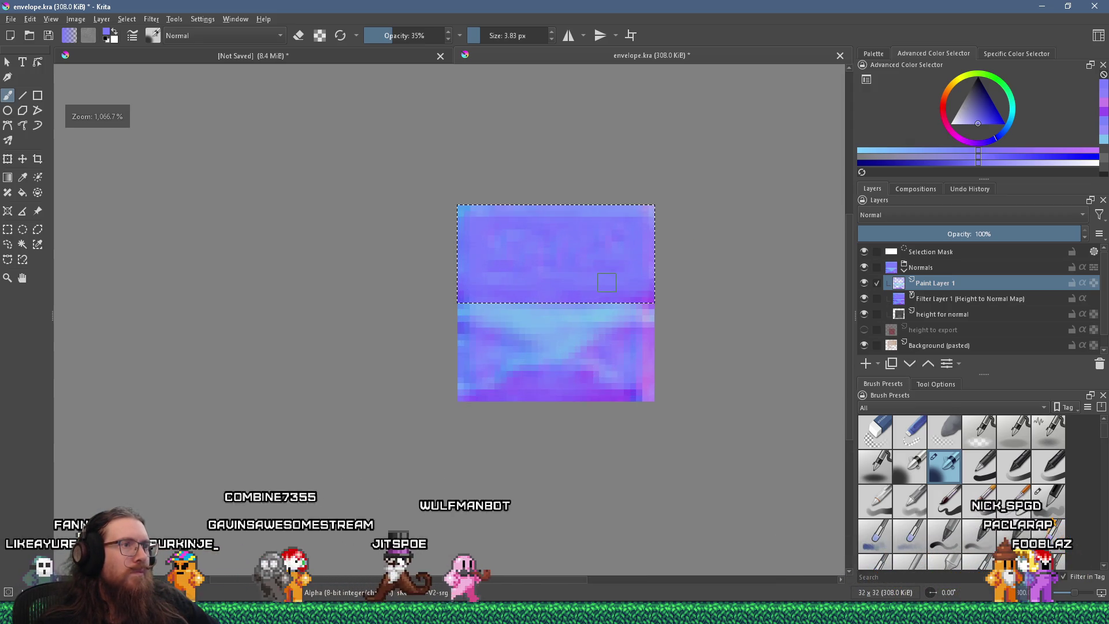
ctrl+click(607, 450)
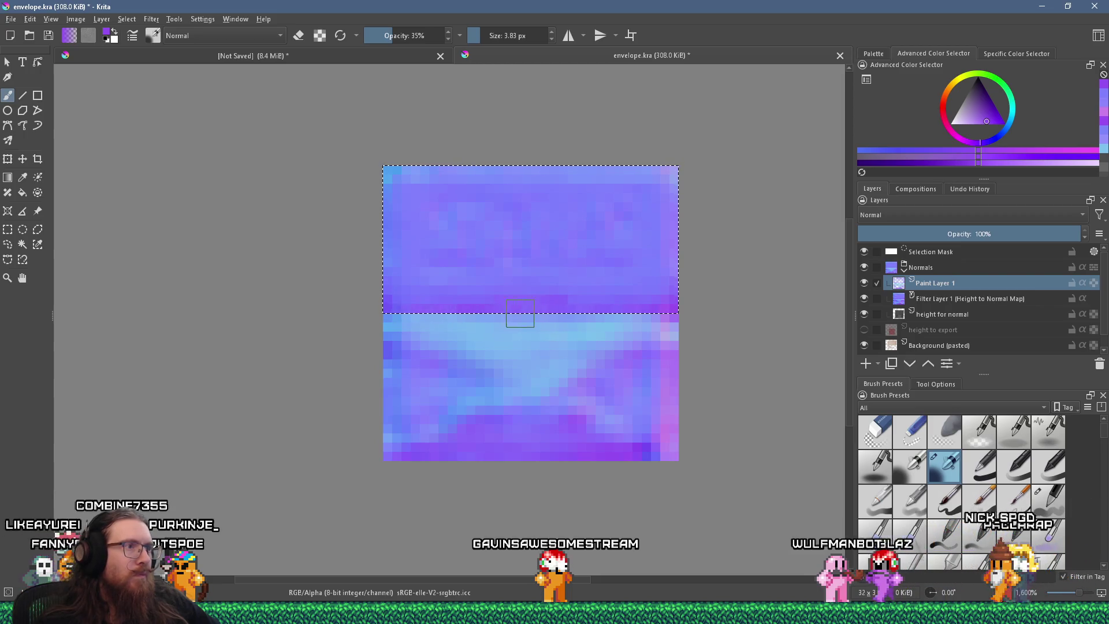
ctrl+click(391, 292)
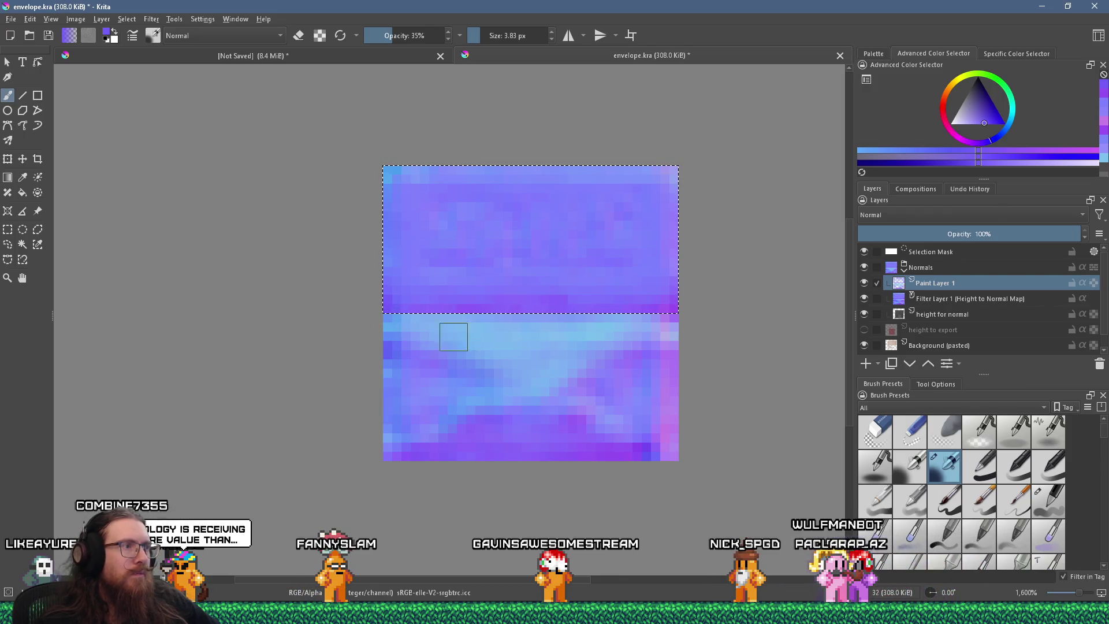
ctrl+click(389, 344)
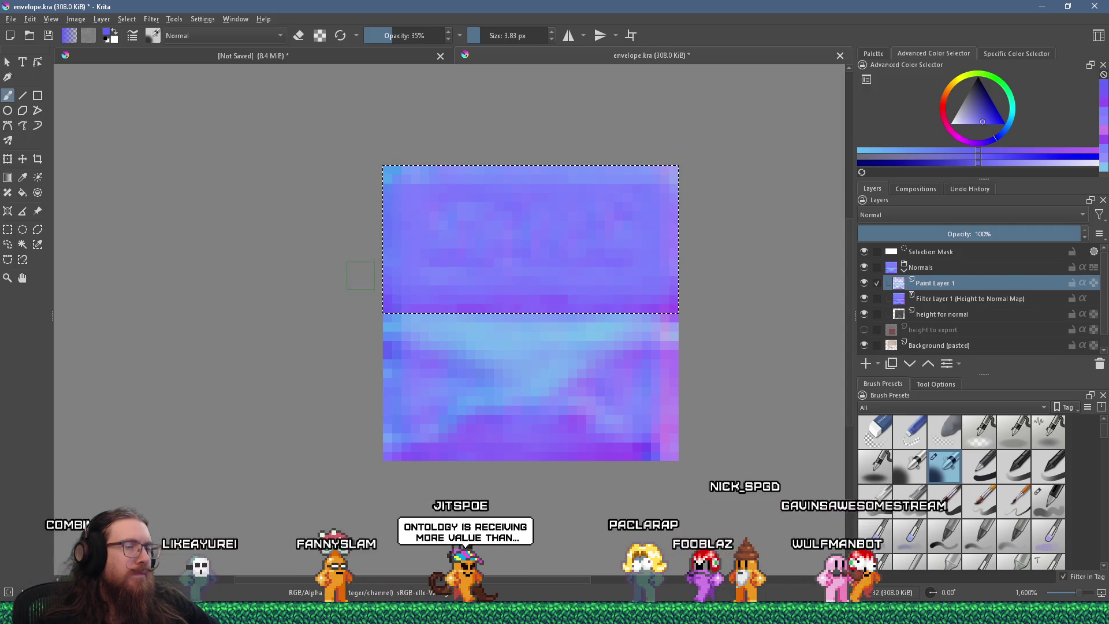
- Clear the current selection with the rectangular selection tool
scroll(387, 347, down, 1)
scroll(420, 271, down, 2)
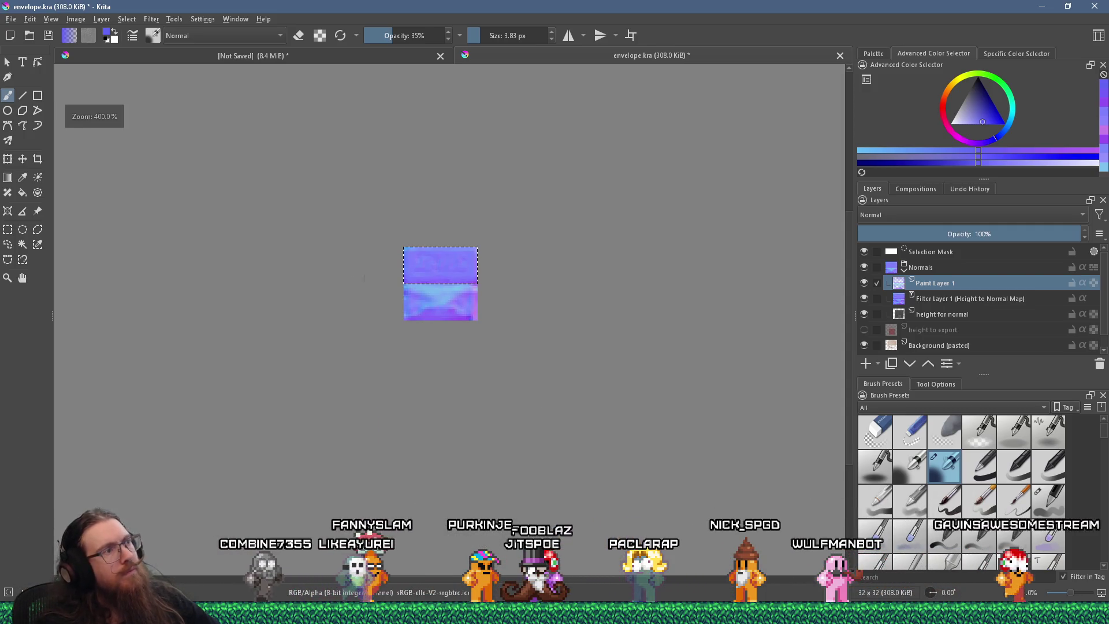
click(7, 229)
click(220, 267)
scroll(359, 267, down, 1)
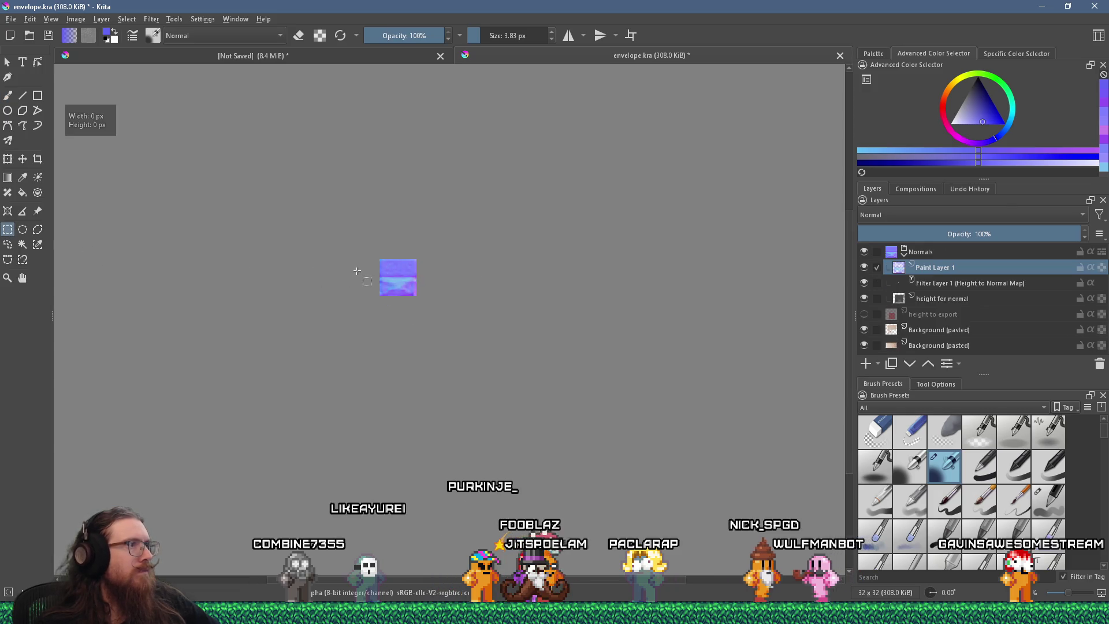
- Toggle Paint Layer 1's visibility to compare the map with and without retouches
scroll(395, 264, up, 3)
scroll(399, 264, up, 1)
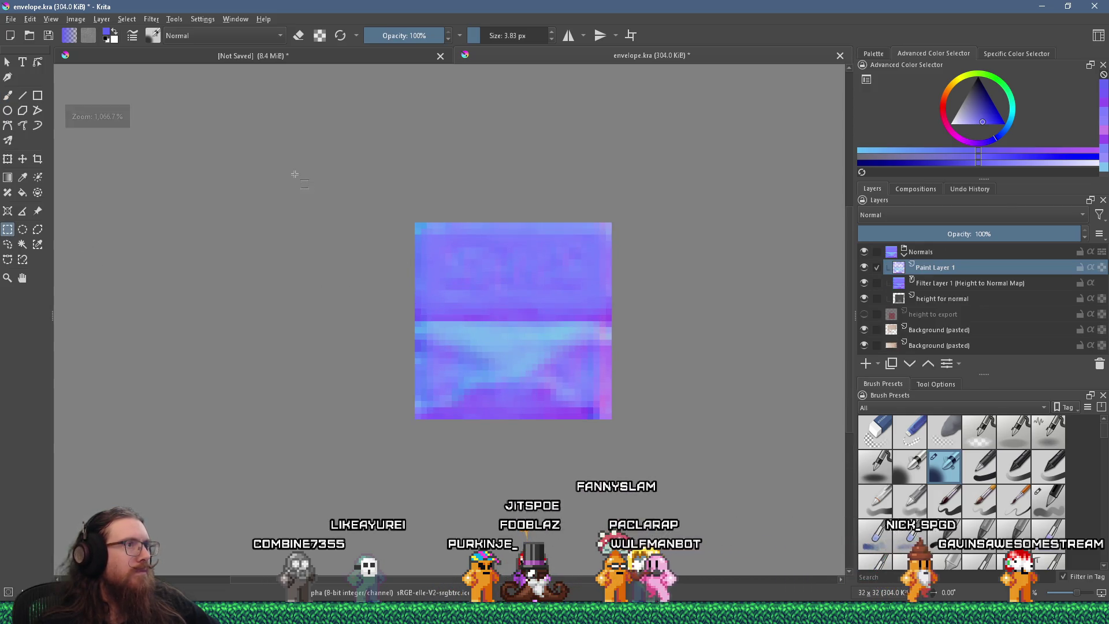
scroll(622, 369, up, 1)
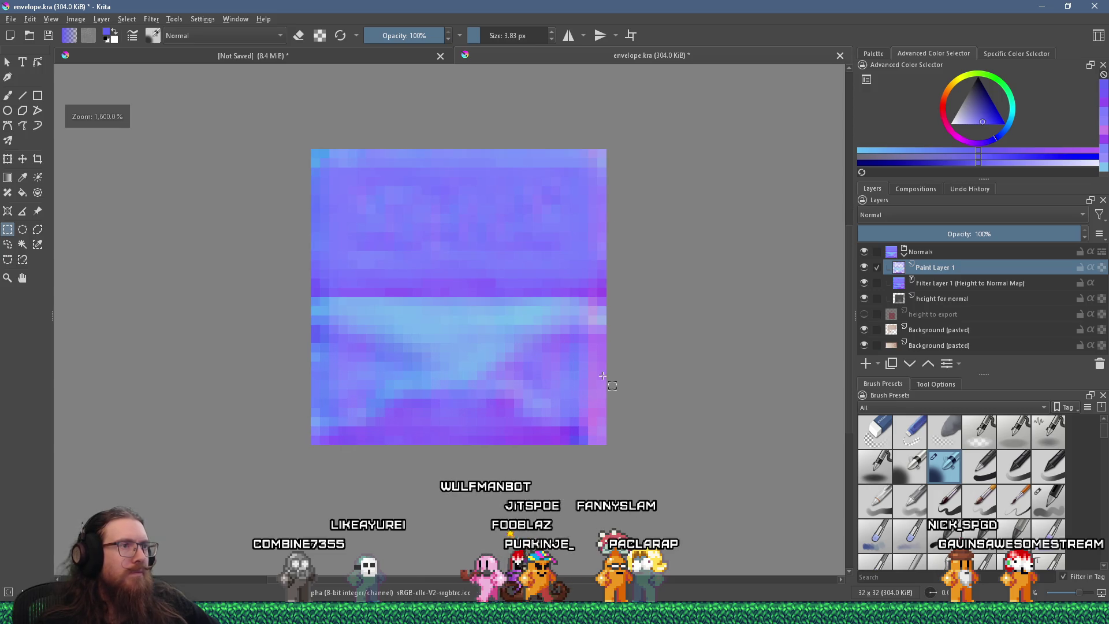
click(864, 268)
click(864, 268)
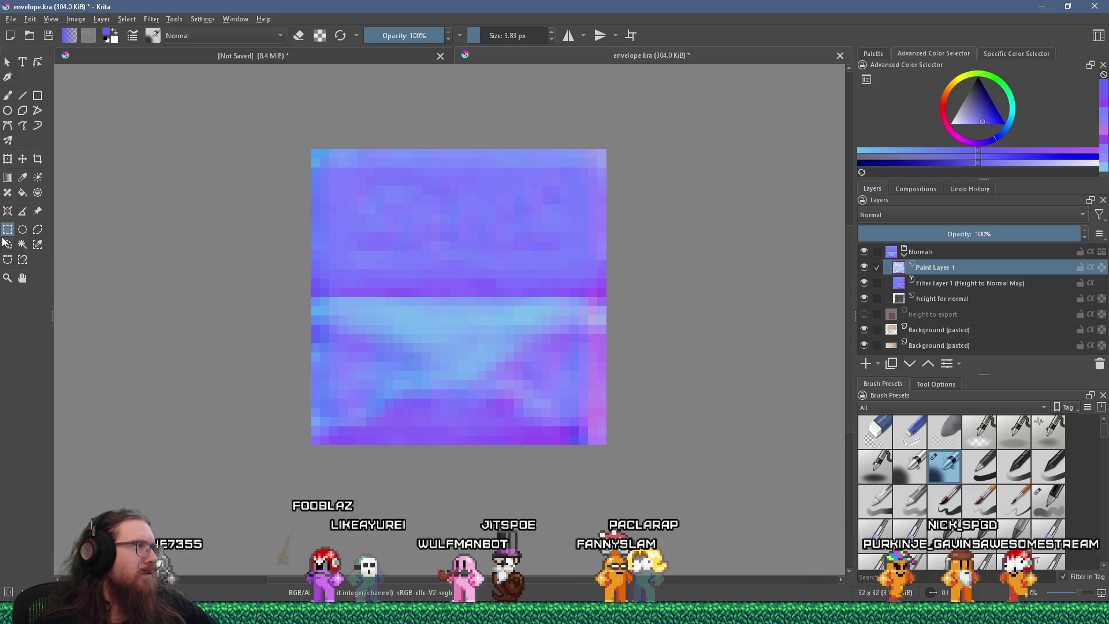
- Select the lower half, sample purple, dab it into the lower-left area, then sample light blue
mouse_move(311, 298)
mouse_down()
mouse_move(569, 456)
mouse_move(619, 462)
mouse_move(602, 453)
mouse_up()
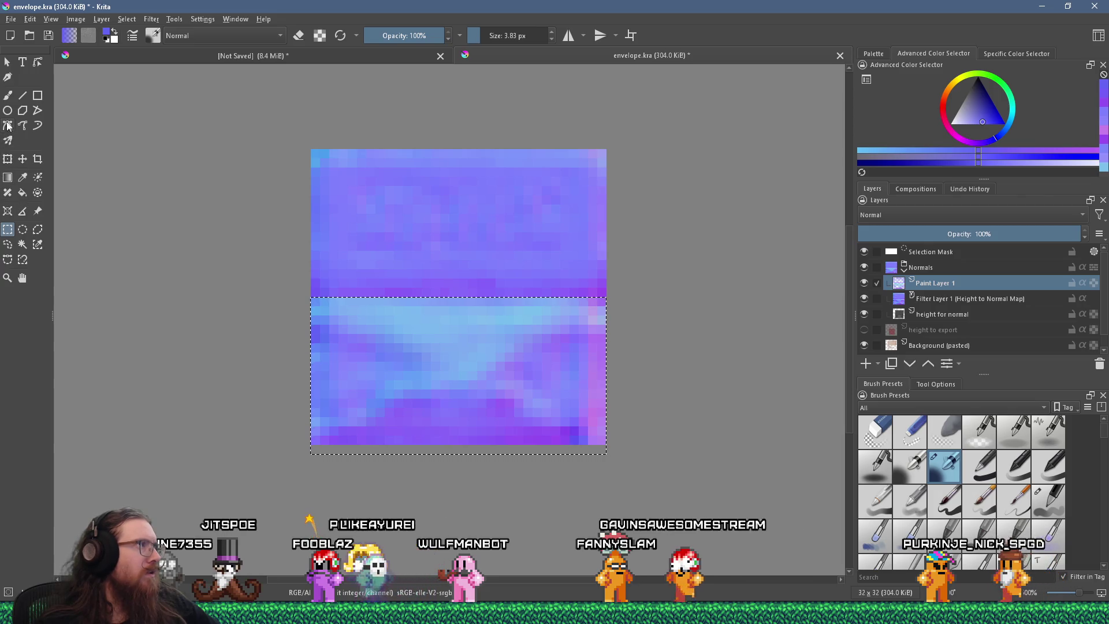
click(9, 97)
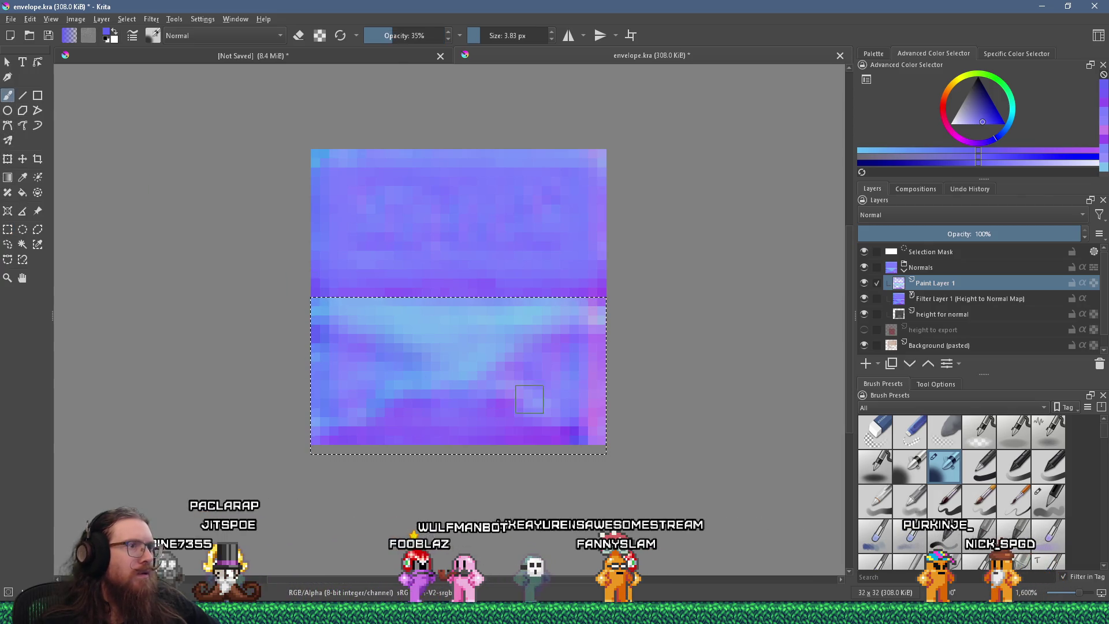
key(ctrl)
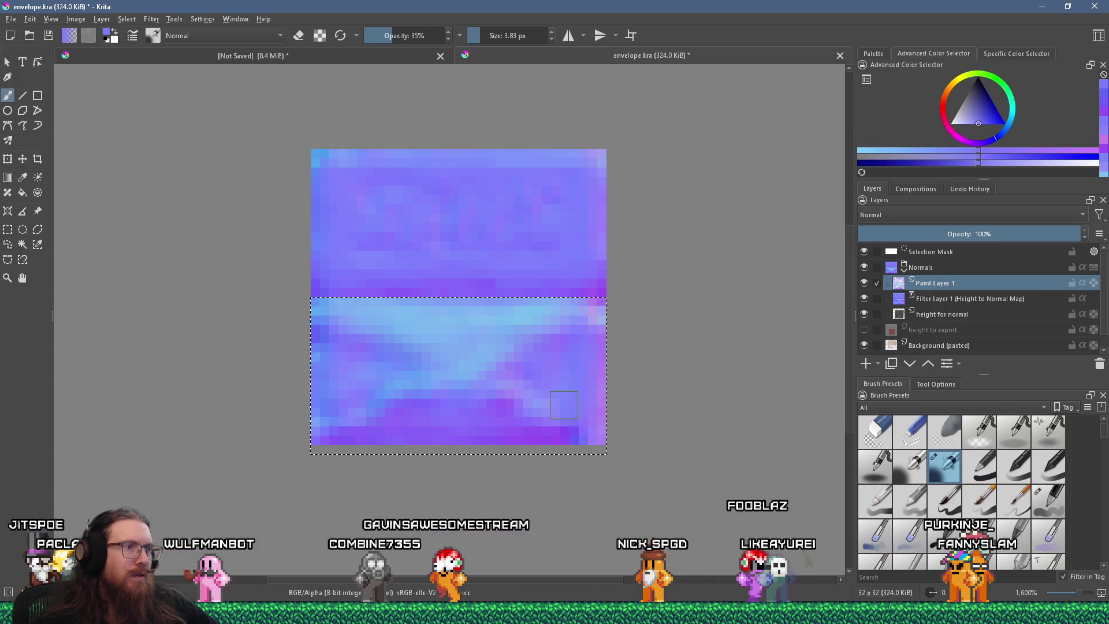
ctrl+click(523, 428)
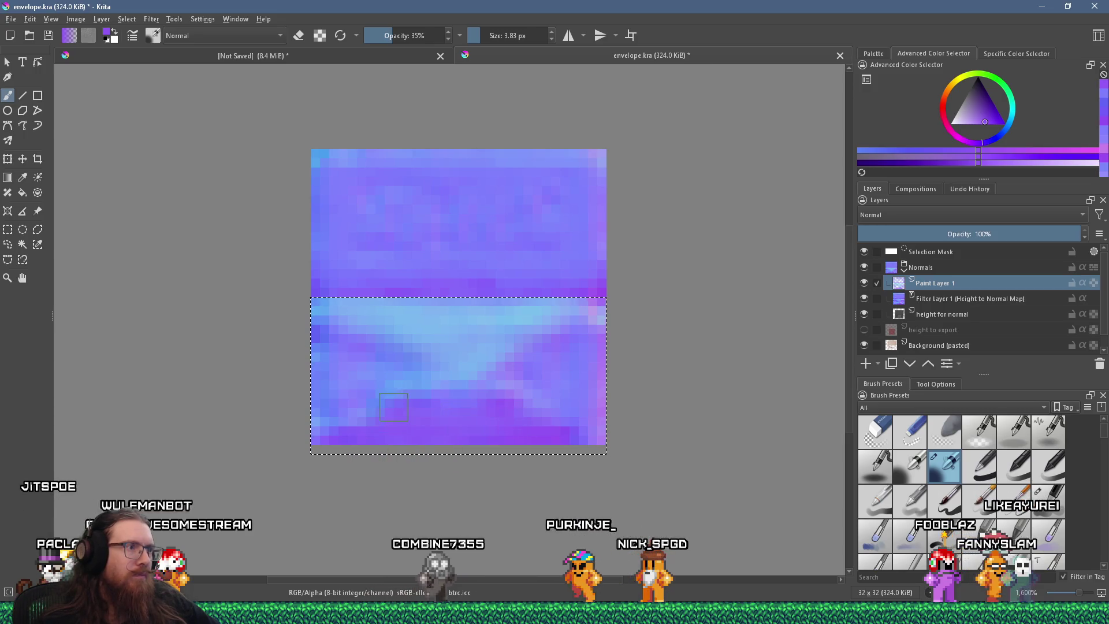
click(420, 361)
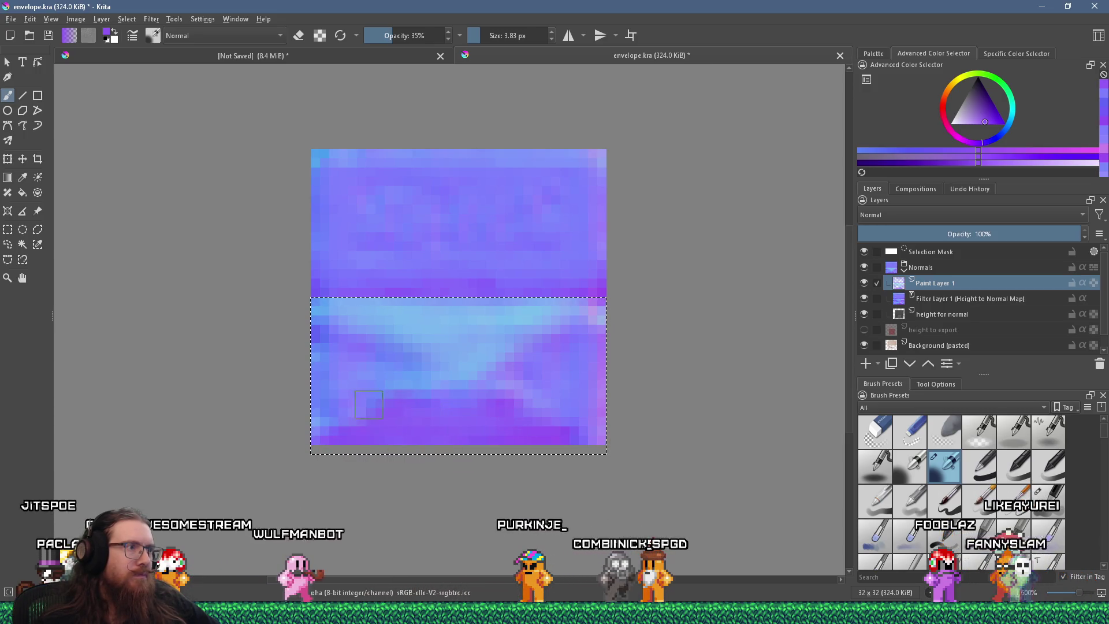
ctrl+click(361, 224)
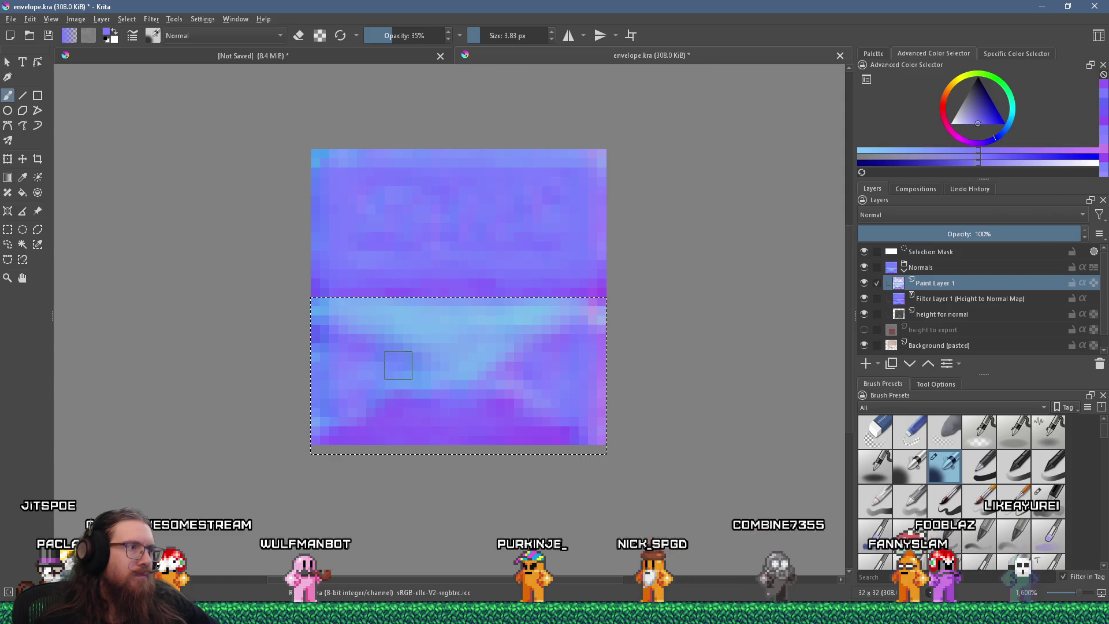